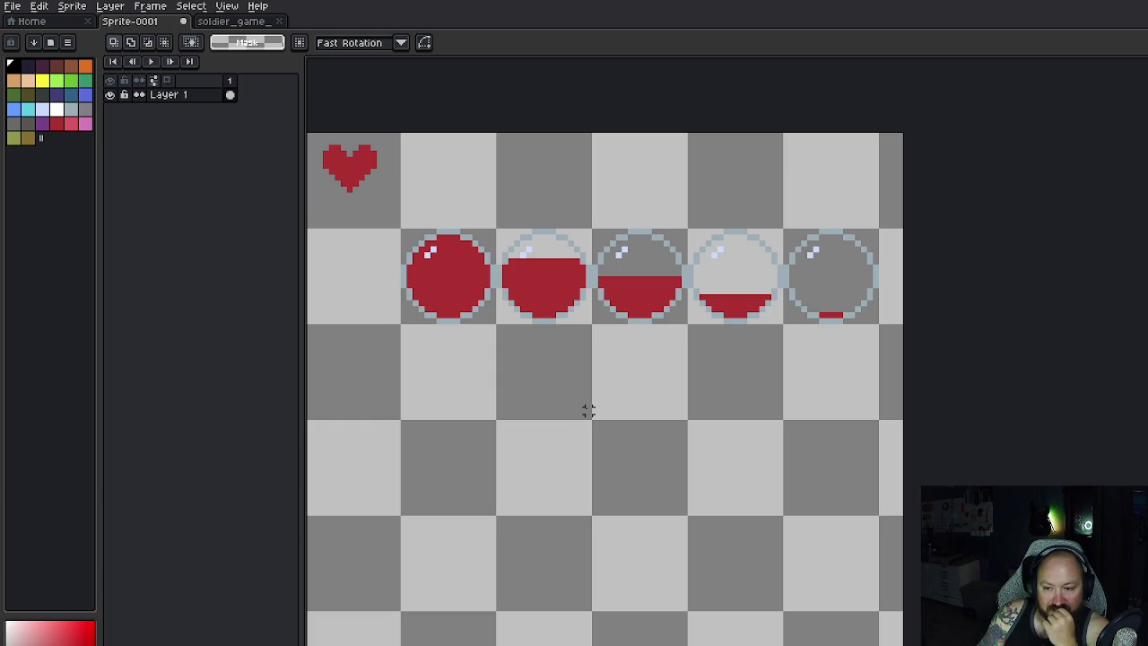
Step: Switch to the soldier_game sprite sheet tab
left_click(252, 28)
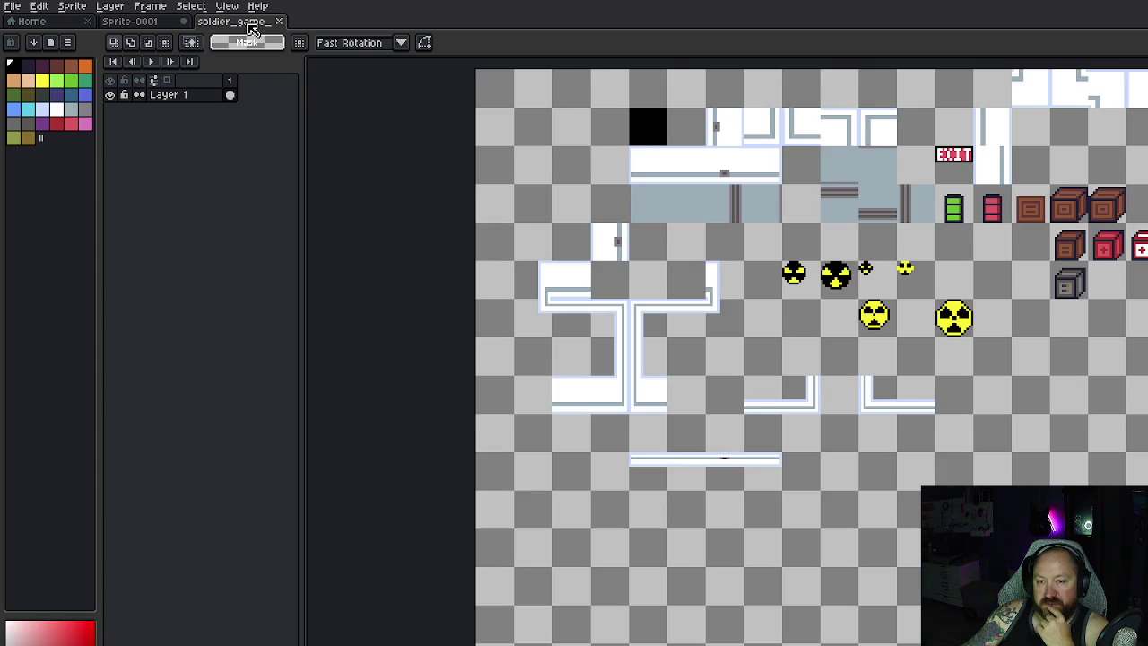
scroll(804, 288, "down", 4)
scroll(815, 298, "up", 3)
scroll(815, 298, "up", 2)
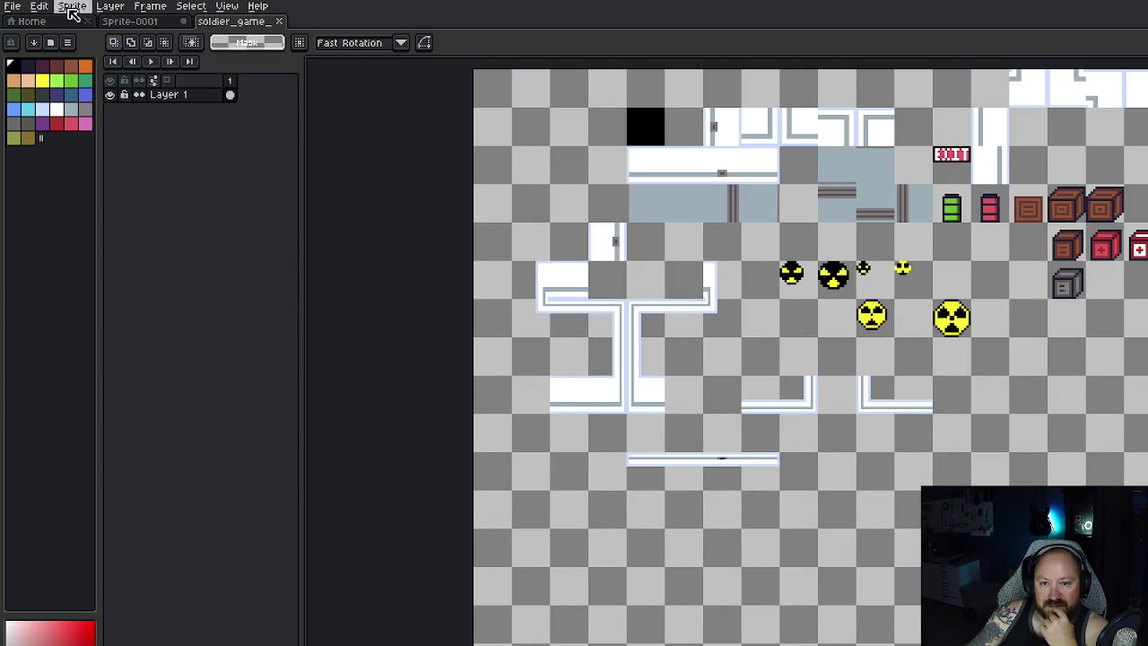
Step: Open soldier_game_tileset2.png from the recent files list
left_click(13, 6)
mouse_move(71, 52)
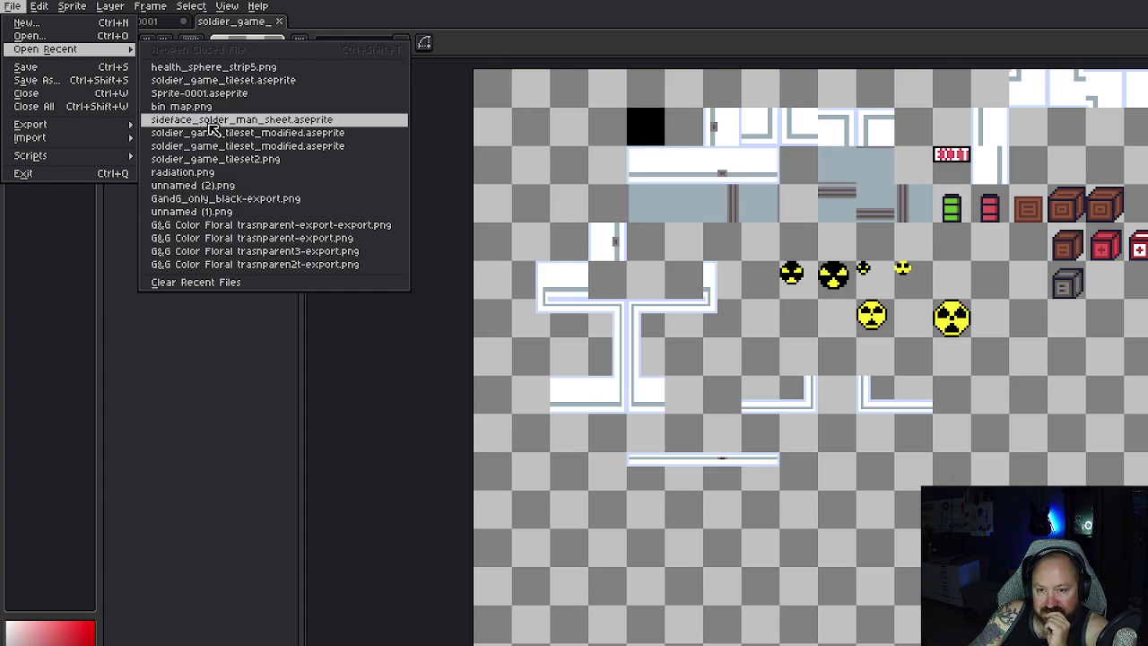
left_click(311, 162)
scroll(672, 198, "up", 2)
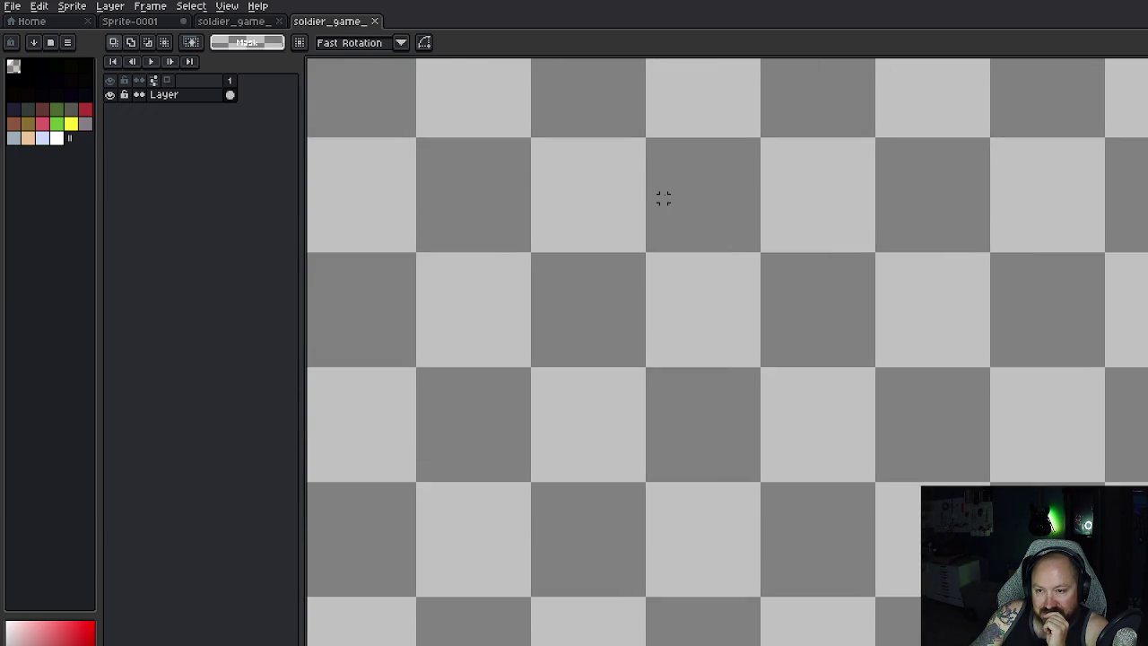
scroll(664, 195, "down", 5)
scroll(610, 141, "up", 2)
scroll(714, 188, "up", 2)
scroll(697, 177, "down", 1)
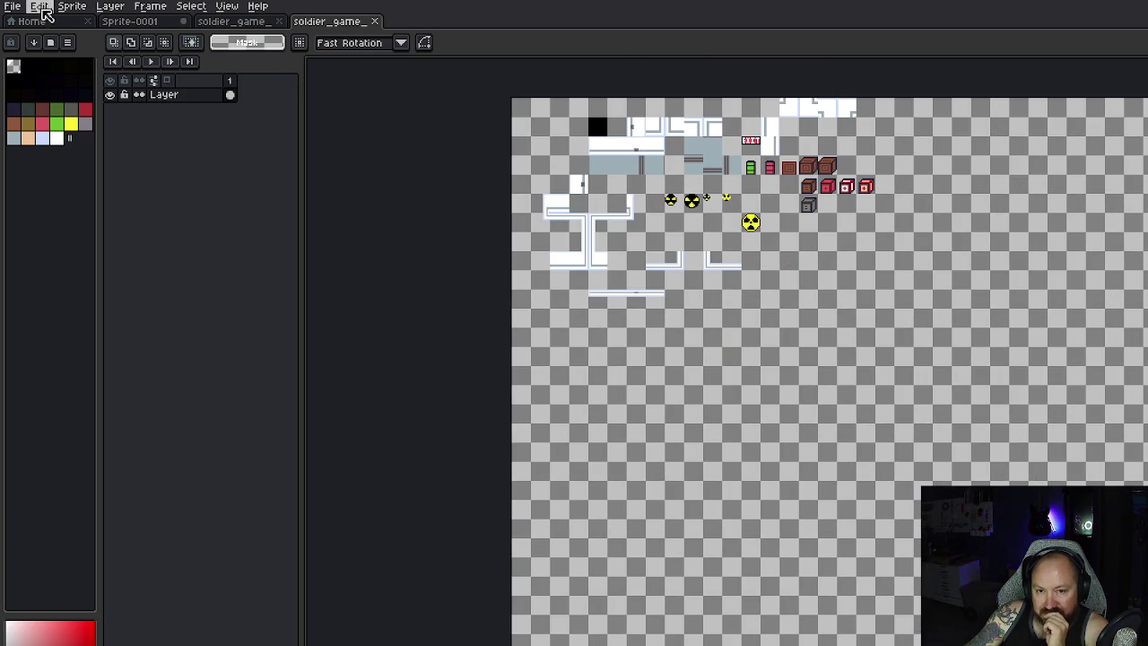
Step: Browse the recent files list again without opening anything
left_click(14, 7)
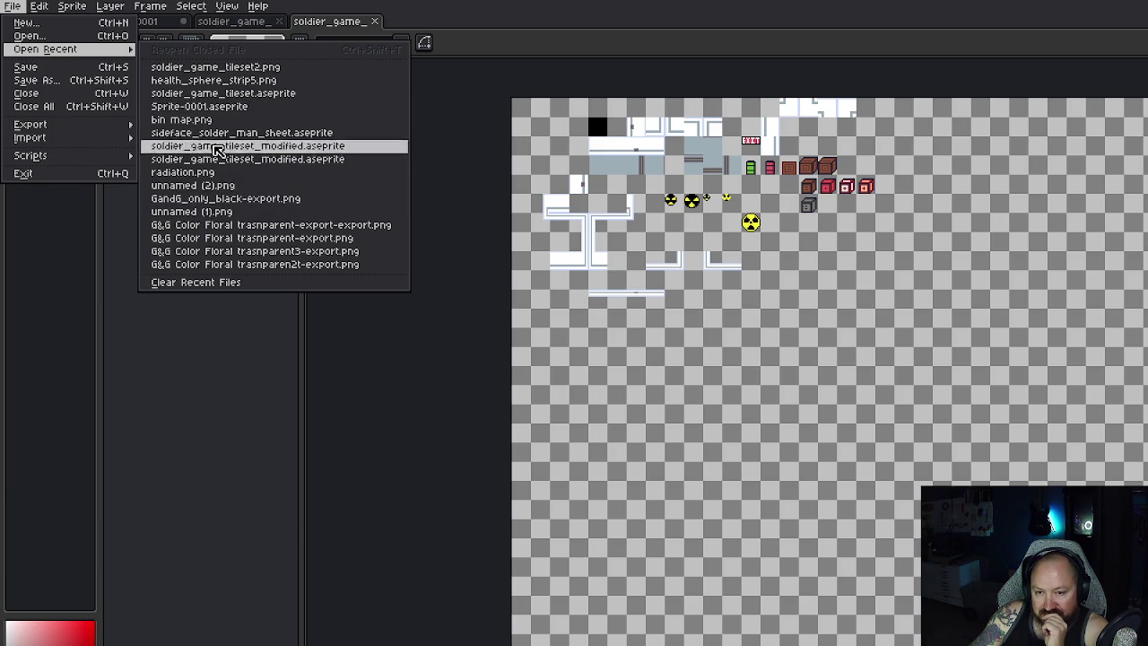
left_click(401, 330)
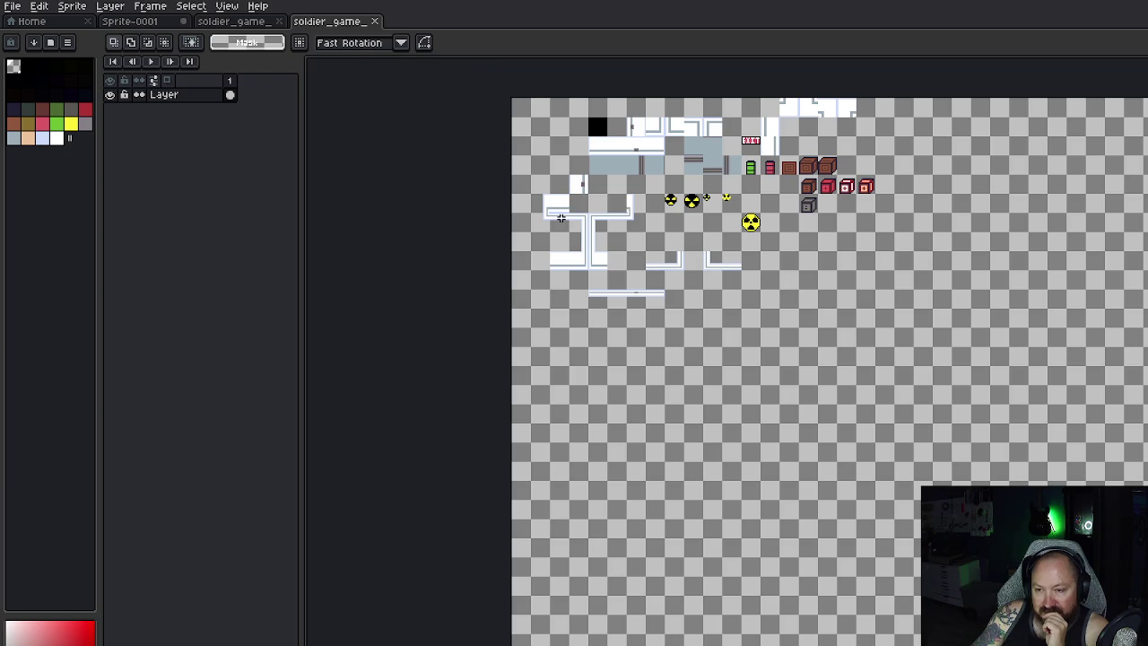
left_click(12, 6)
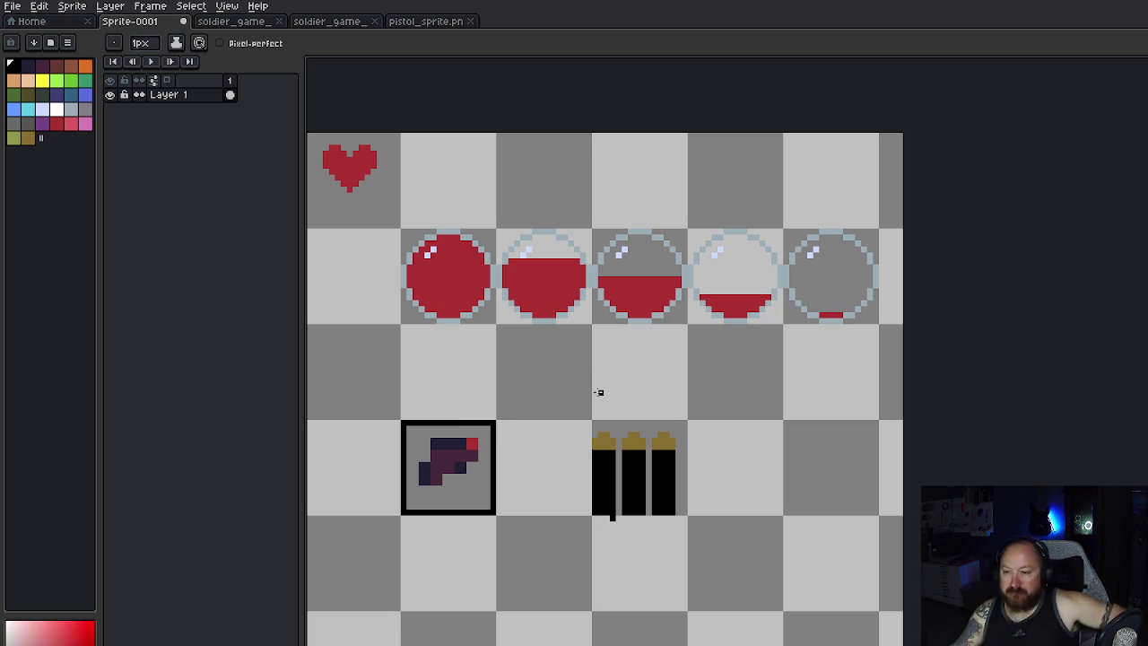
Step: Erase the stray pixel below the first bullet and shift the third bullet sideways
key("e")
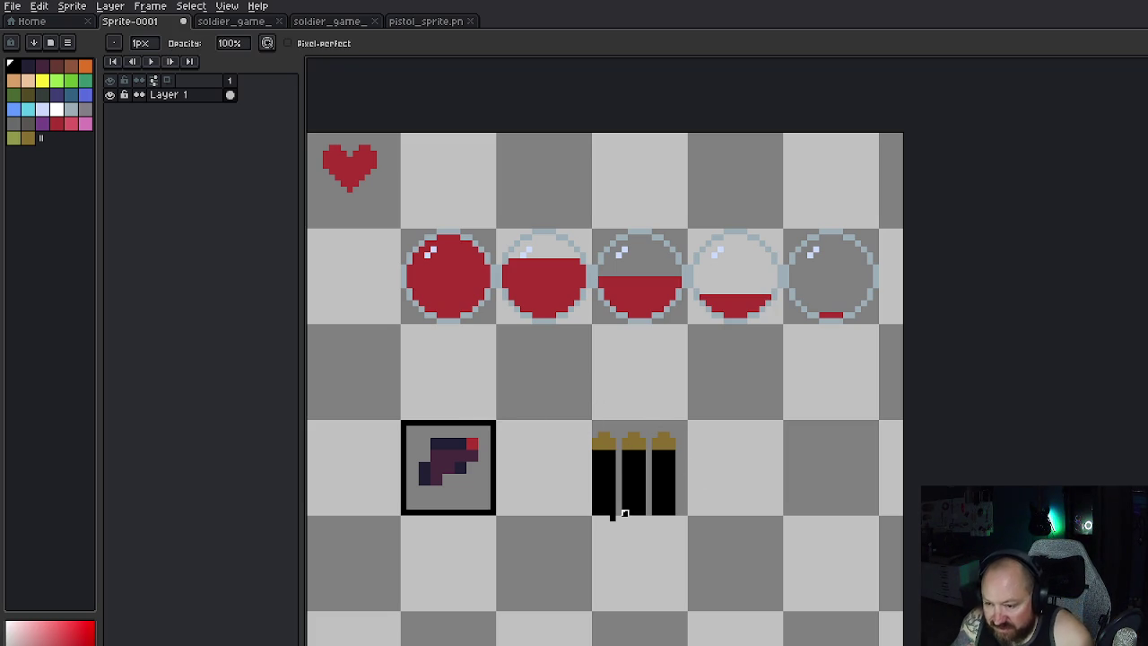
left_click(613, 518)
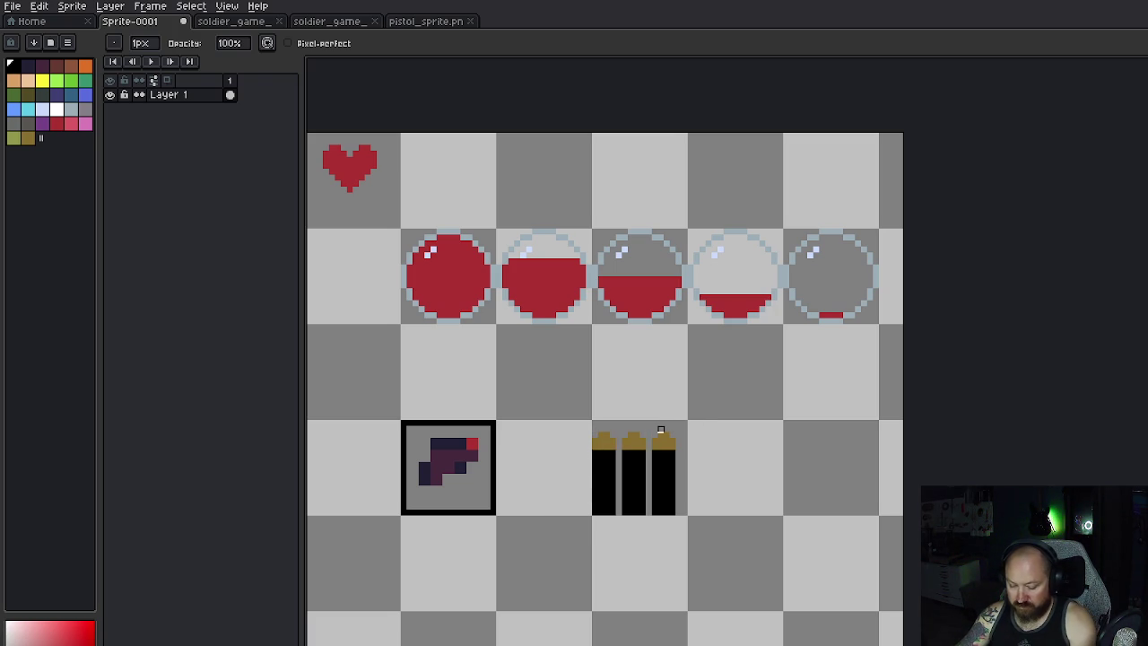
key("m")
left_click_drag(653, 432, 682, 516)
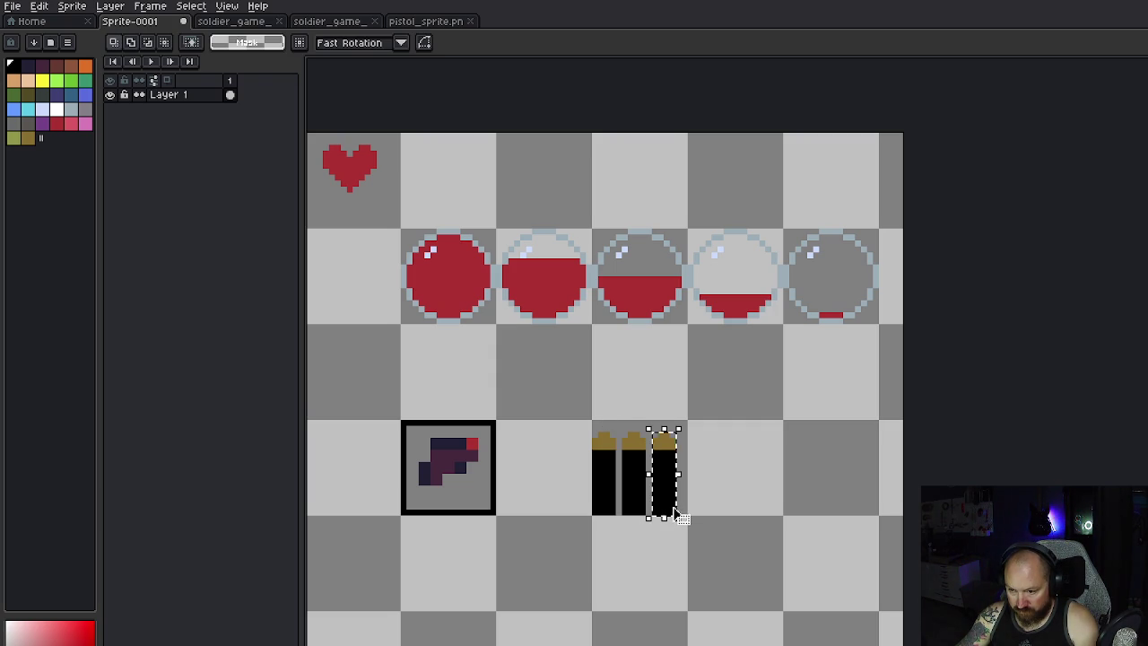
left_click(669, 487)
left_click(632, 443)
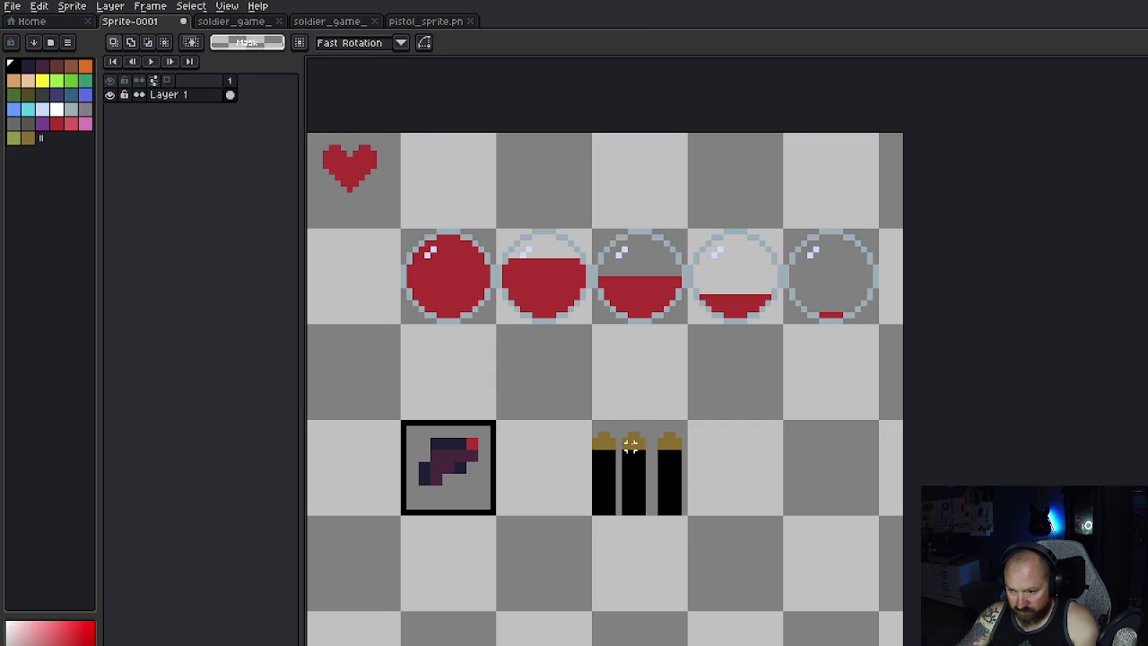
Step: Nudge the middle bullet, then reposition the third bullet so the spacing is even
left_click_drag(619, 430, 648, 518)
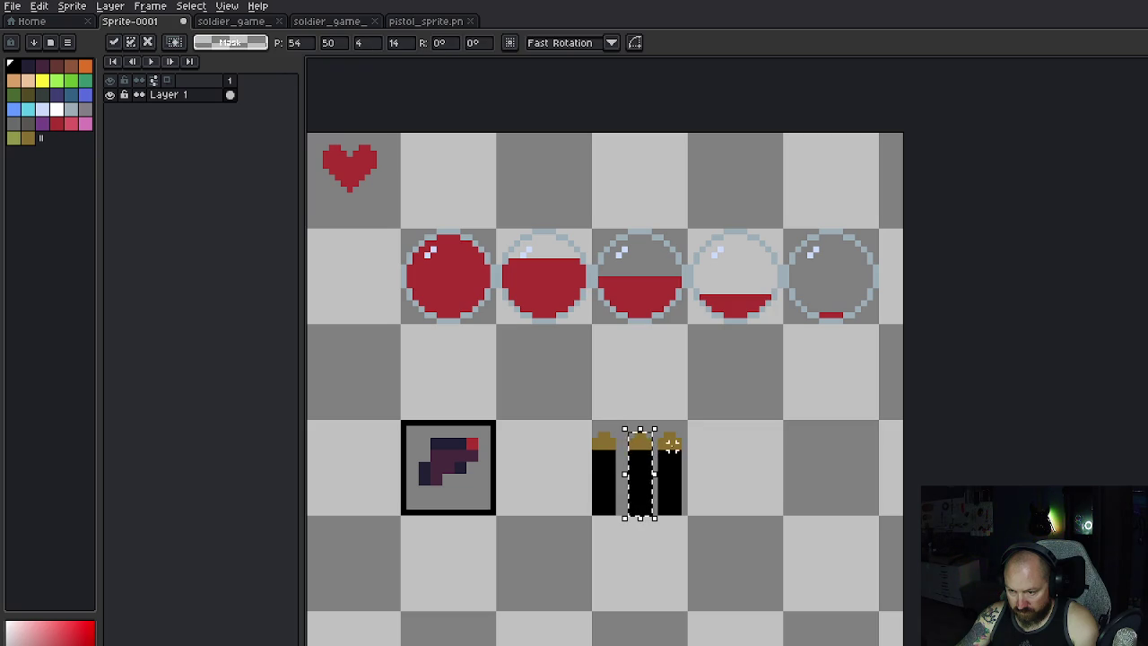
left_click(662, 439)
left_click_drag(661, 433, 684, 519)
left_click(730, 458)
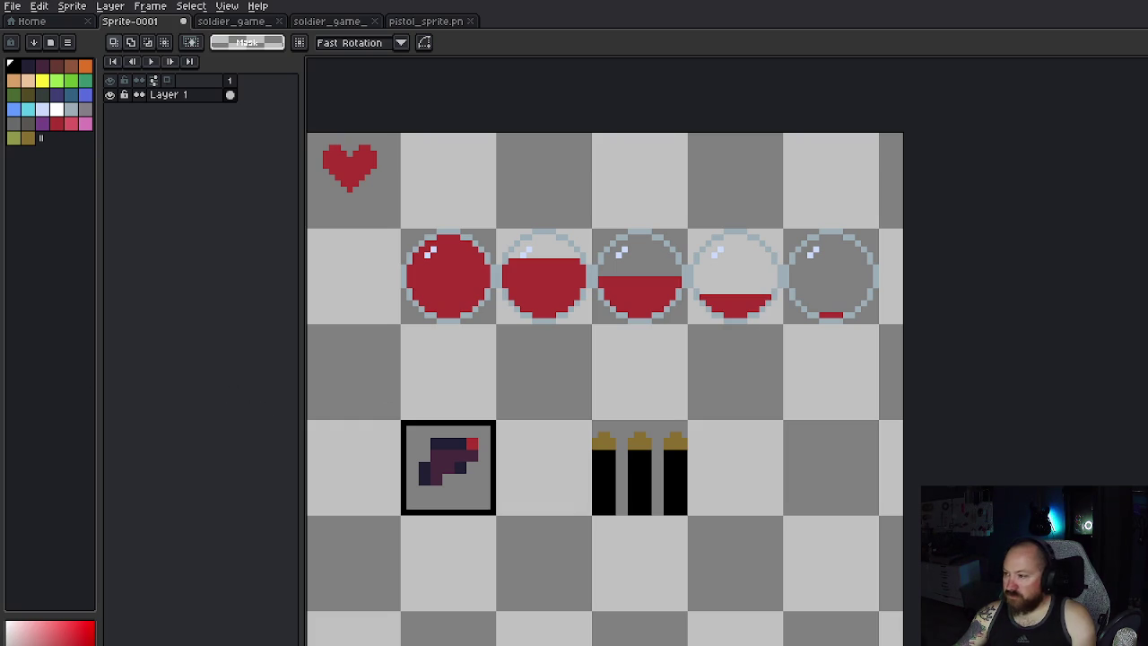
Step: Draw a dark rectangle frame around the three bullets and stretch it rightward for an ammo count
key("b")
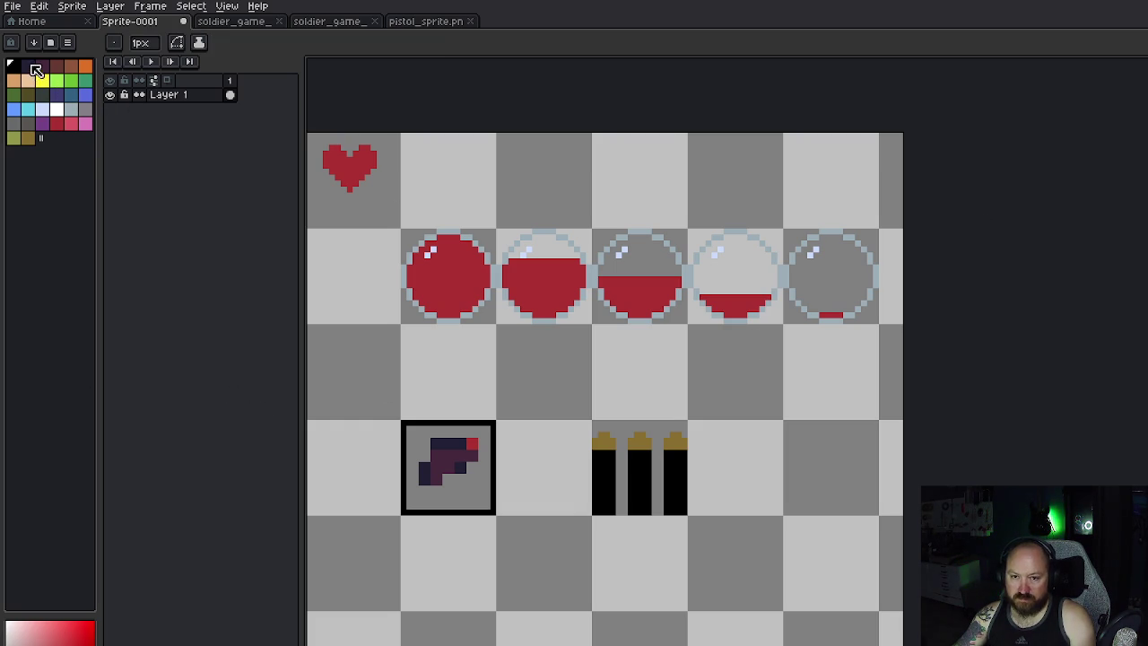
left_click(26, 65)
key("u")
mouse_move(588, 415)
left_mouse_down()
mouse_move(705, 513)
mouse_move(689, 536)
left_mouse_up()
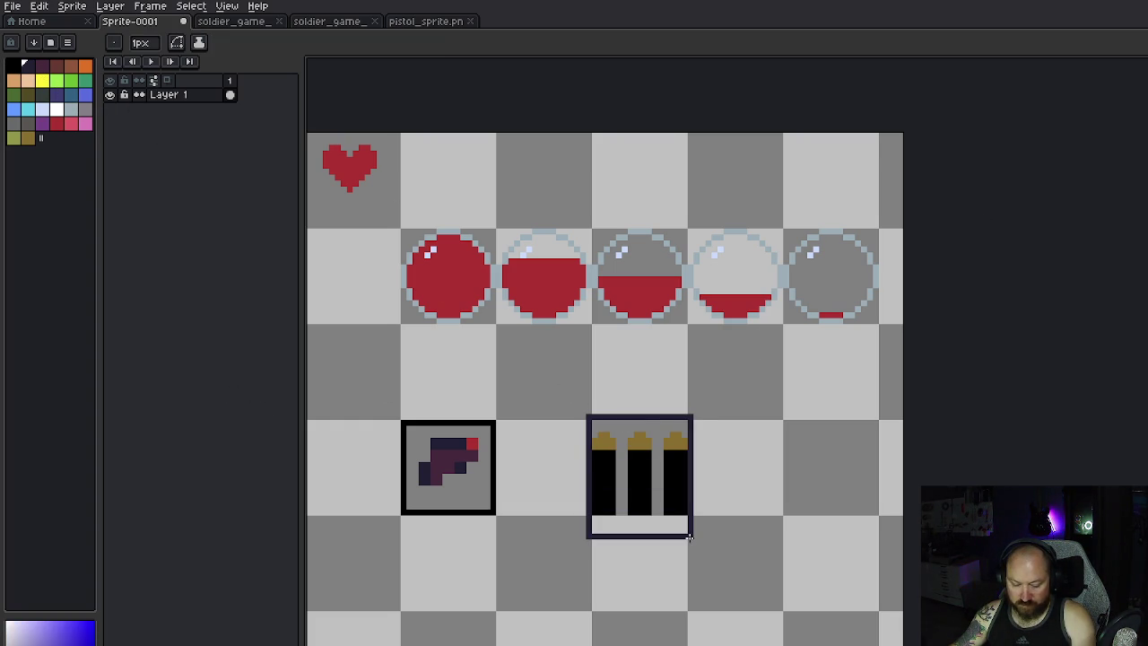
key("ctrl+z")
mouse_move(581, 414)
left_mouse_down()
mouse_move(678, 452)
mouse_move(706, 513)
mouse_move(695, 565)
mouse_move(698, 523)
left_mouse_up()
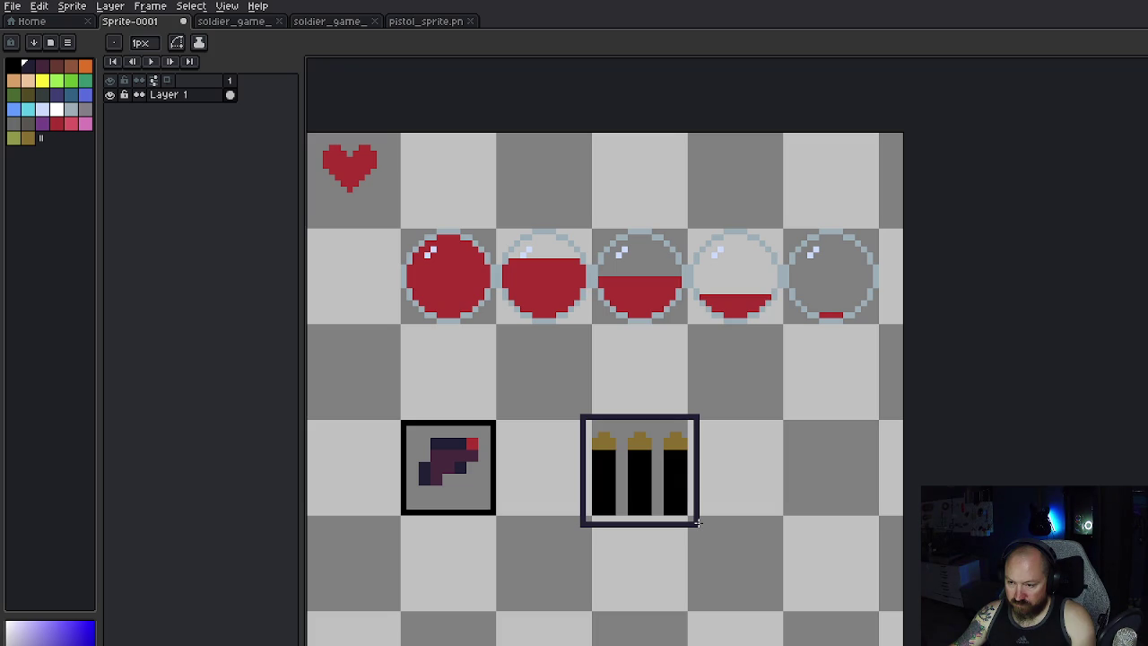
mouse_move(697, 525)
left_mouse_down()
mouse_move(695, 577)
mouse_move(715, 554)
mouse_move(825, 526)
mouse_move(875, 529)
left_mouse_up()
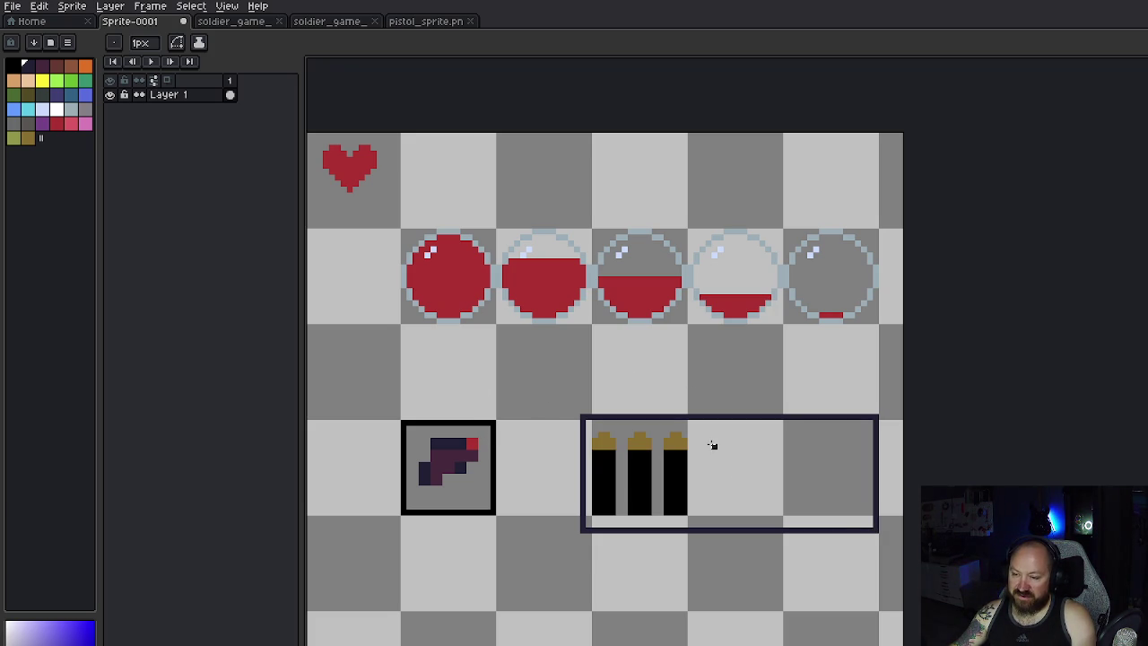
left_click(13, 68)
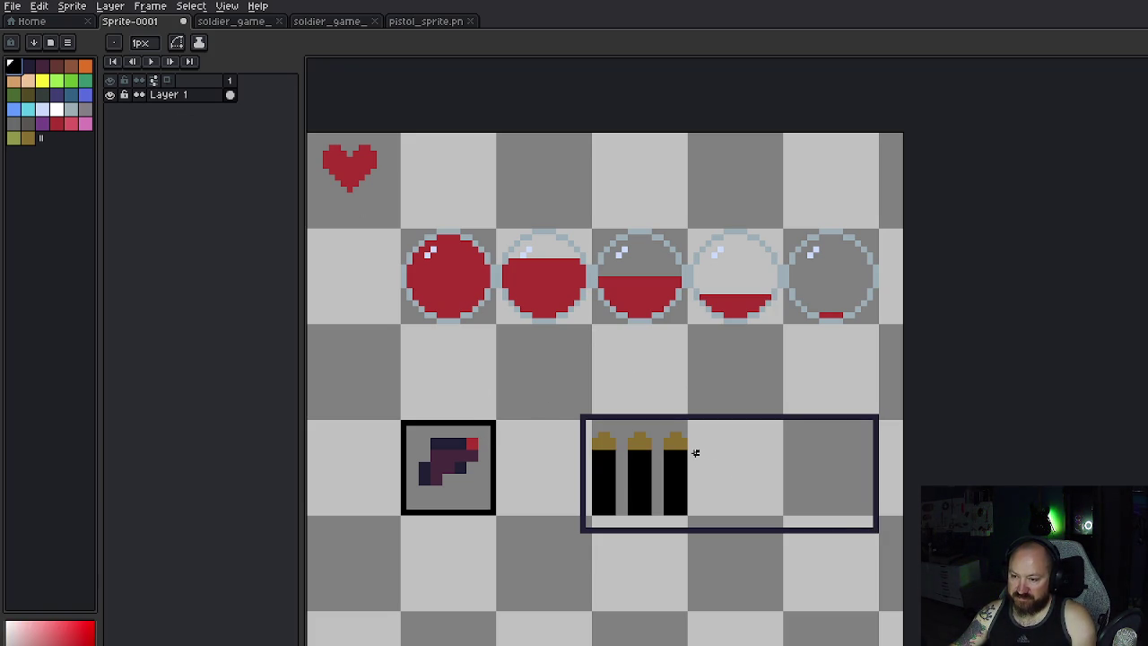
Step: Draw black number strokes beside the bullets as an ammo count
left_click_drag(726, 439, 727, 496)
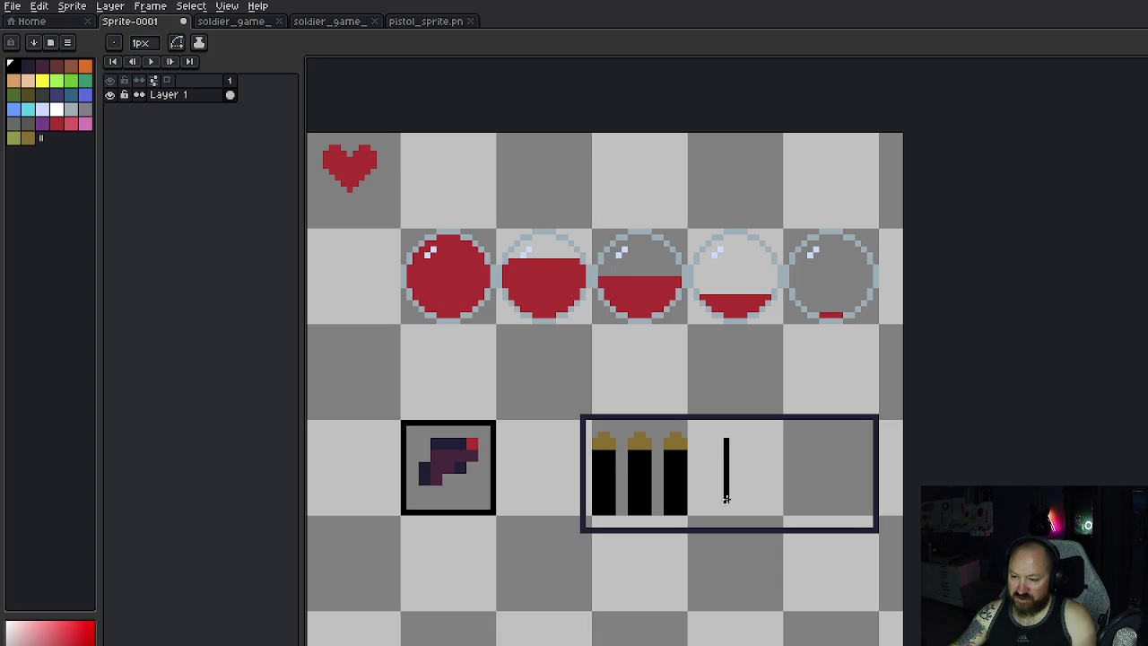
mouse_move(770, 441)
left_mouse_down()
mouse_move(754, 440)
mouse_move(782, 440)
mouse_move(754, 445)
mouse_move(754, 512)
mouse_move(793, 512)
left_mouse_up()
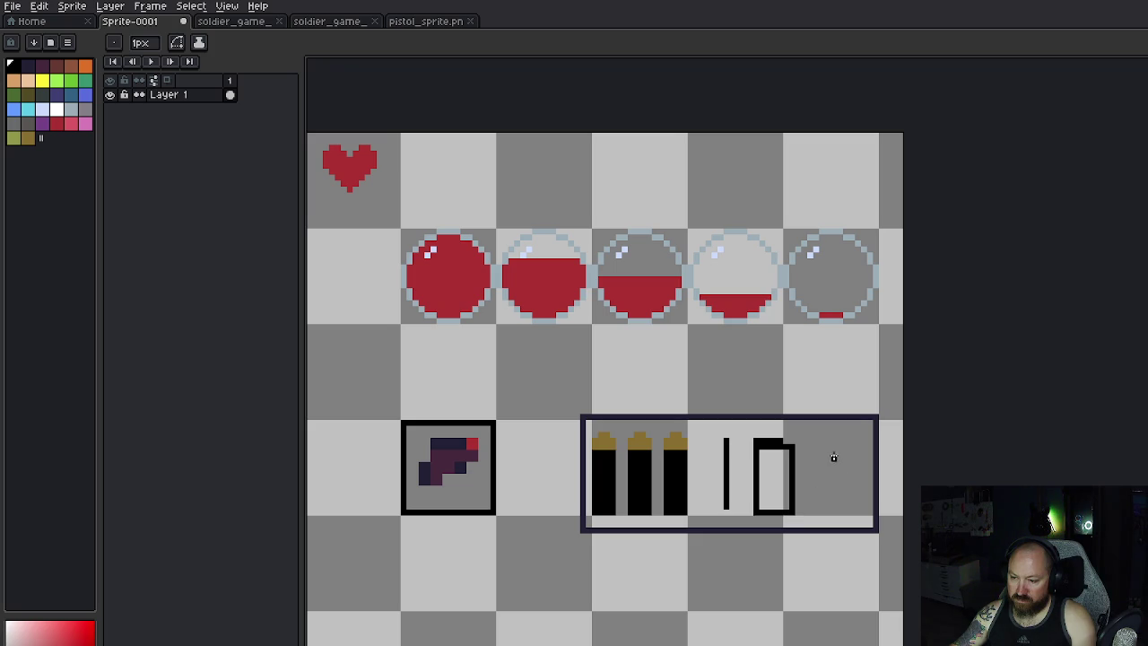
left_click_drag(820, 444, 869, 500)
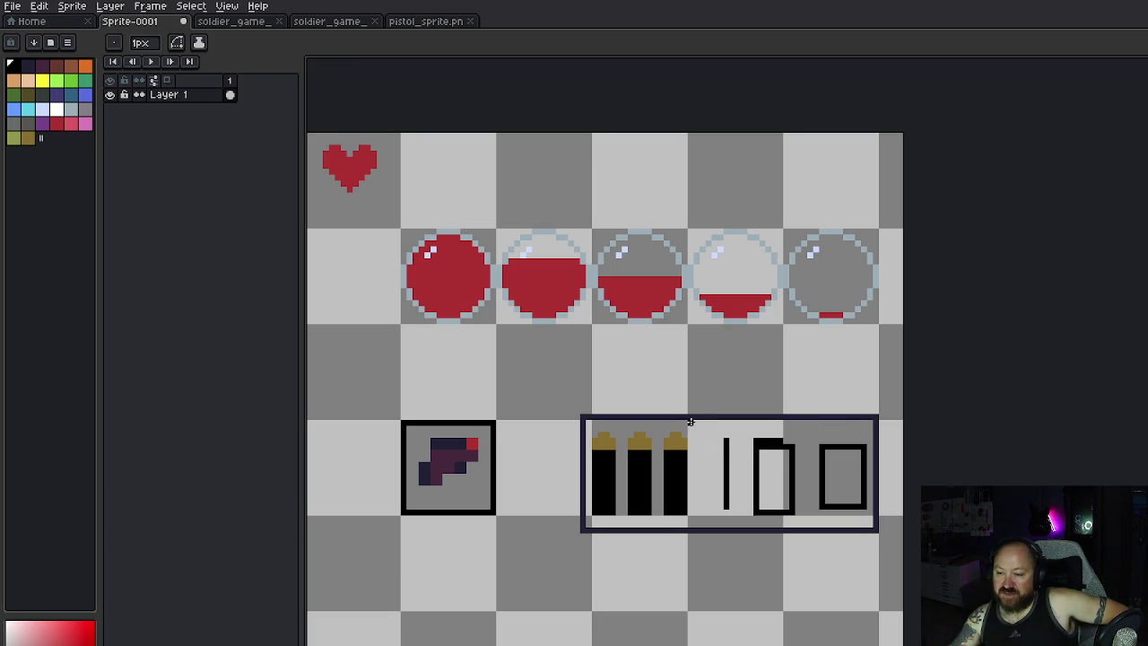
Step: Draw a dark vertical divider after the bullets, undoing the stray strip beneath them
left_click(26, 65)
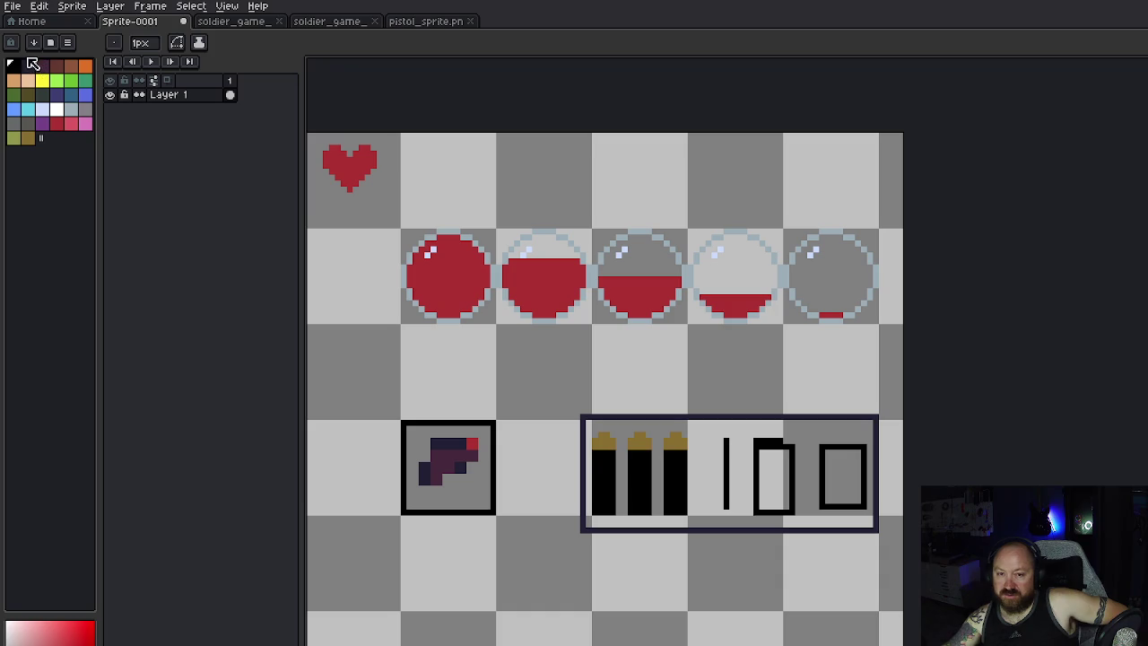
left_click_drag(702, 418, 696, 524)
key("ctrl+z")
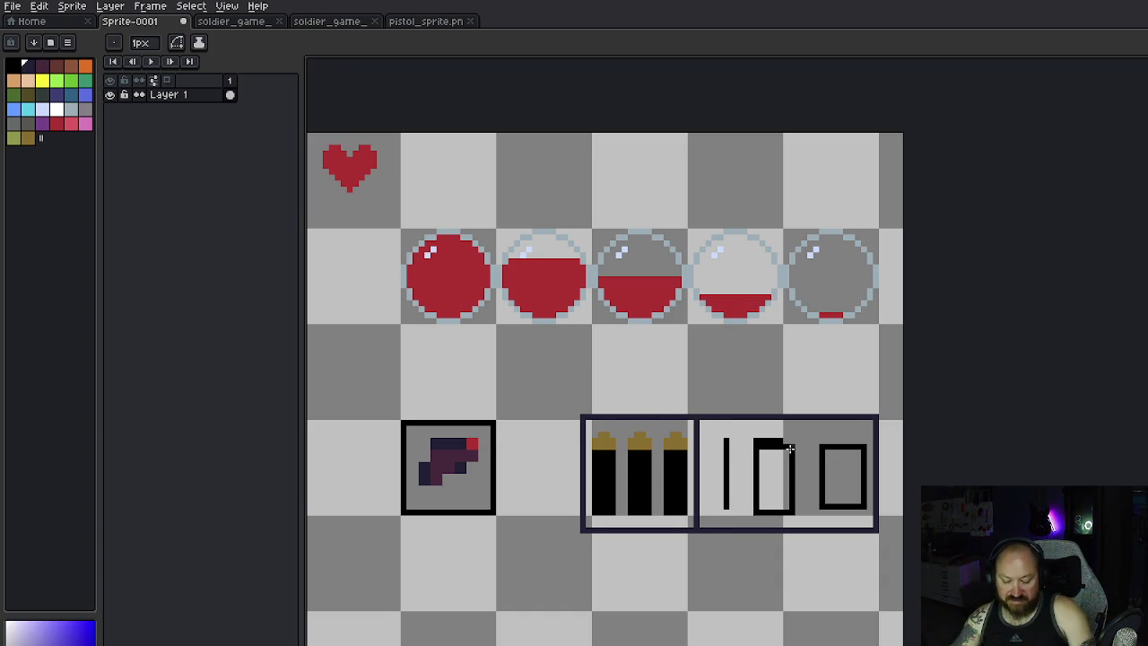
Step: Erase the frame's right section, including its number strokes and box outlines
key("e")
left_click_drag(755, 443, 771, 443)
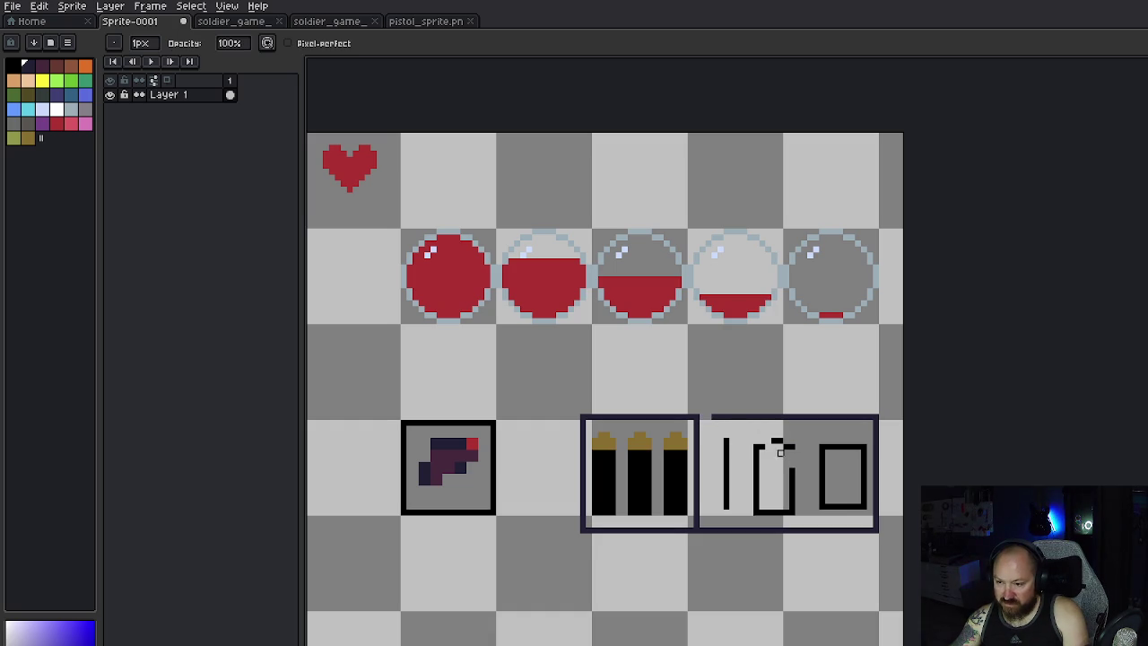
mouse_move(715, 418)
left_mouse_down()
mouse_move(876, 417)
mouse_move(792, 417)
left_mouse_up()
mouse_move(730, 434)
left_mouse_down()
mouse_move(720, 519)
mouse_move(703, 531)
mouse_move(728, 519)
mouse_move(758, 454)
mouse_move(791, 442)
left_mouse_up()
mouse_move(756, 446)
left_mouse_down()
mouse_move(768, 530)
mouse_move(814, 530)
mouse_move(876, 483)
mouse_move(877, 435)
mouse_move(816, 454)
left_mouse_up()
left_click(878, 426)
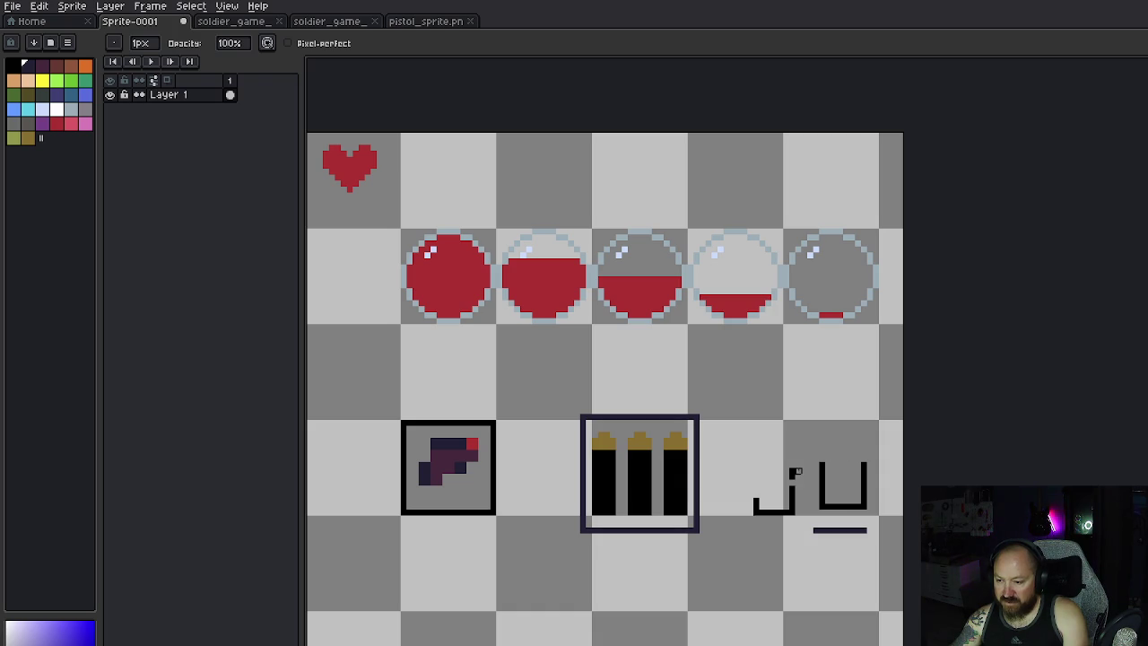
mouse_move(793, 508)
left_mouse_down()
mouse_move(792, 468)
mouse_move(793, 513)
mouse_move(758, 510)
mouse_move(758, 498)
left_mouse_up()
mouse_move(823, 463)
left_mouse_down()
mouse_move(823, 503)
mouse_move(863, 502)
mouse_move(864, 465)
left_mouse_up()
mouse_move(848, 506)
left_mouse_down()
mouse_move(814, 500)
mouse_move(815, 529)
mouse_move(869, 530)
left_mouse_up()
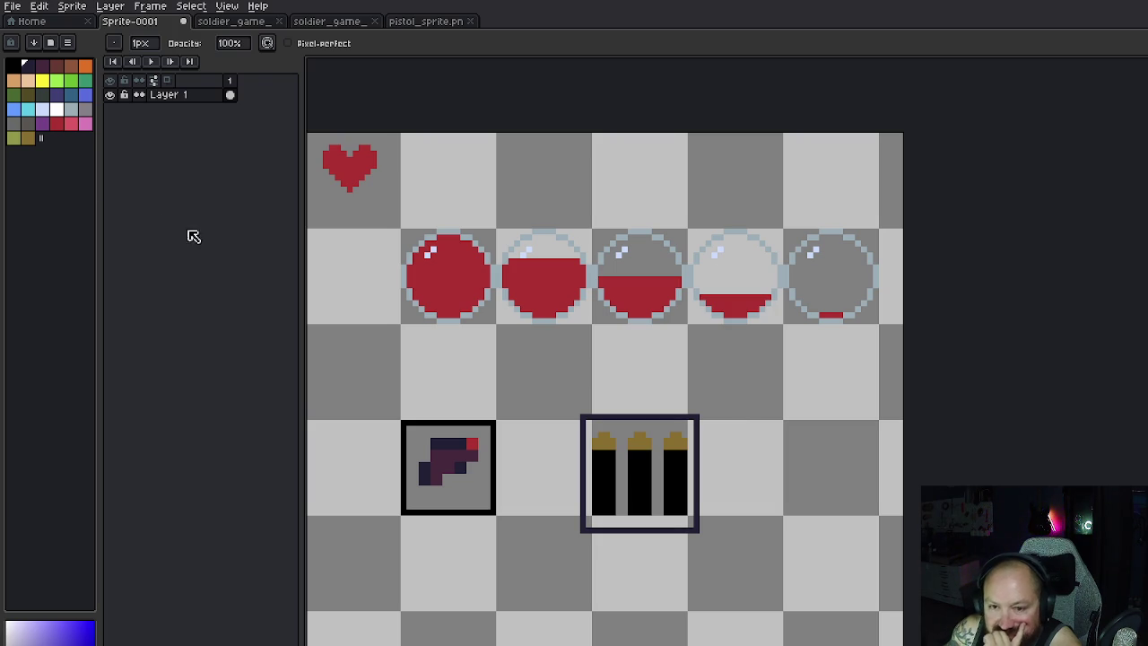
left_click(28, 122)
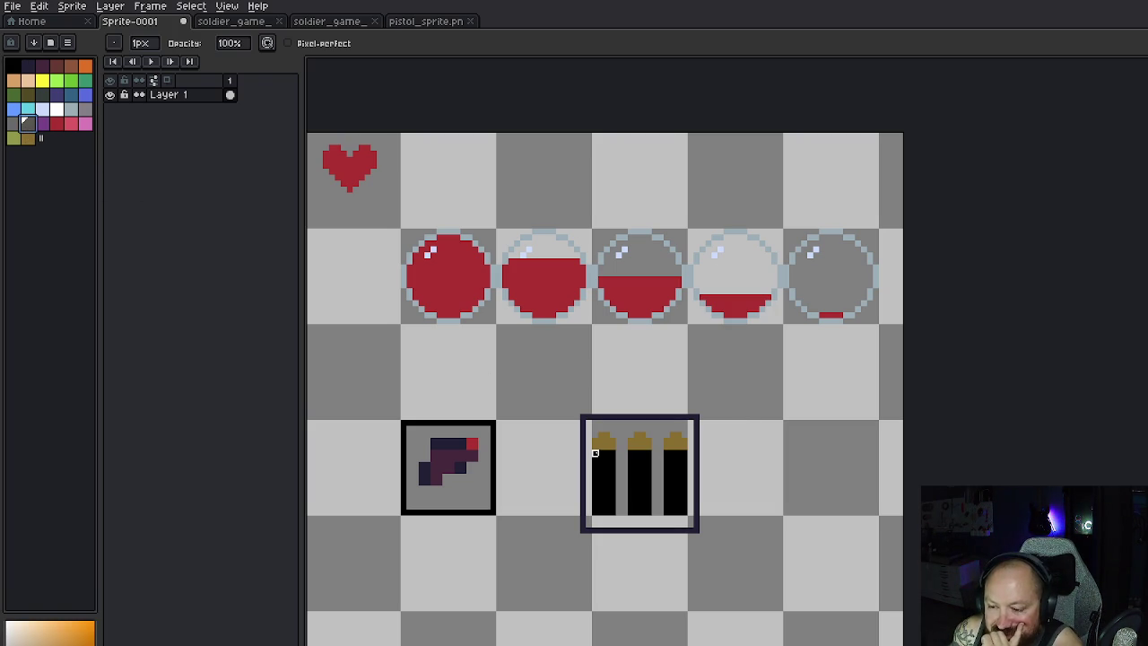
Step: Repaint the left and middle bullet bodies from black to grey
key("e")
mouse_move(597, 455)
left_mouse_down()
mouse_move(610, 502)
mouse_move(614, 489)
mouse_move(613, 507)
mouse_move(596, 511)
mouse_move(600, 463)
mouse_move(599, 503)
left_mouse_up()
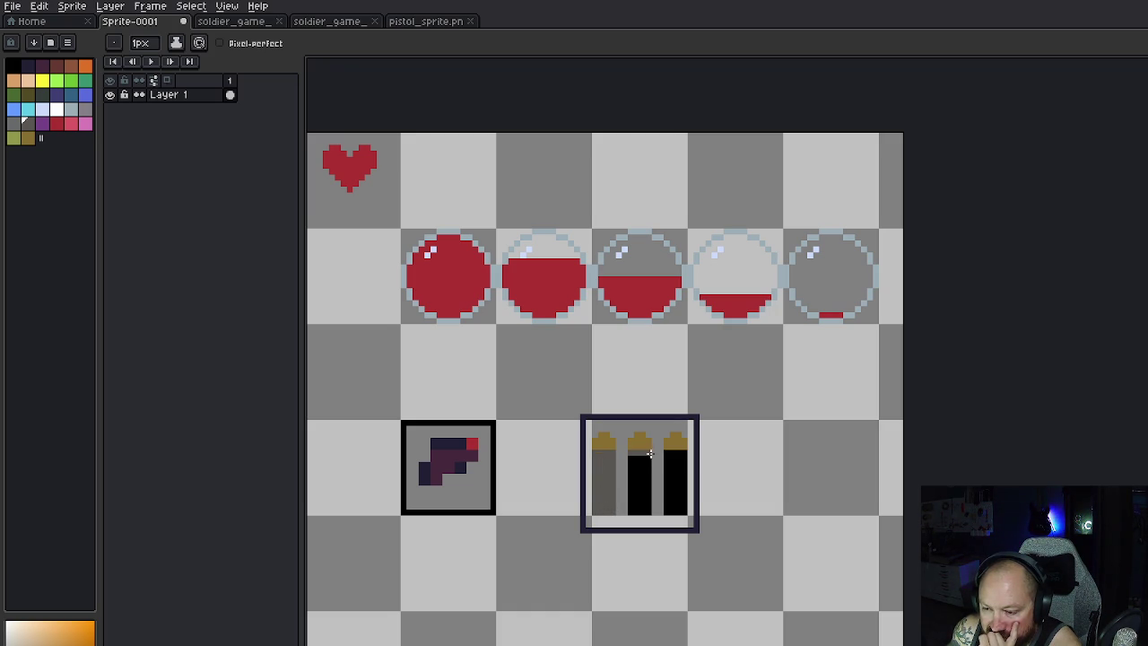
mouse_move(643, 460)
left_mouse_down()
mouse_move(633, 509)
mouse_move(648, 489)
mouse_move(651, 465)
mouse_move(639, 508)
mouse_move(638, 468)
mouse_move(684, 454)
mouse_move(682, 511)
mouse_move(673, 460)
left_mouse_up()
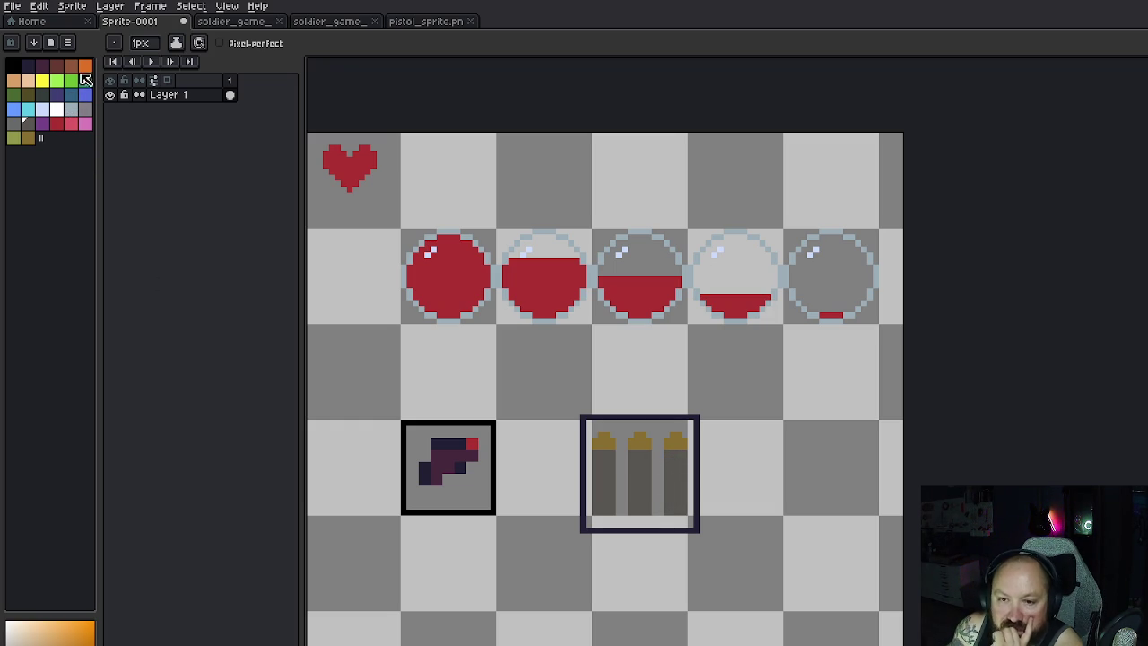
Step: Paint the tips of the three bullets orange
left_click(85, 66)
left_click_drag(596, 441, 613, 444)
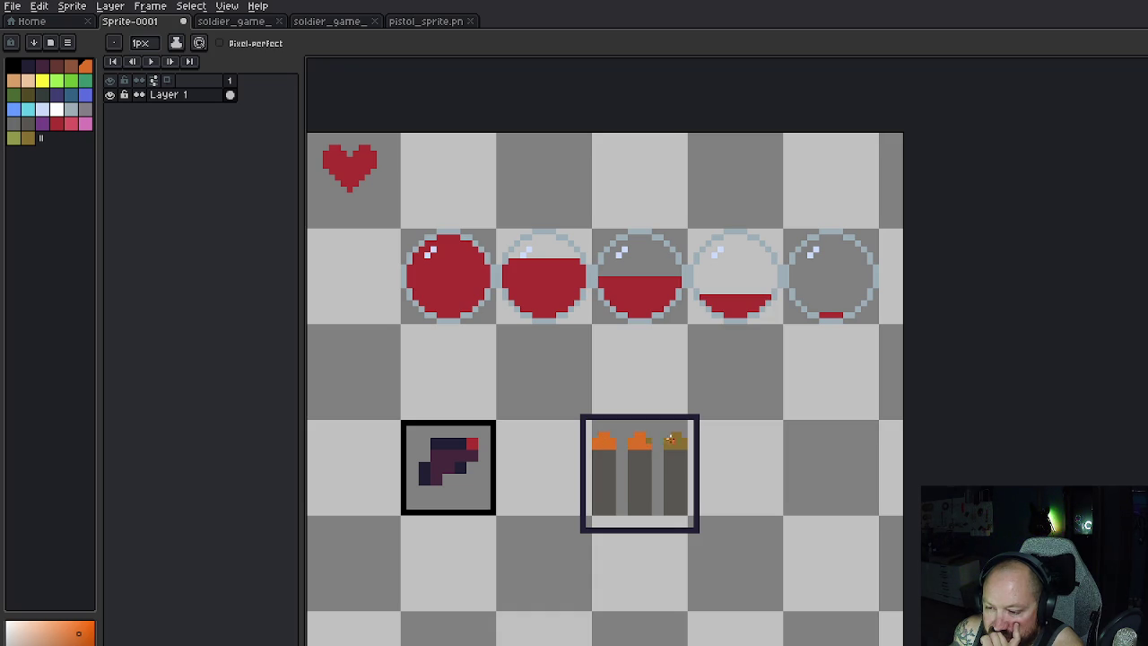
mouse_move(673, 441)
left_mouse_down()
mouse_move(684, 441)
mouse_move(668, 442)
left_mouse_up()
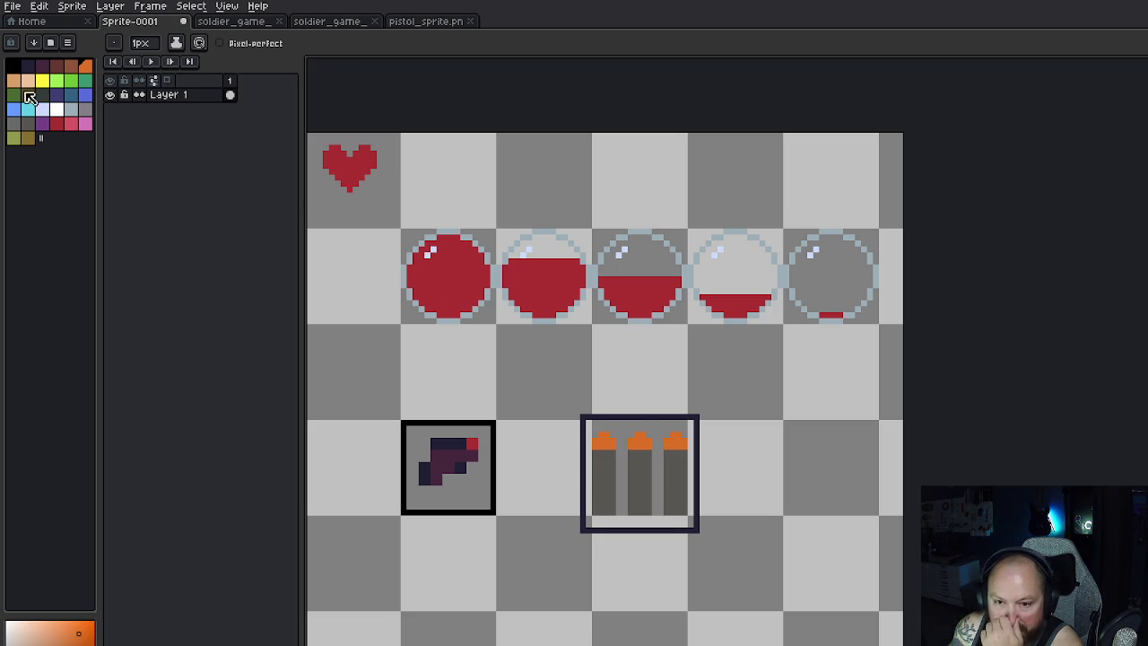
Step: Fill the left and middle bullet bodies with olive-brown
left_click(28, 94)
mouse_move(611, 451)
left_mouse_down()
mouse_move(611, 513)
mouse_move(596, 508)
mouse_move(599, 453)
mouse_move(610, 502)
mouse_move(608, 470)
mouse_move(600, 503)
left_mouse_up()
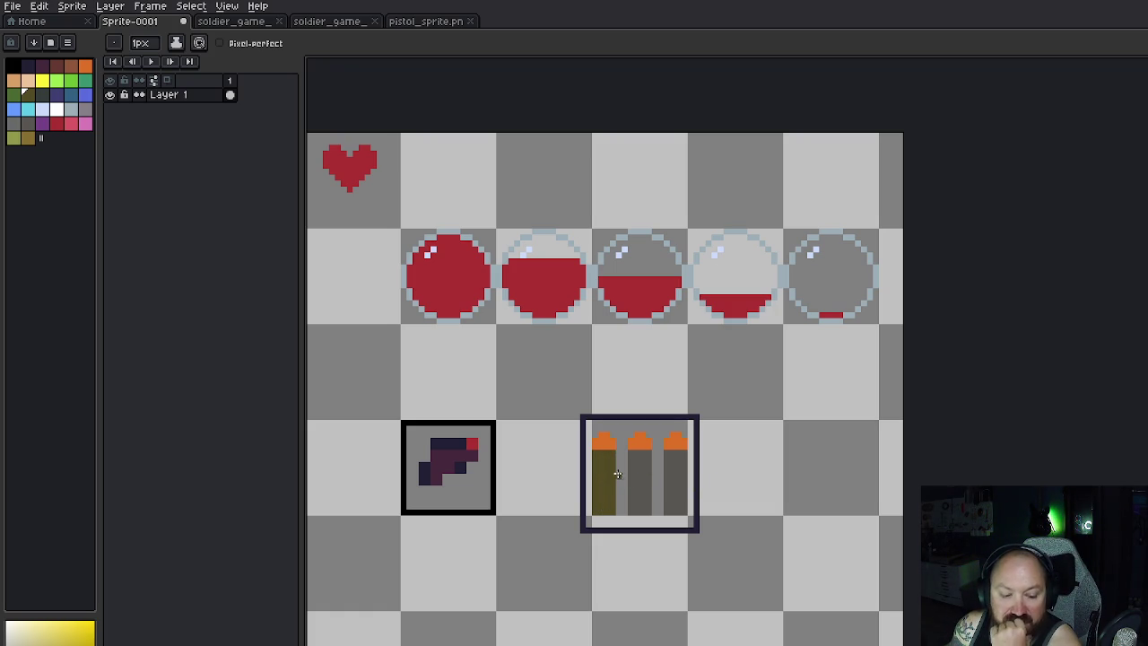
mouse_move(647, 453)
left_mouse_down()
mouse_move(650, 513)
mouse_move(633, 508)
mouse_move(632, 454)
mouse_move(639, 510)
mouse_move(640, 468)
left_mouse_up()
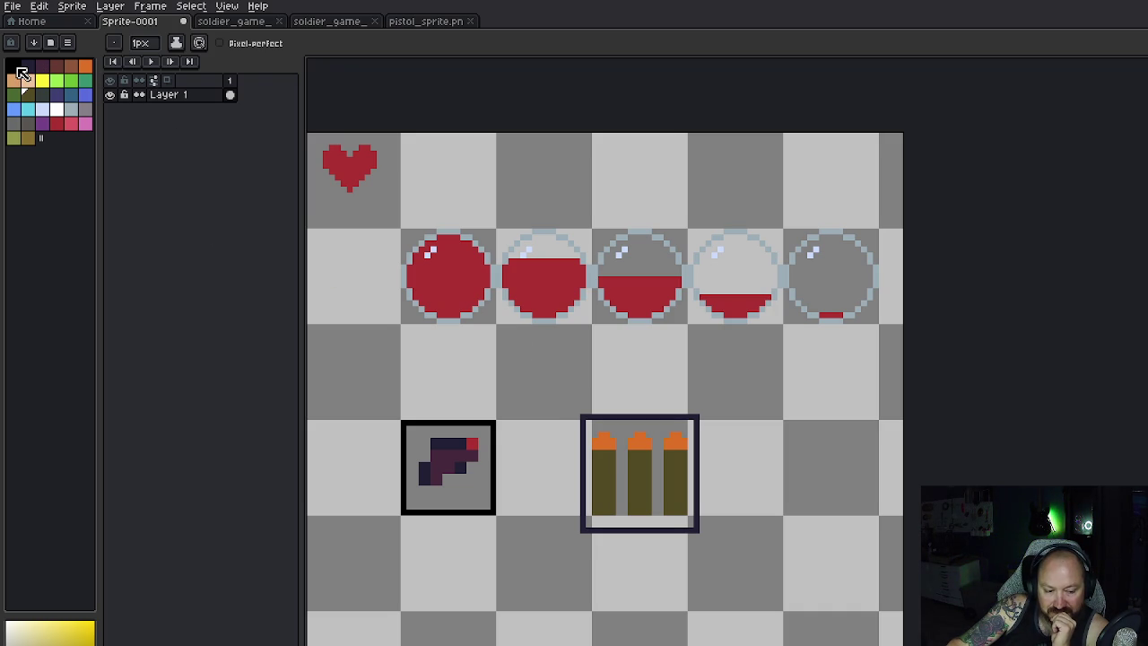
left_click(30, 128)
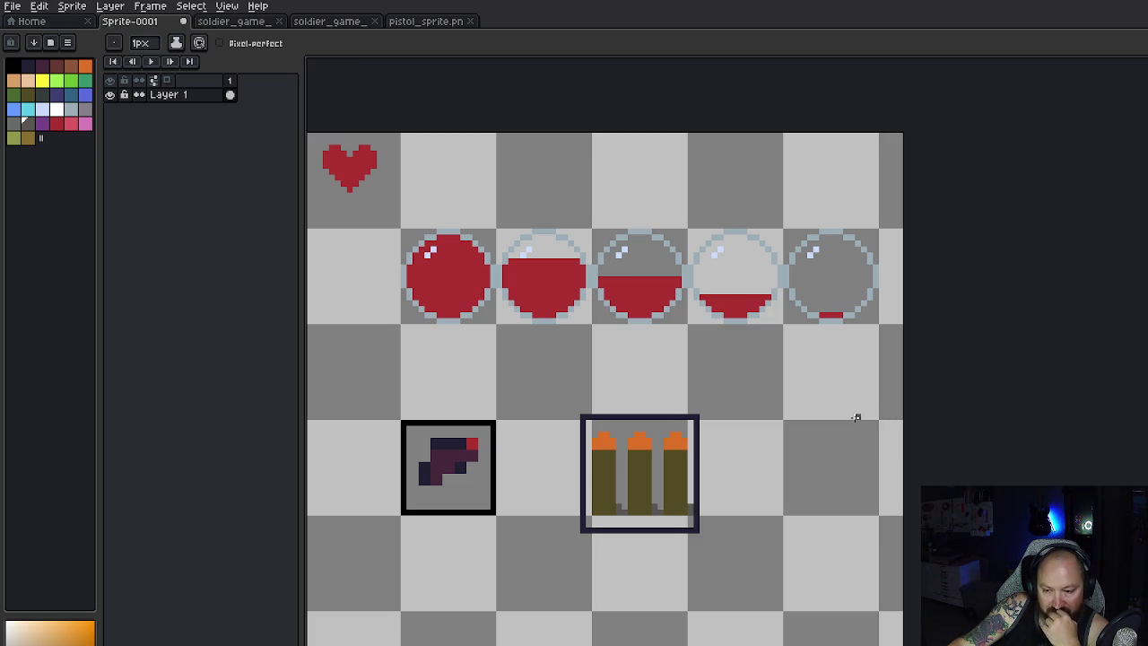
Step: Draw a yellow-green highlight line across the lower bullet bodies
key("v")
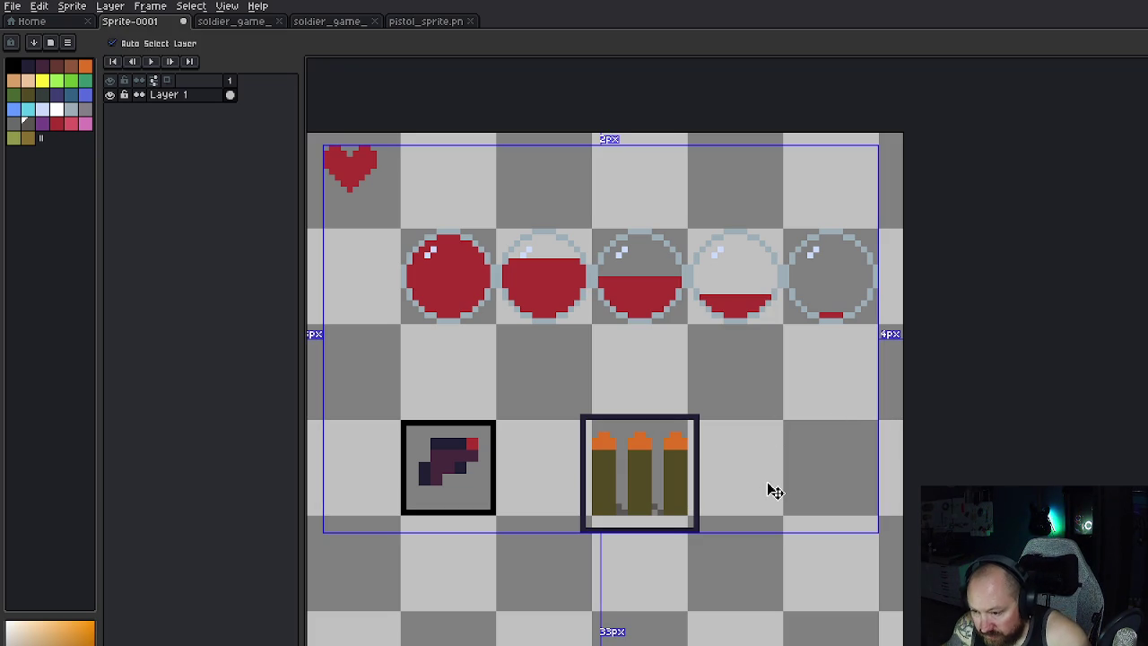
key("b")
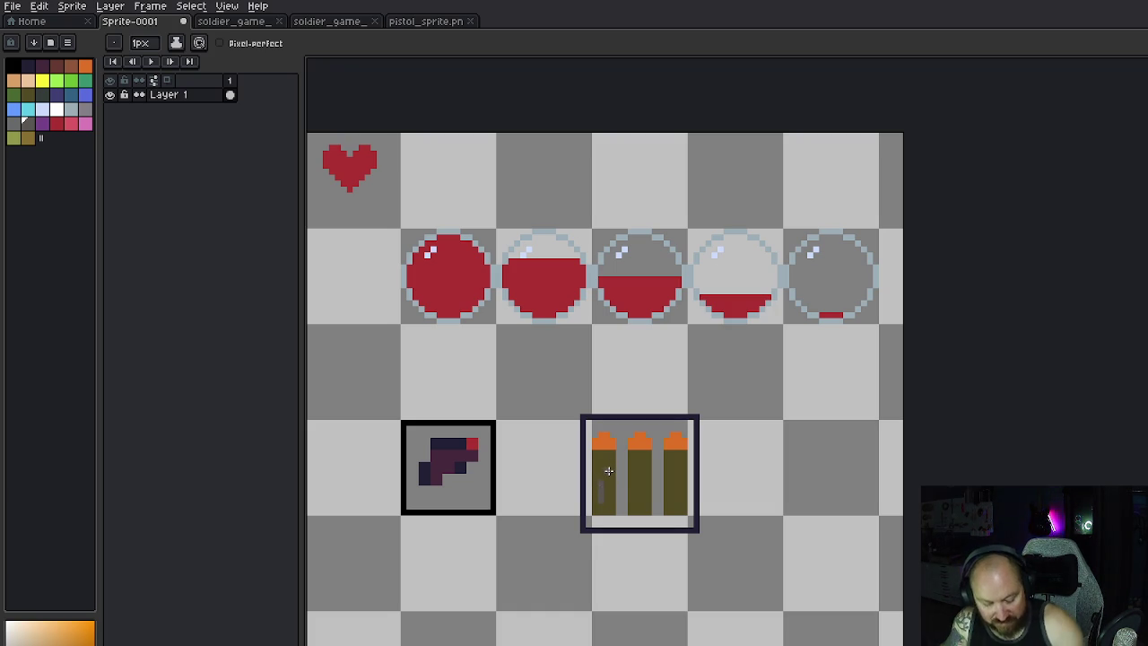
key("v")
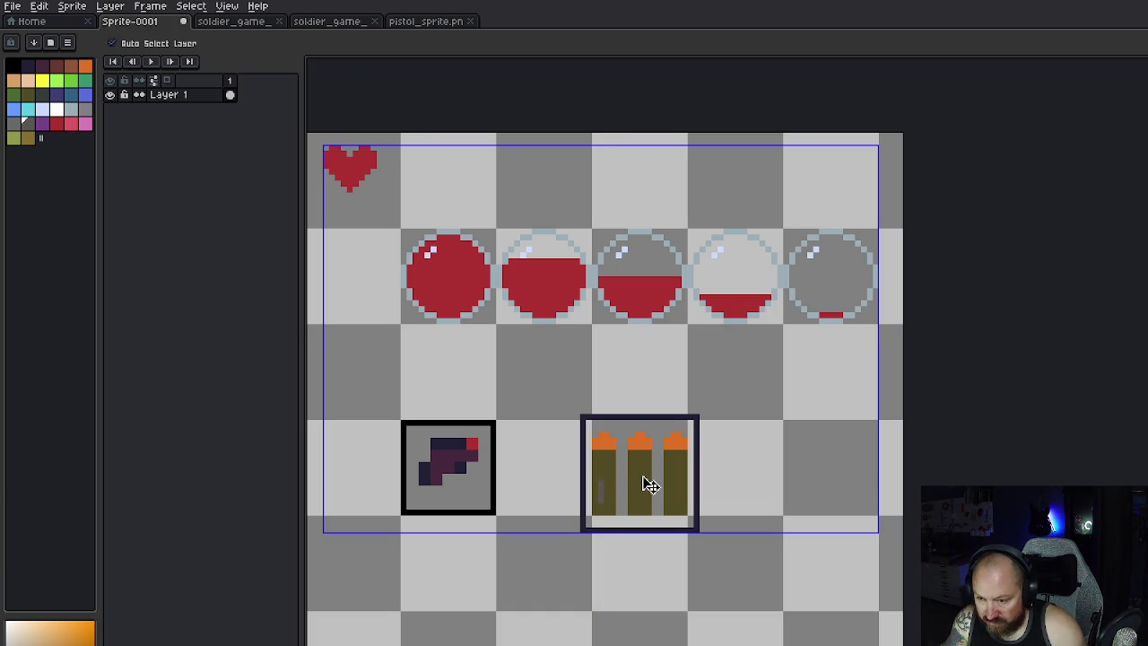
key("b")
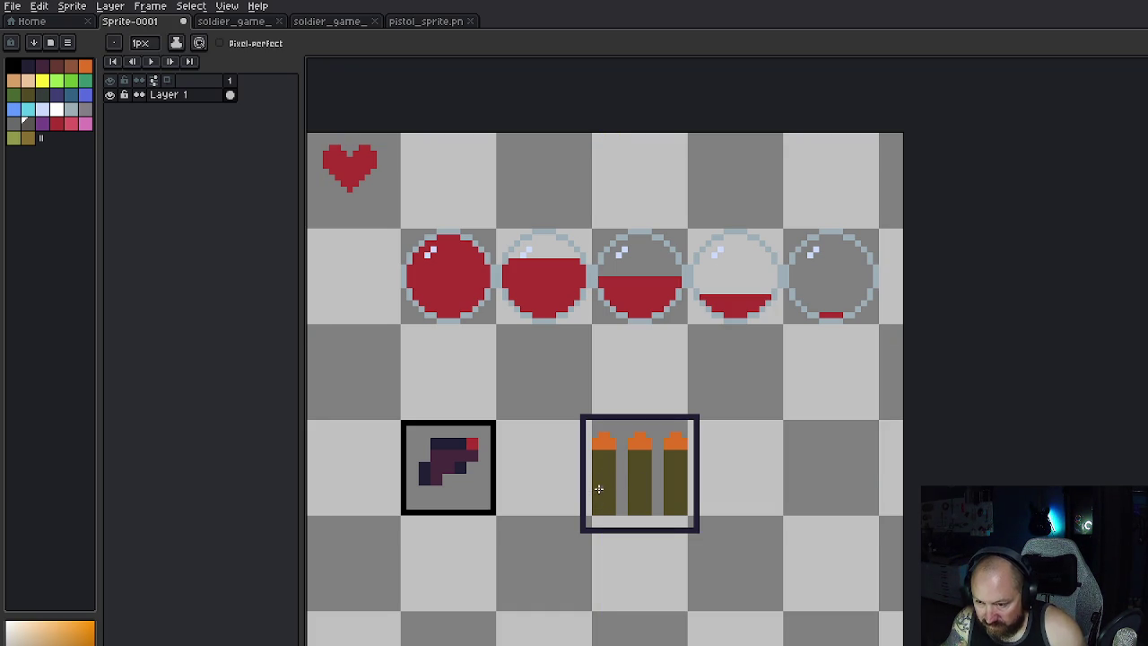
left_click(27, 93)
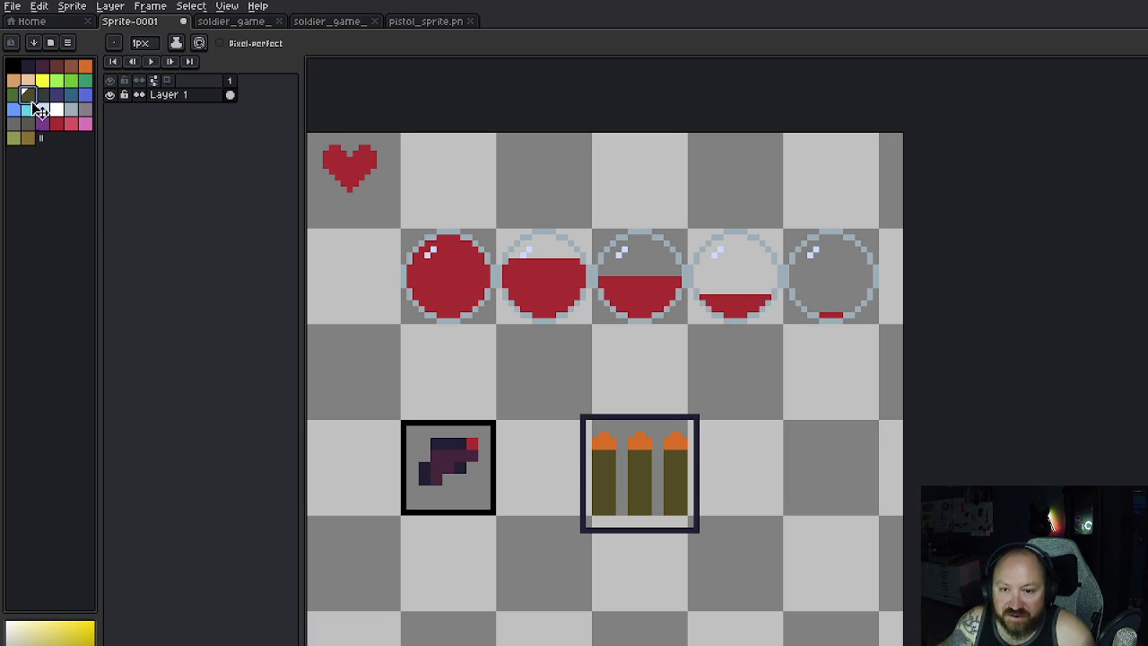
left_click(13, 138)
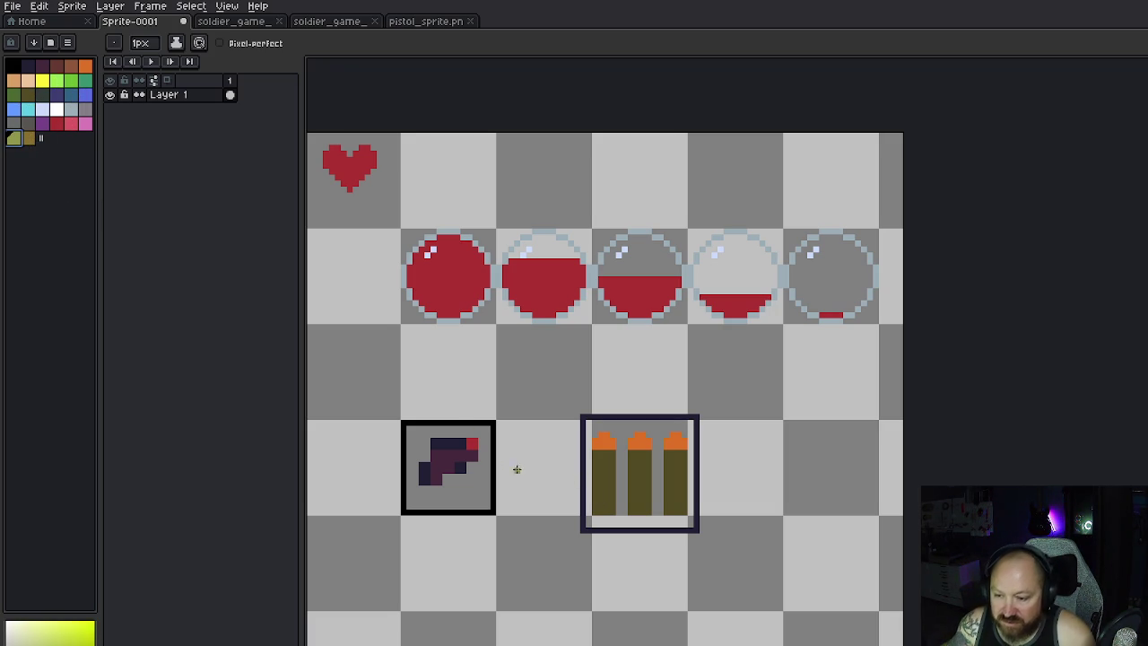
left_click_drag(601, 493, 670, 493)
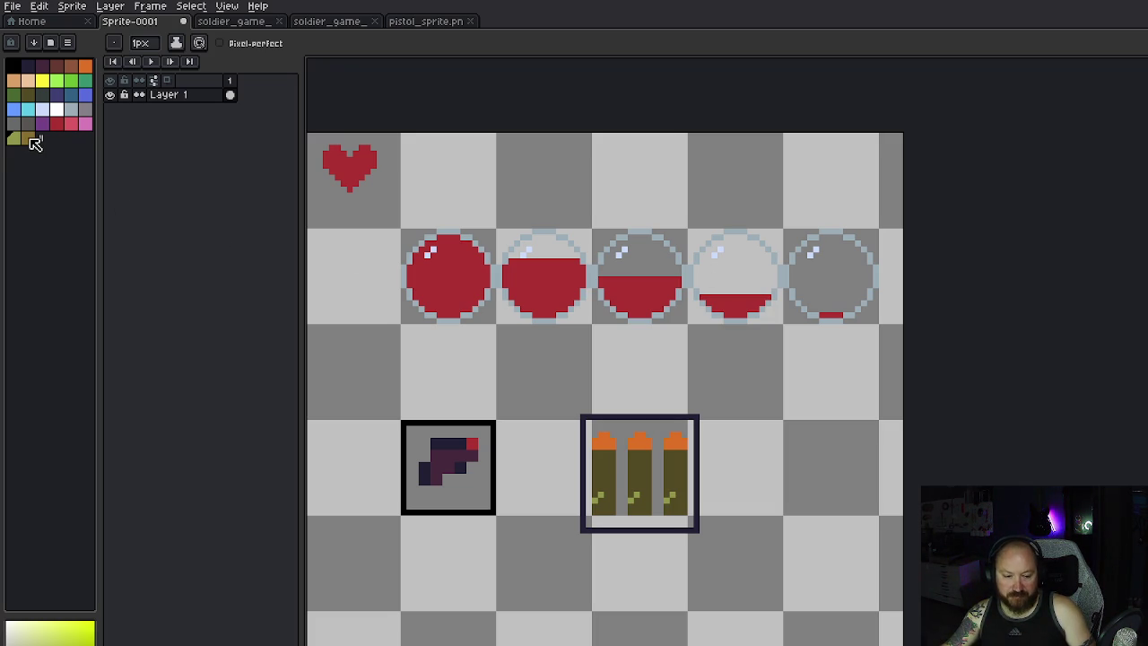
Step: Try several palette colours, then draw a dark shading line on the left bullet
left_click(30, 139)
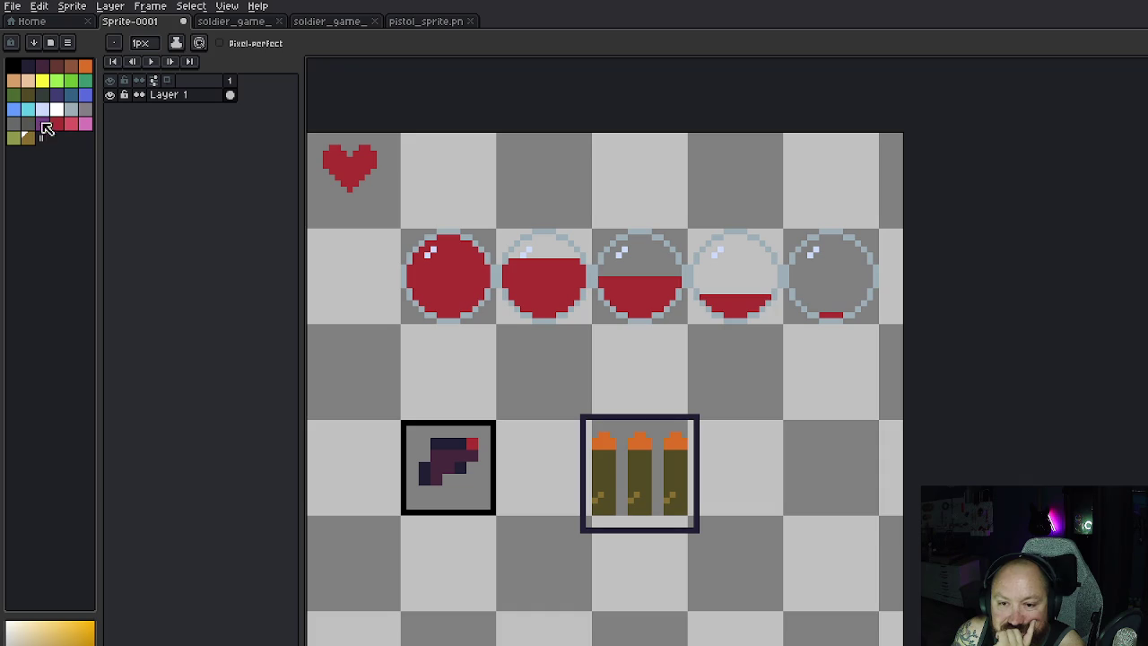
left_click(29, 95)
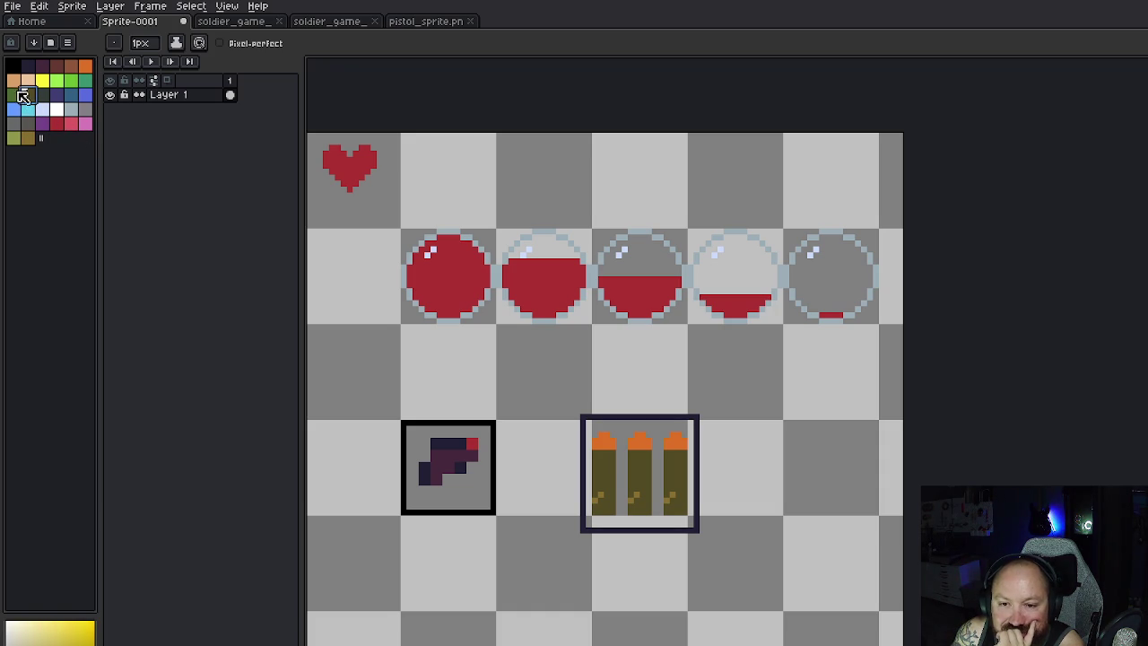
left_click(14, 93)
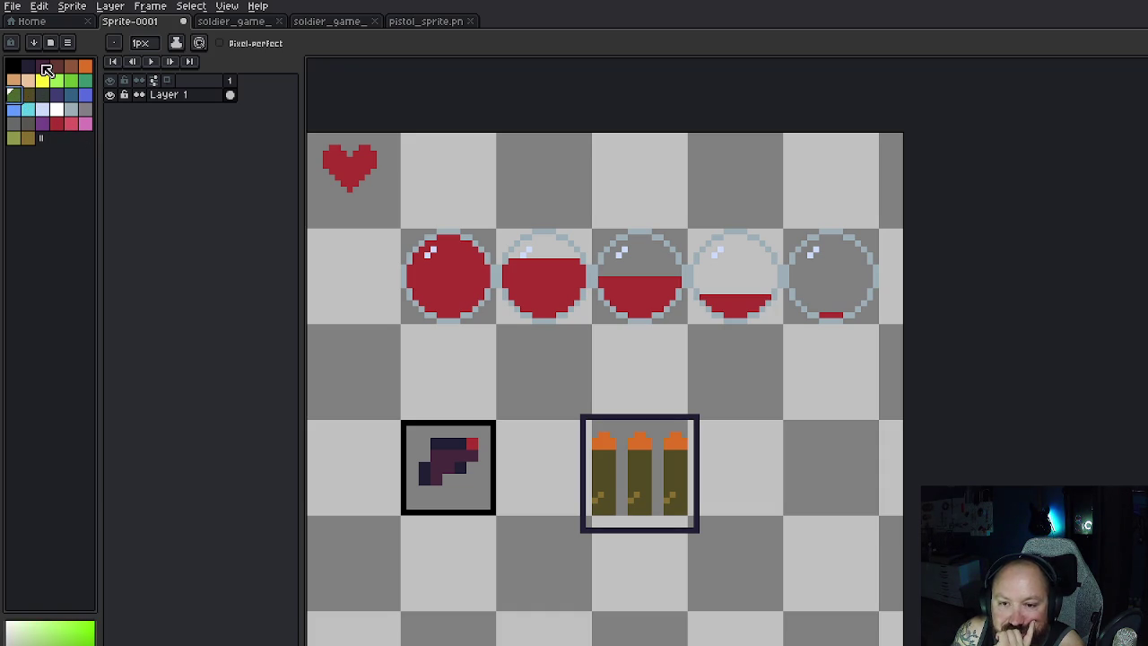
left_click(28, 66)
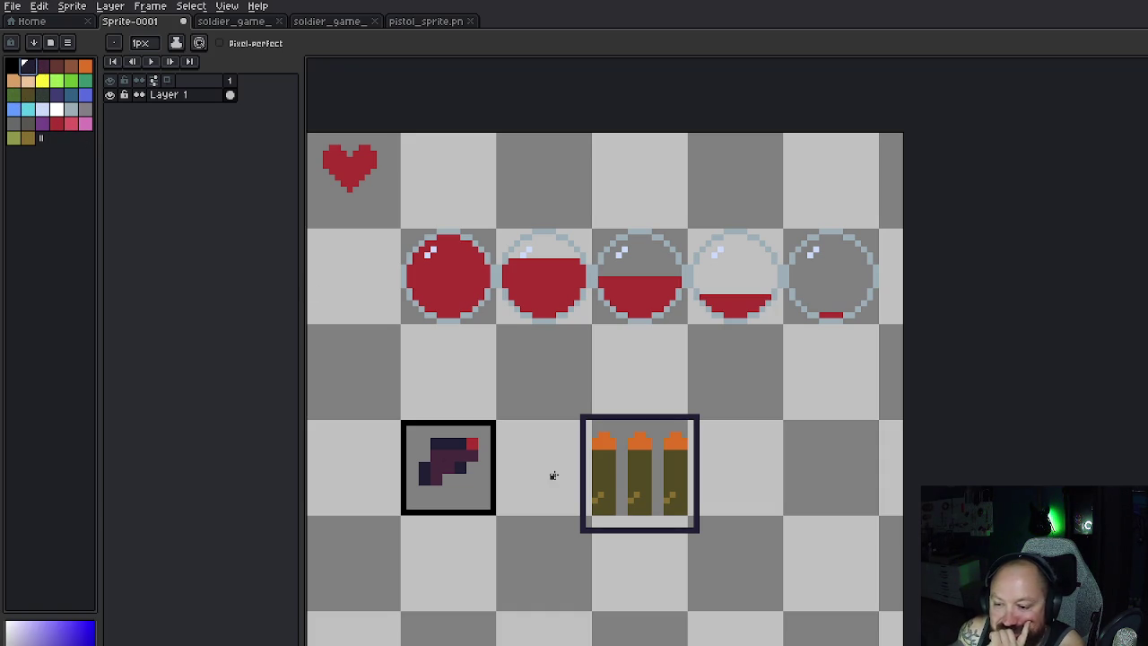
left_click_drag(597, 454, 598, 475)
Step: Redraw a shorter dark shading line on the left bullet and add one down the middle bullet
key("ctrl+z")
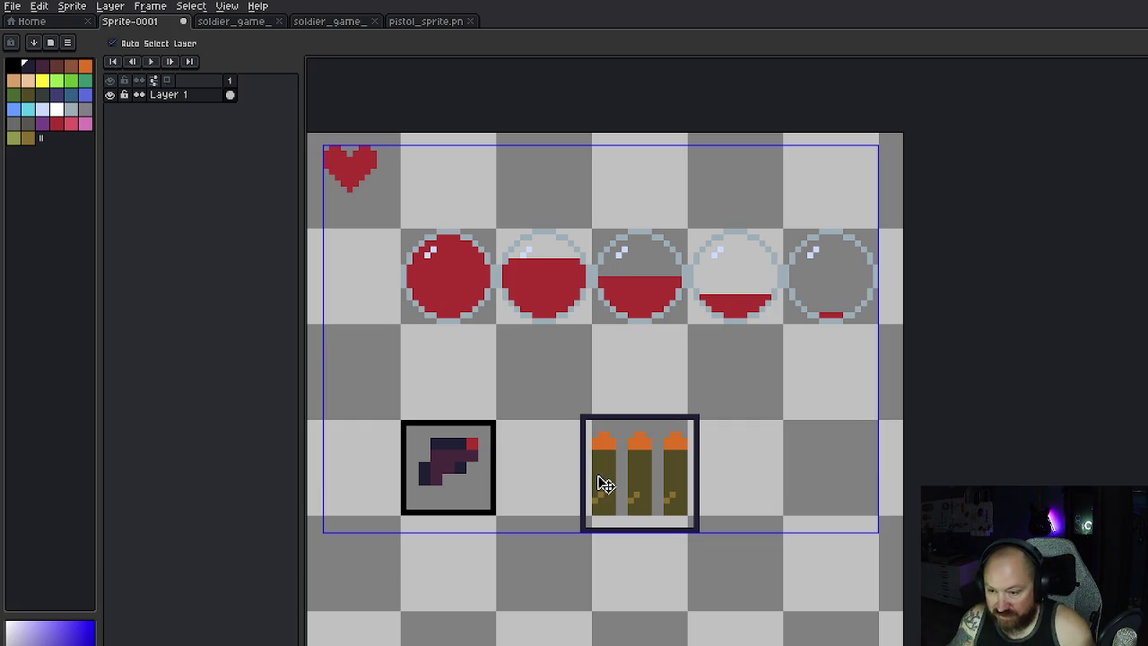
left_click_drag(595, 454, 595, 515)
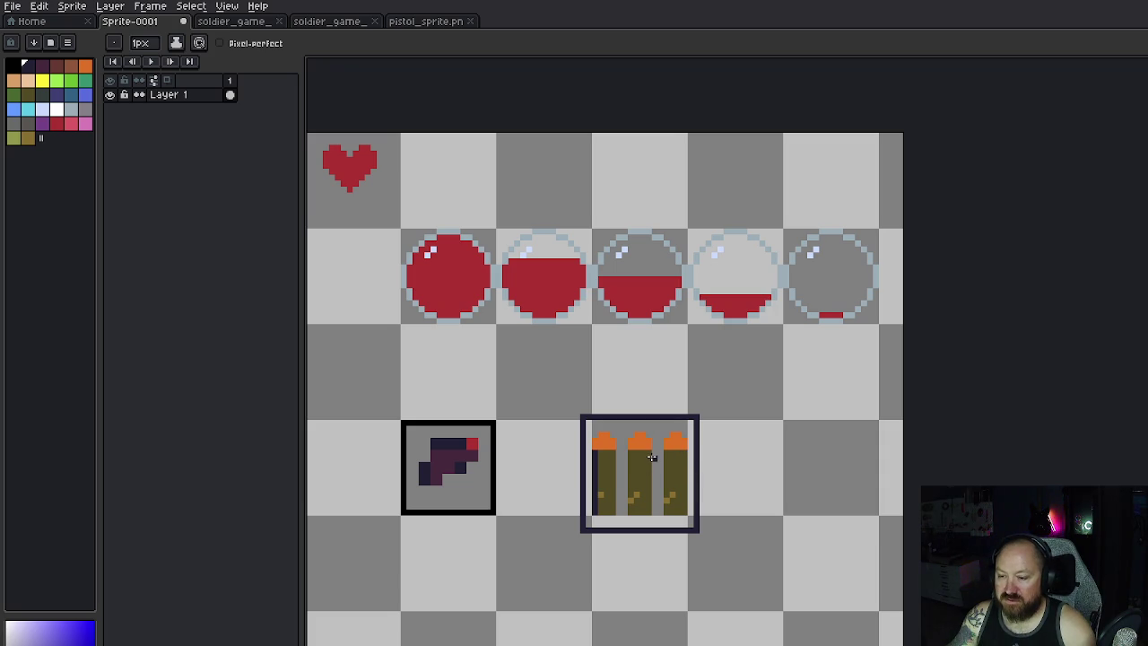
left_click_drag(631, 459, 632, 513)
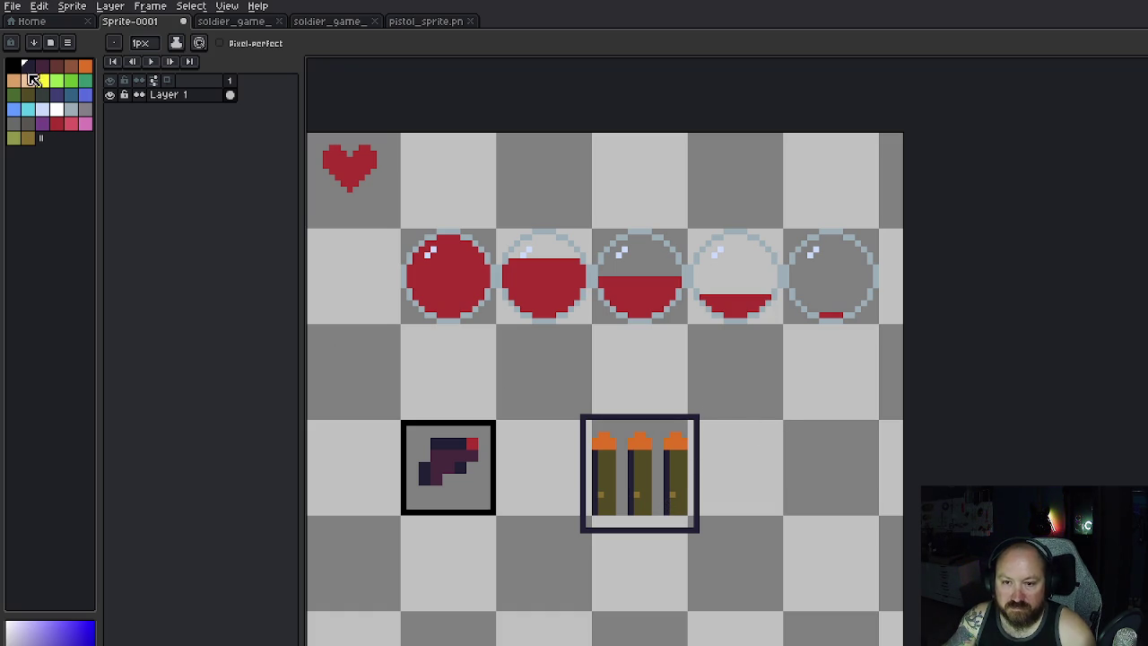
left_click(28, 93)
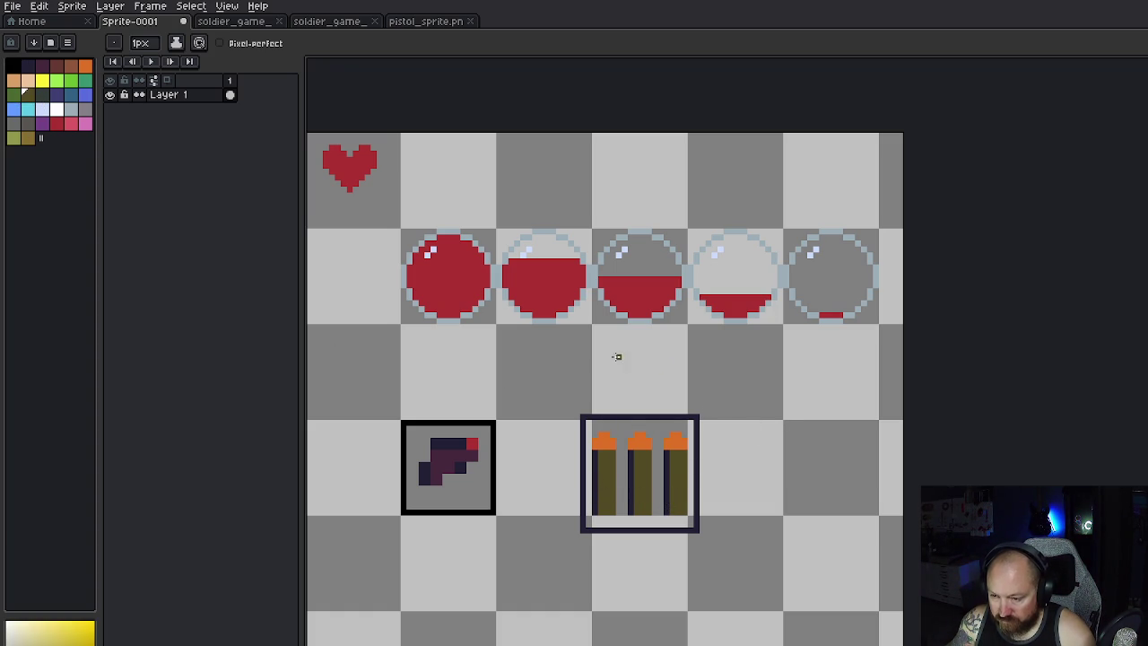
Step: Add a light olive highlight pixel to each of the three bullets, then pick white
left_click(34, 138)
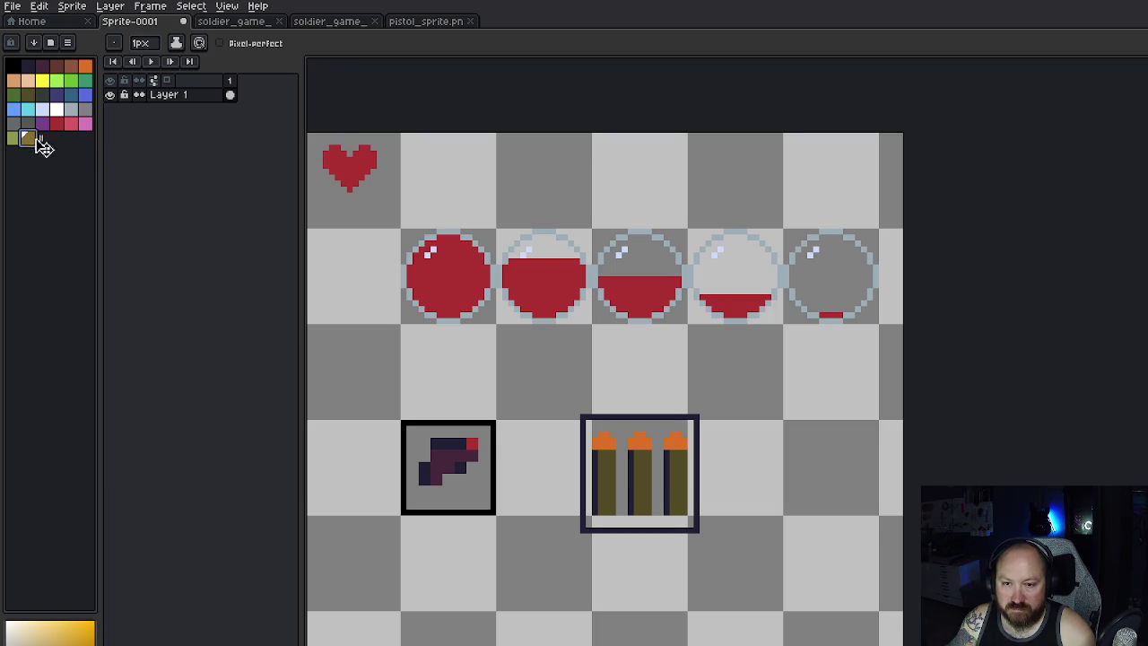
left_click(608, 460)
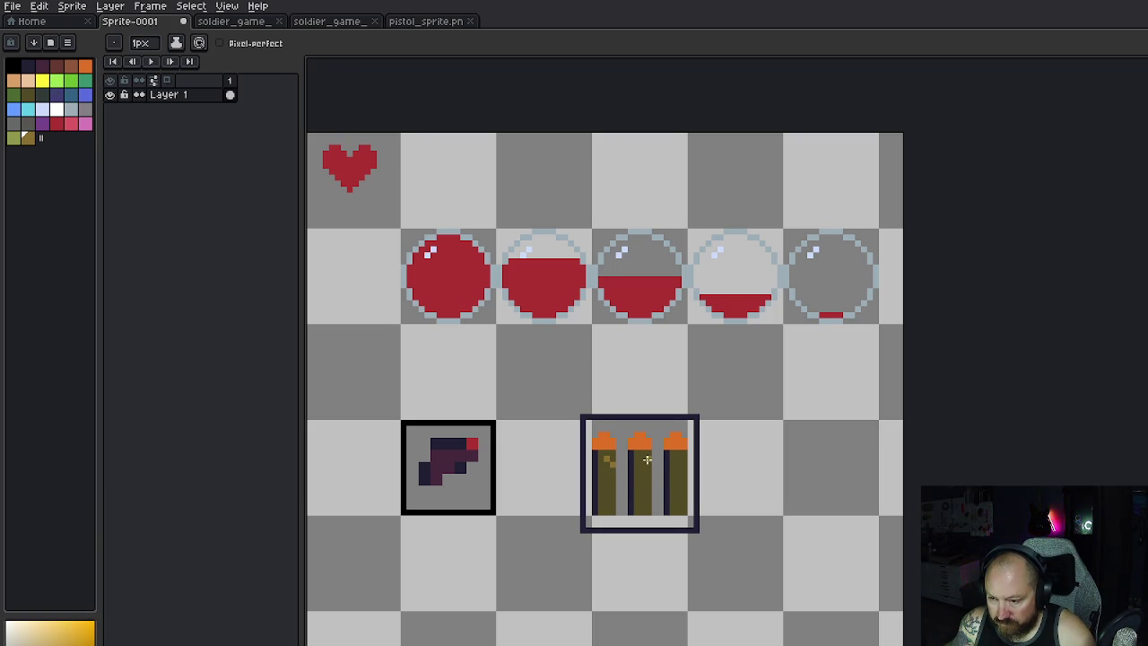
left_click(644, 461)
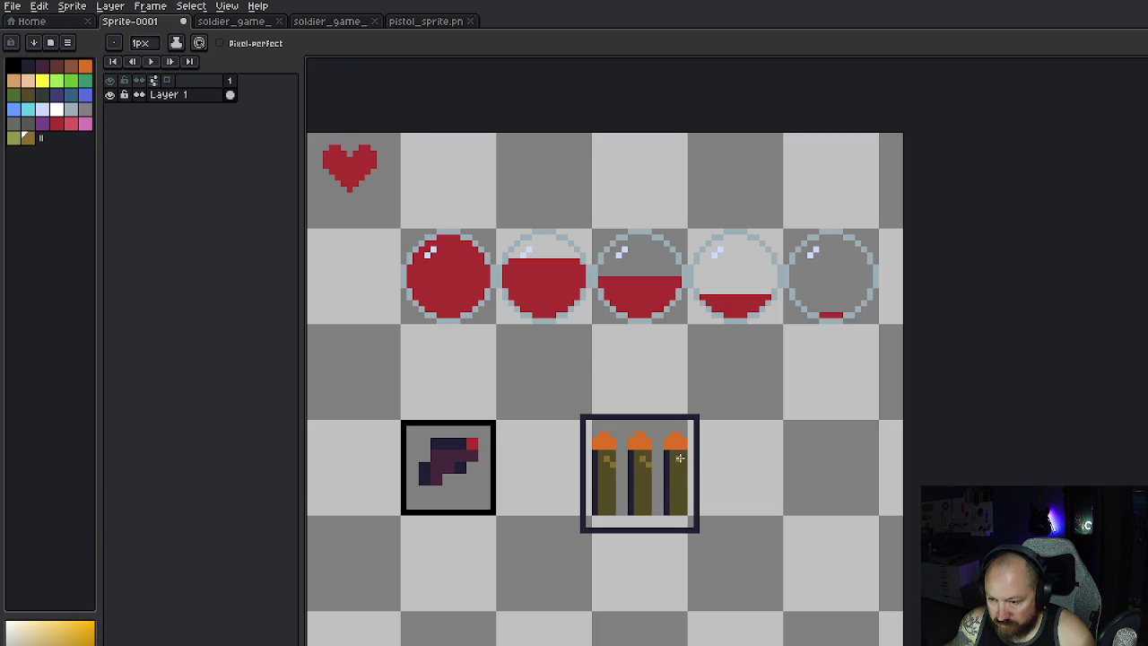
left_click(682, 459)
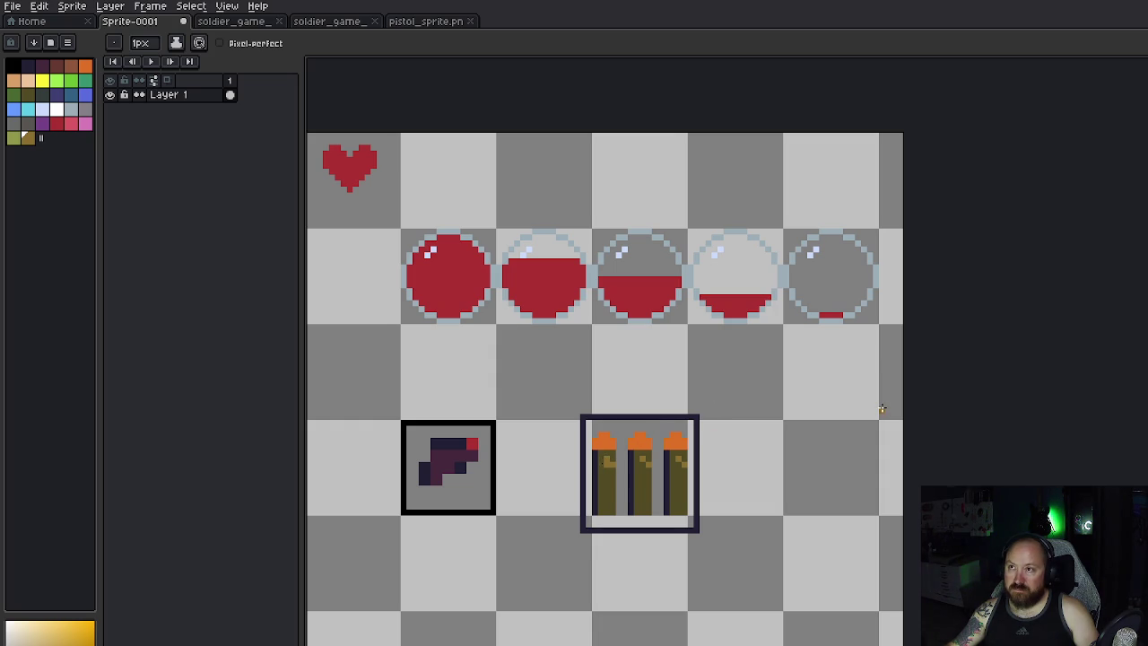
key("ctrl")
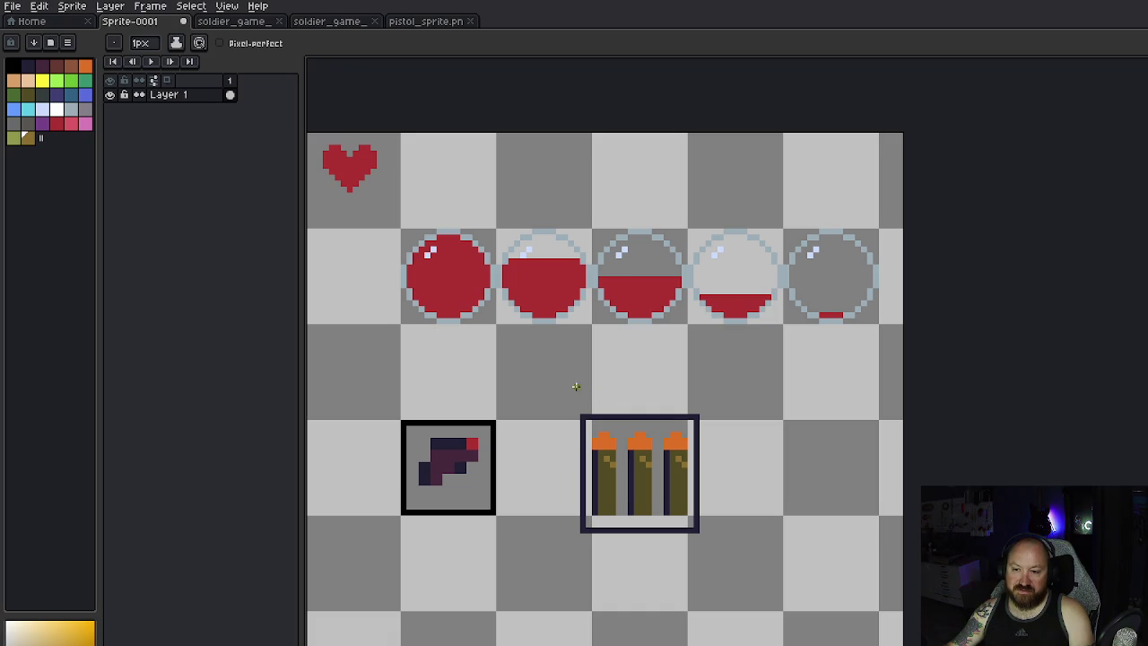
left_click(57, 110)
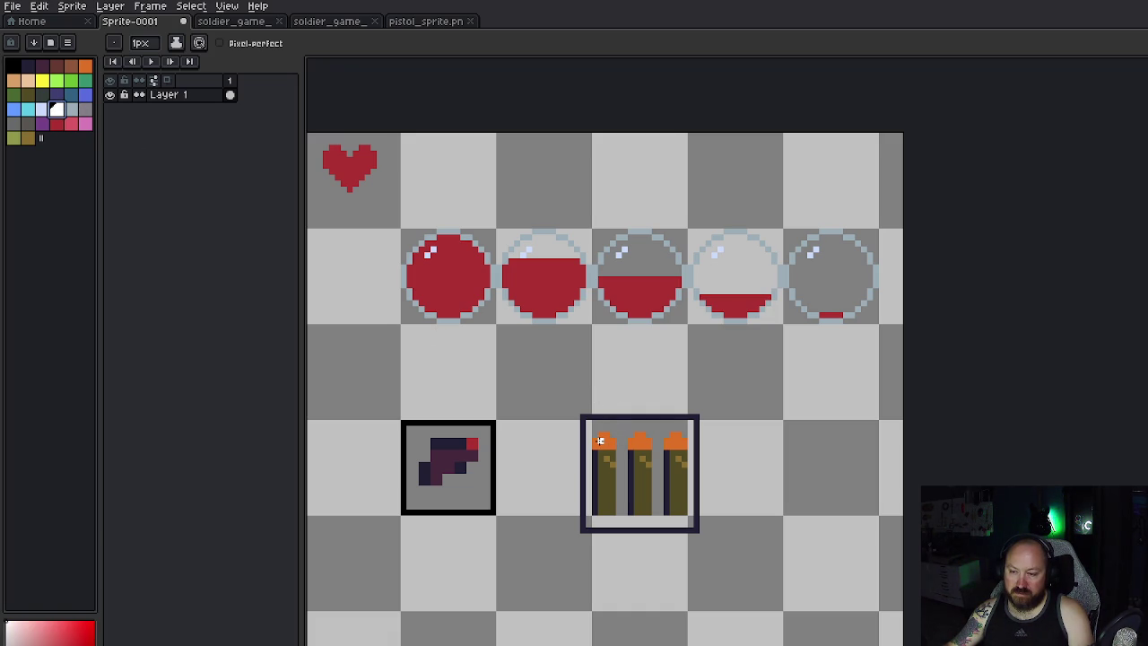
Step: Undo the white highlight pixels on the bullet tips and bodies
left_click(673, 441)
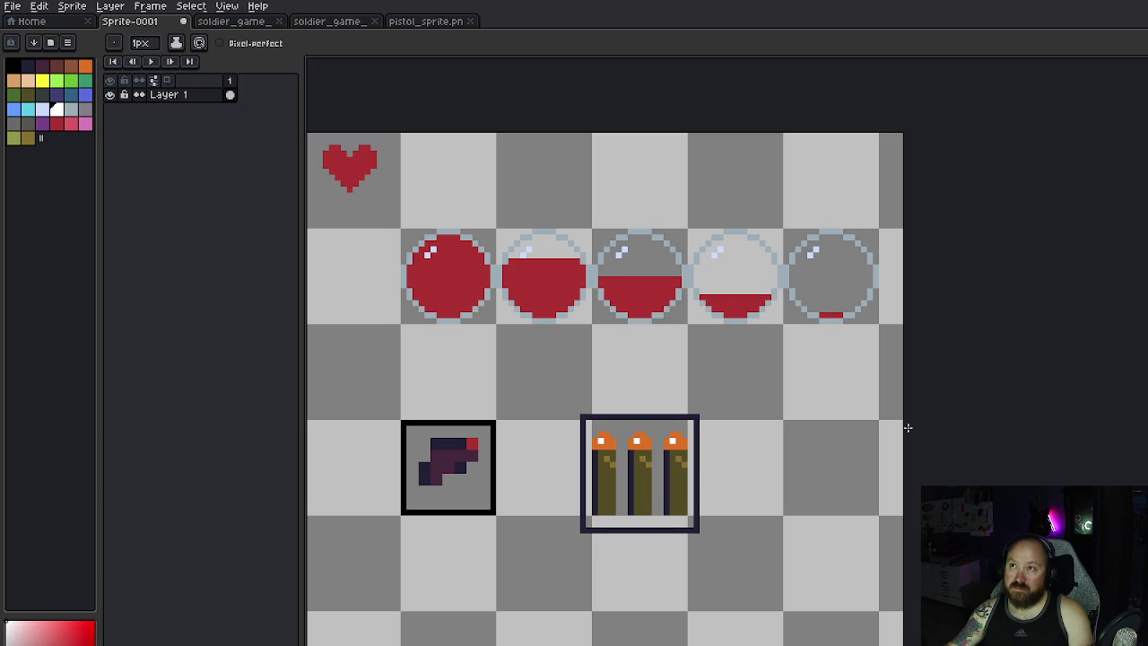
key("ctrl")
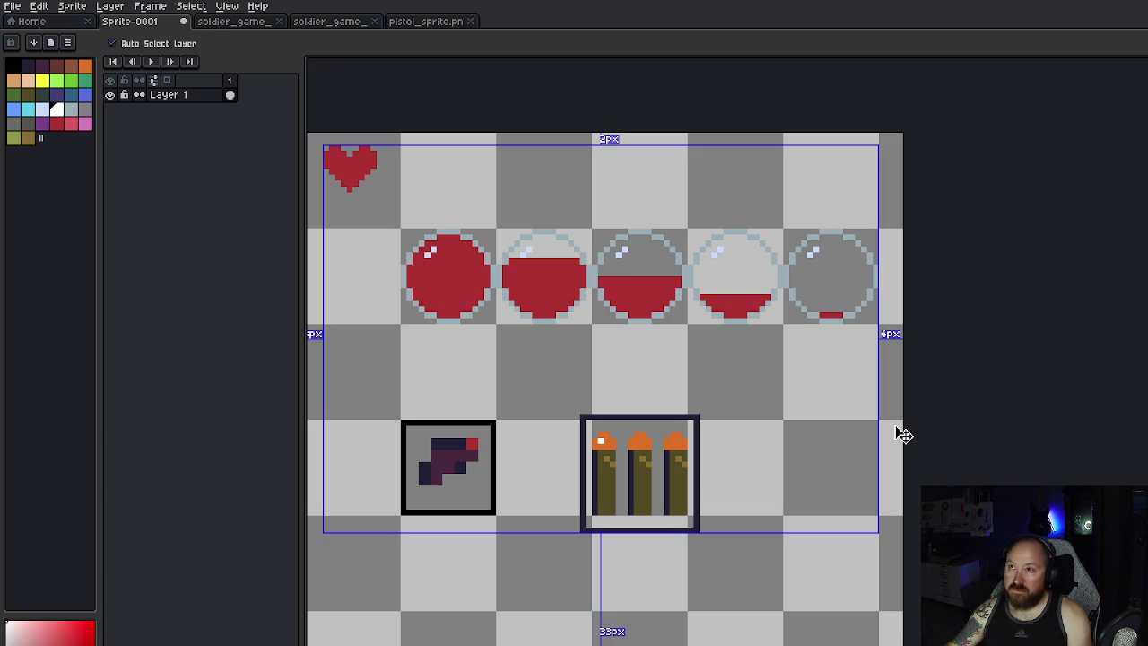
key("ctrl+z")
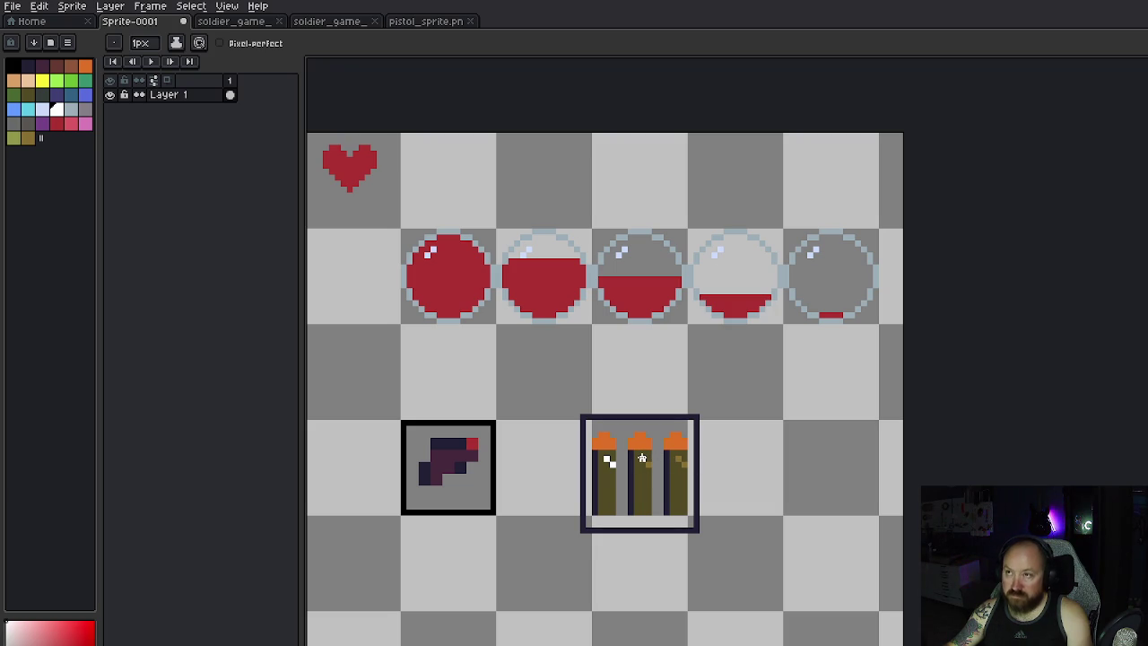
key("ctrl")
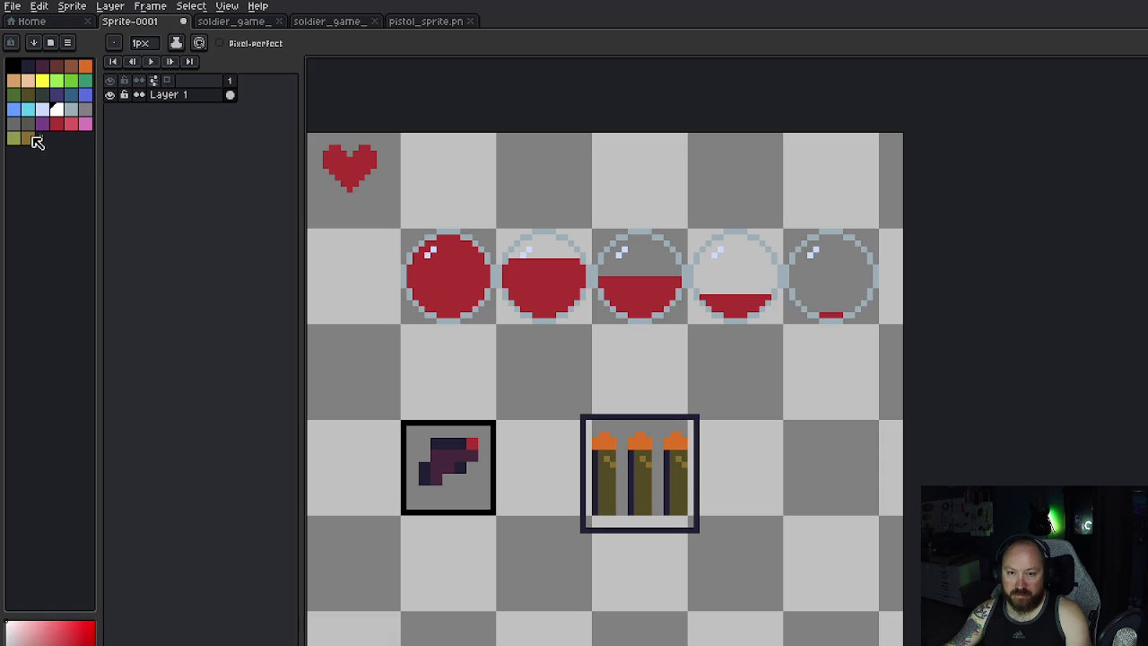
left_click(30, 137)
left_click(28, 93)
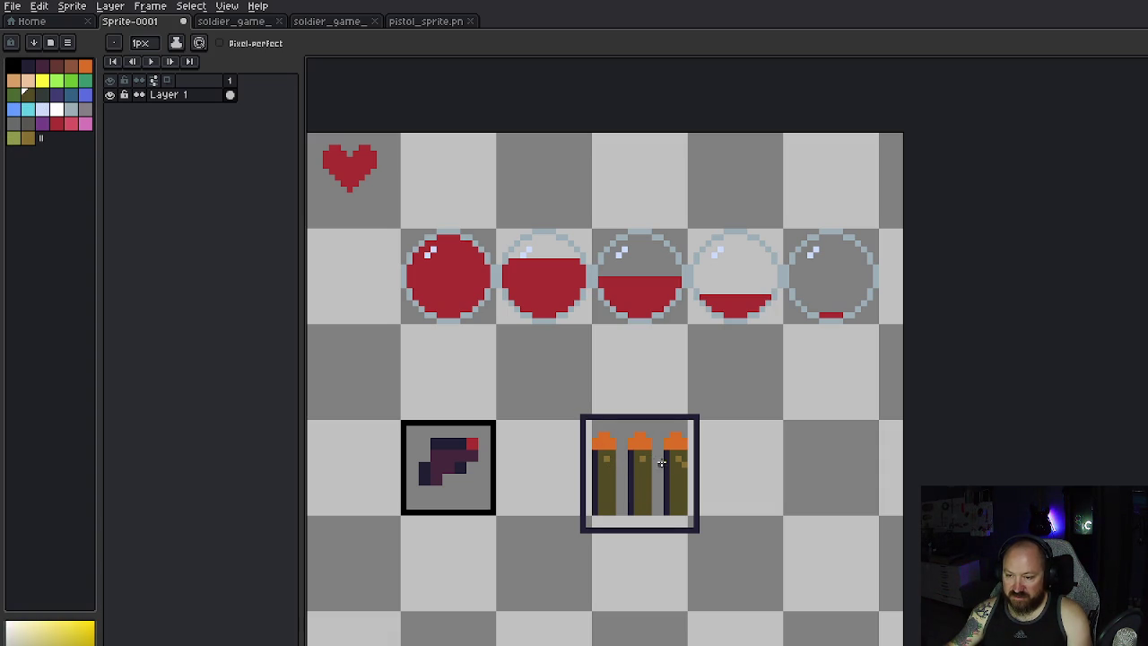
left_click(28, 137)
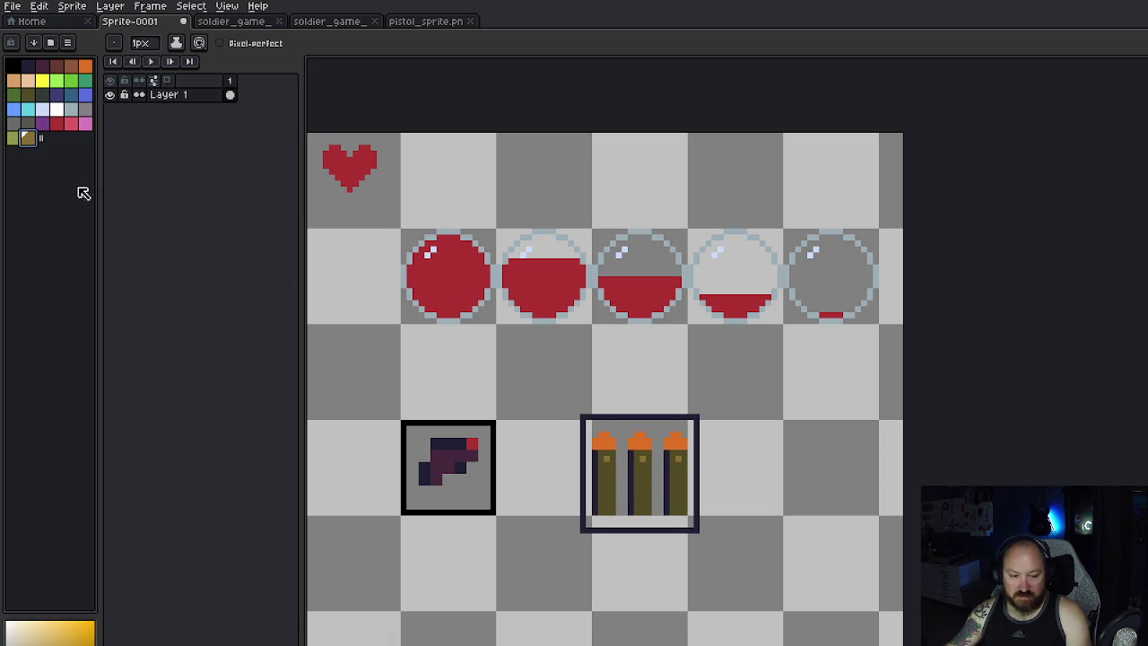
left_click(628, 465)
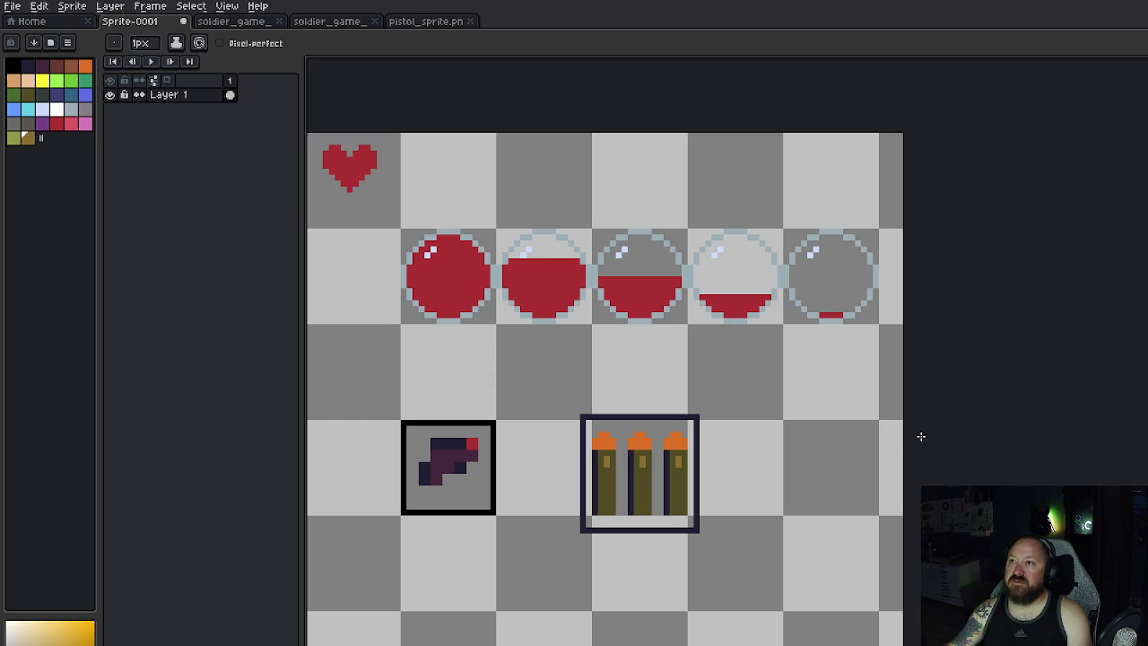
key("ctrl+z")
key("ctrl+z")
key("ctrl+z")
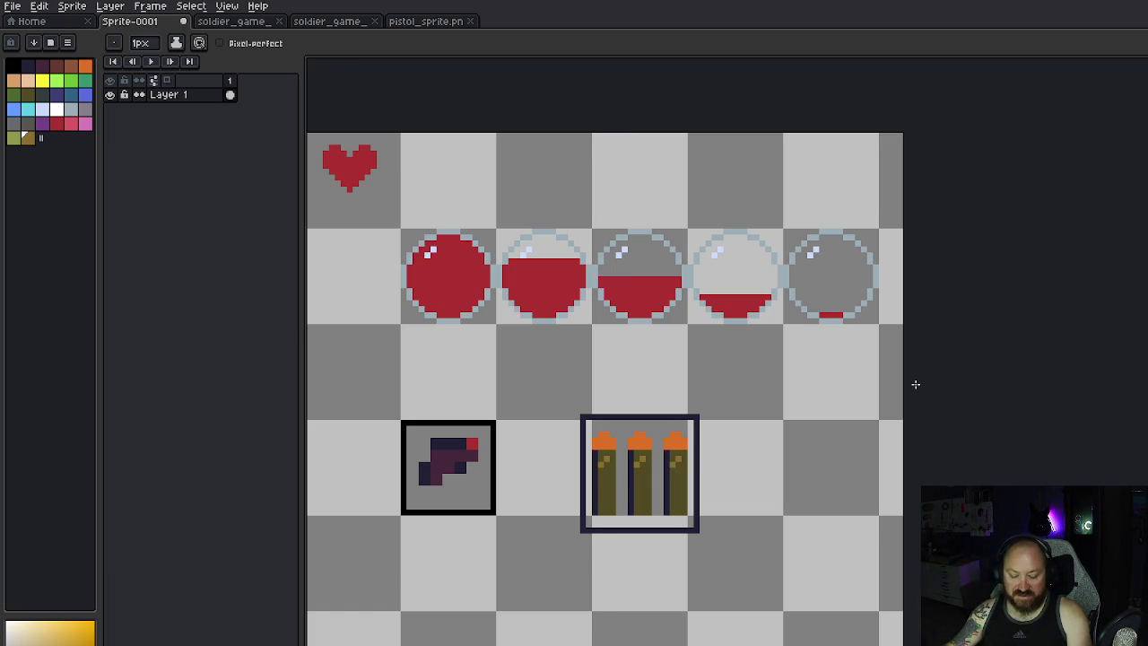
Step: Paint over the remaining light shading on all three bullets in the dark bullet colour
key("v")
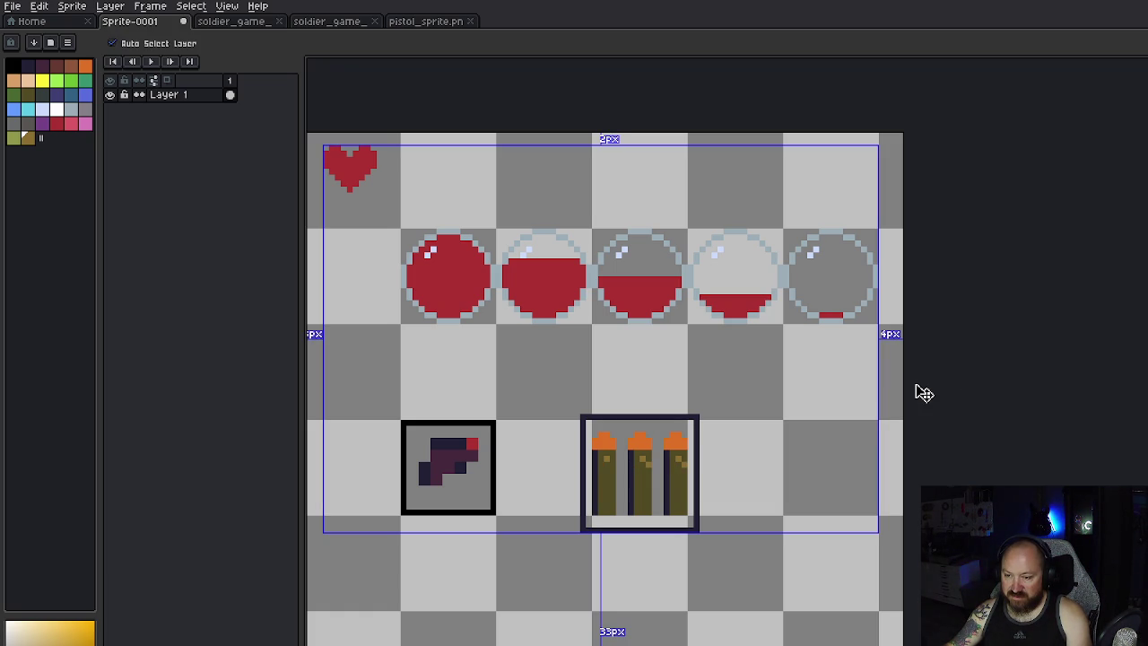
key("b")
left_click(28, 93)
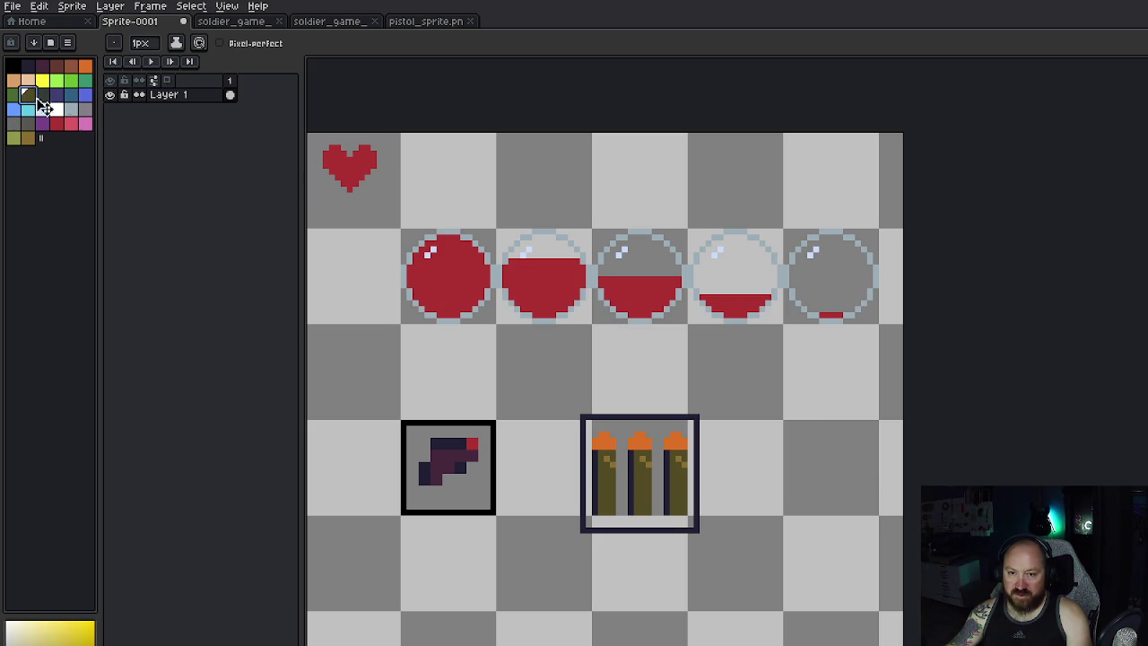
left_click(606, 461)
left_click(642, 461)
left_click(679, 461)
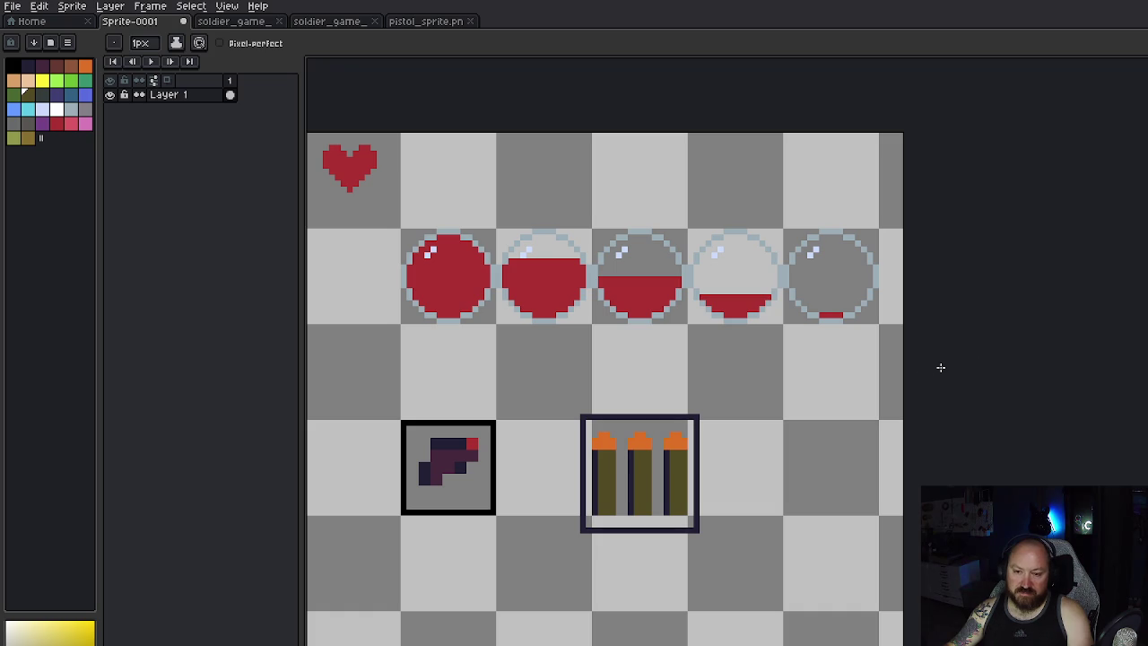
left_click(28, 137)
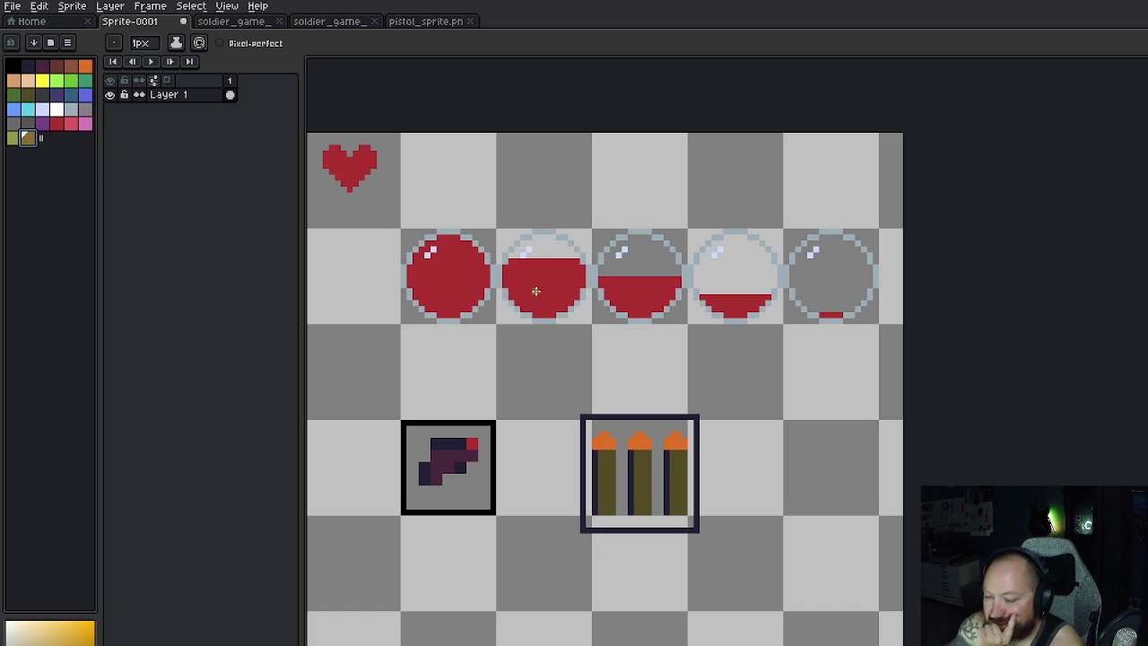
Step: Copy the ammo box and place the duplicate to the right of the original
key("m")
left_click_drag(579, 415, 700, 520)
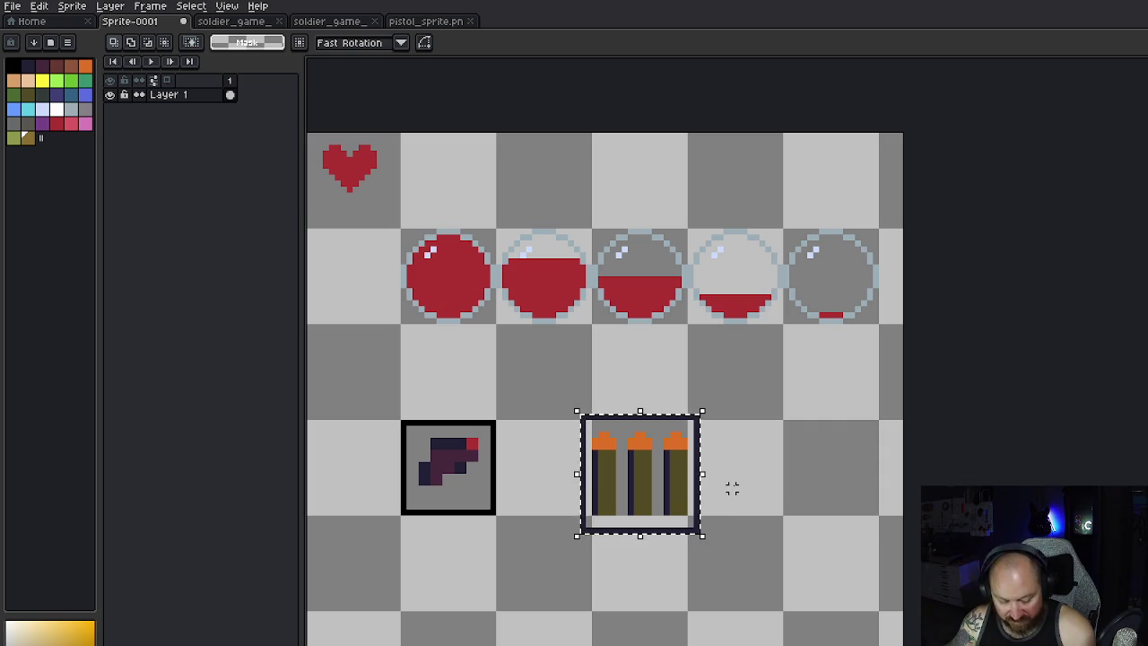
left_click(646, 468)
left_click_drag(646, 468, 778, 468, "ctrl")
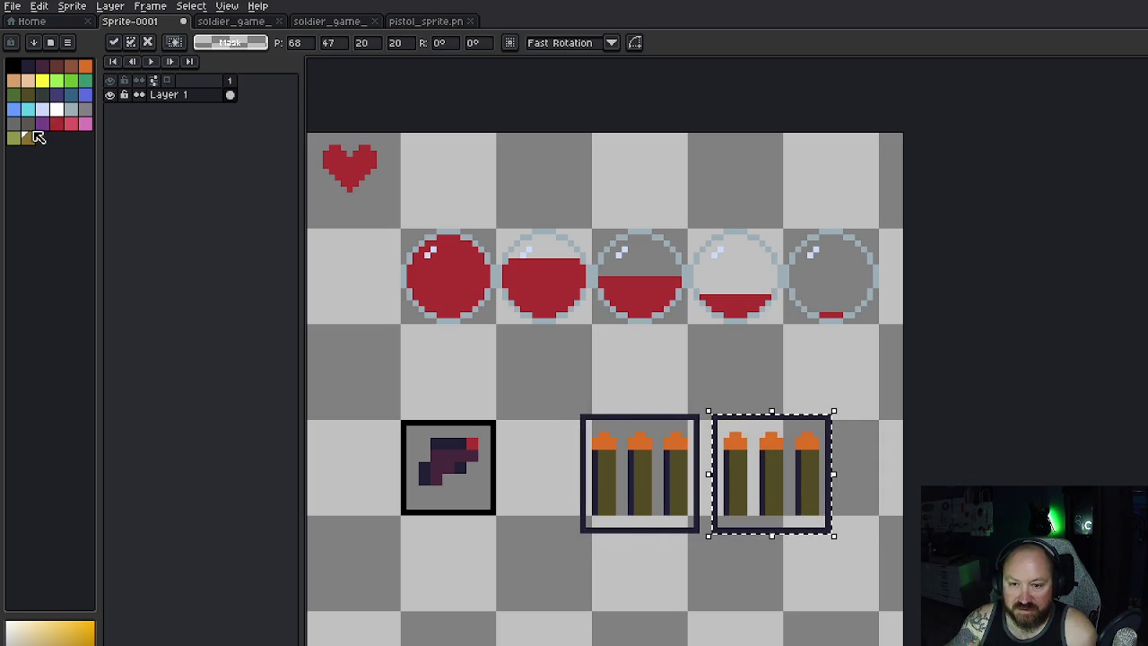
key("Return")
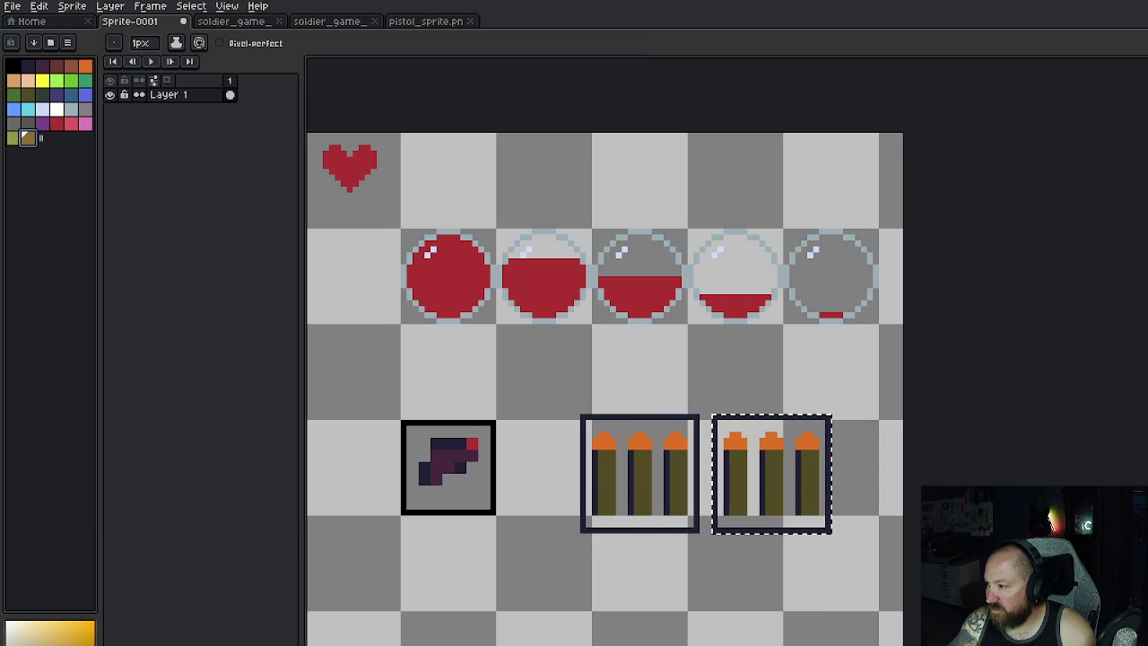
key("ctrl+d")
Step: Repaint the copied box's bullets in lighter olive and gold tones
key("b")
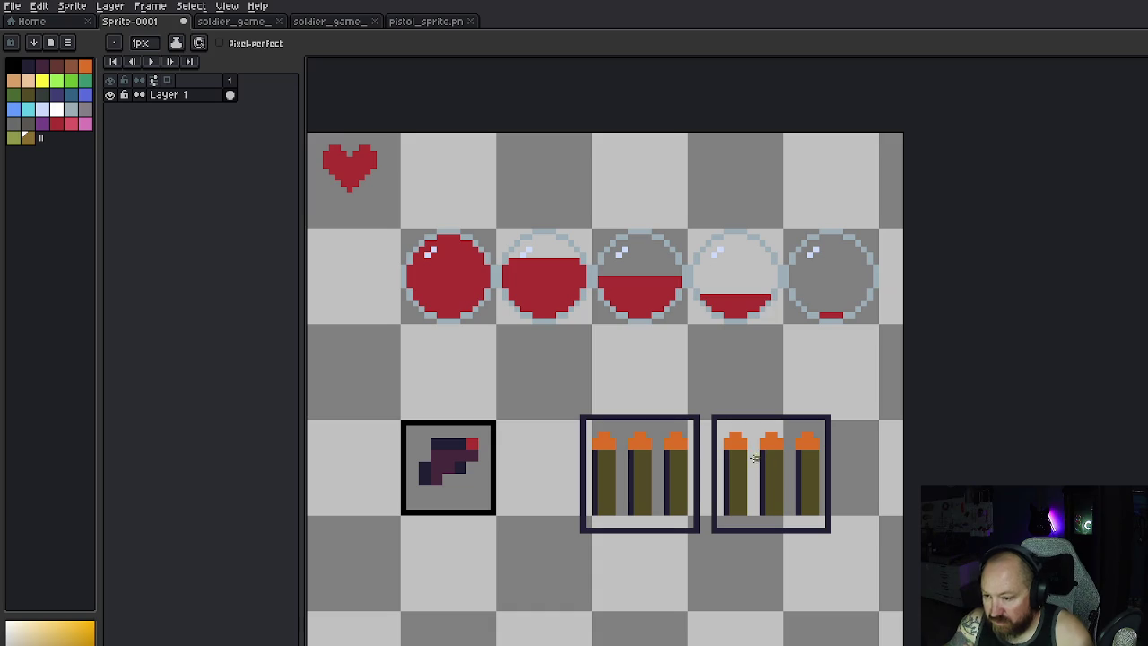
key("e")
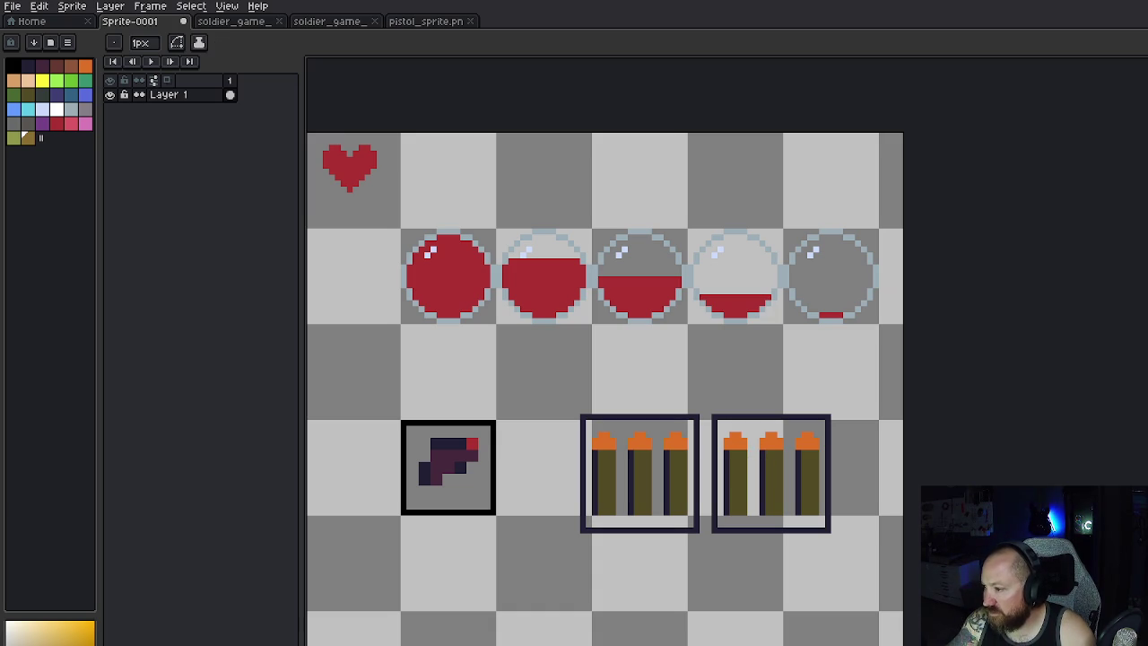
mouse_move(732, 453)
left_mouse_down()
mouse_move(741, 513)
mouse_move(739, 459)
mouse_move(742, 499)
left_mouse_up()
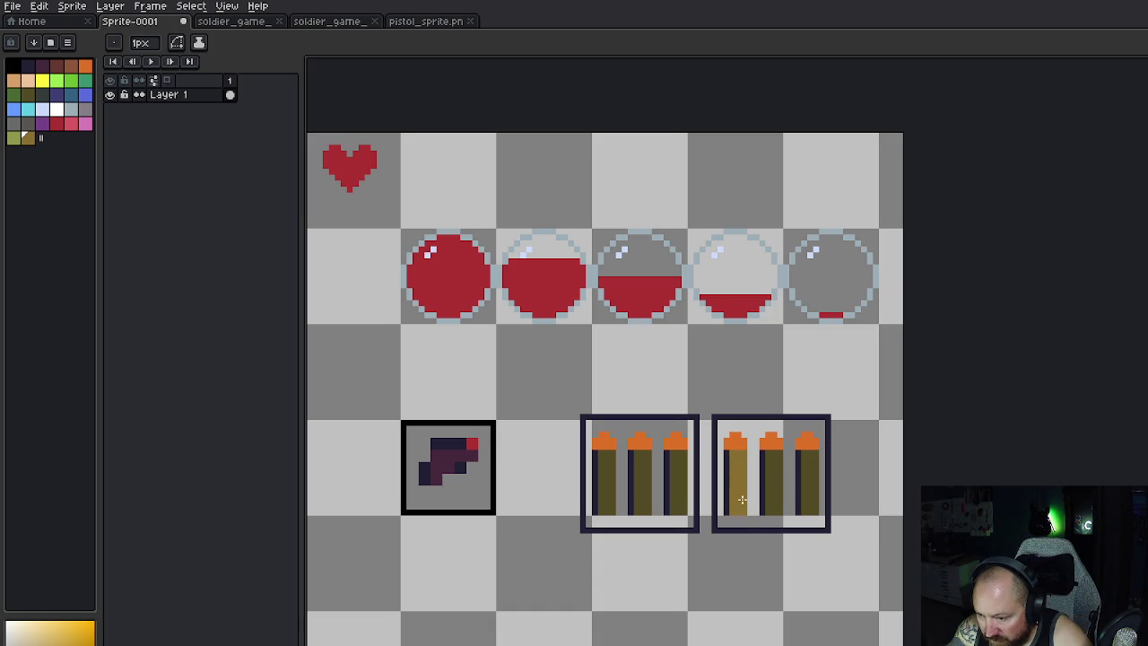
mouse_move(770, 453)
left_mouse_down()
mouse_move(783, 513)
mouse_move(777, 458)
mouse_move(815, 510)
mouse_move(811, 457)
left_mouse_up()
left_click(28, 93)
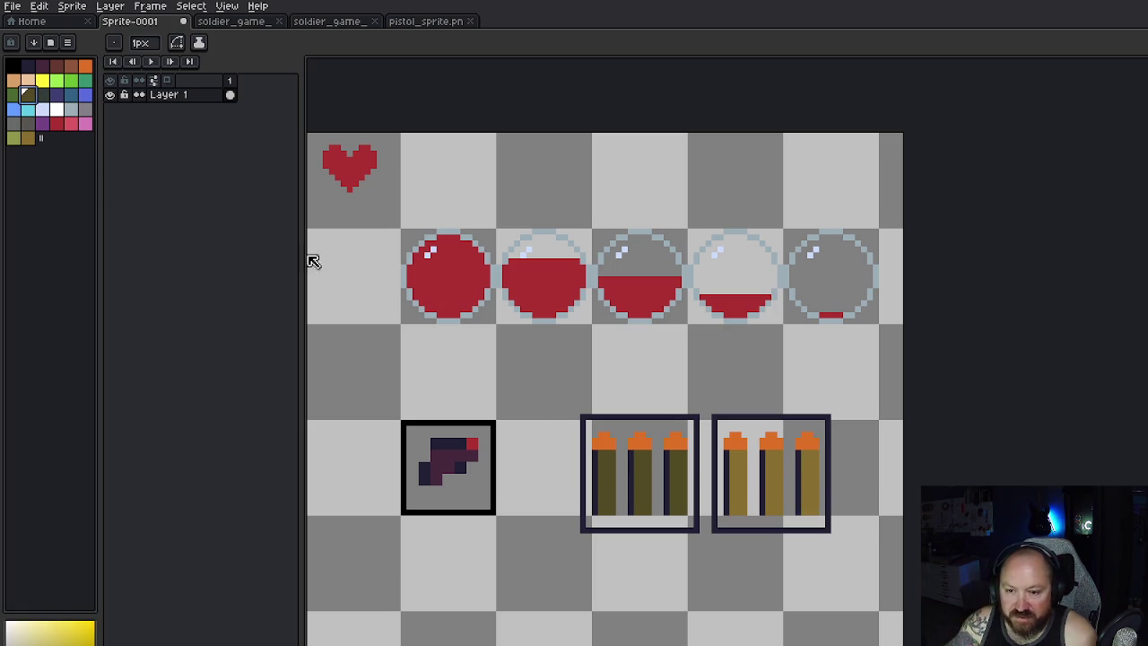
left_click_drag(728, 454, 728, 512)
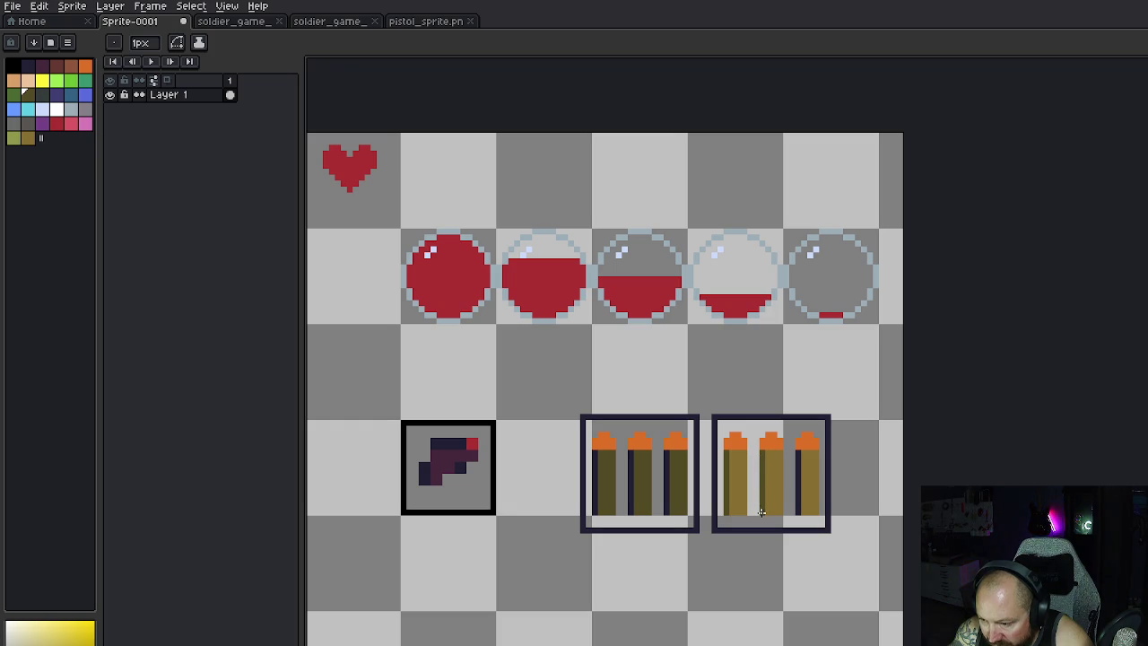
left_click_drag(800, 452, 799, 510)
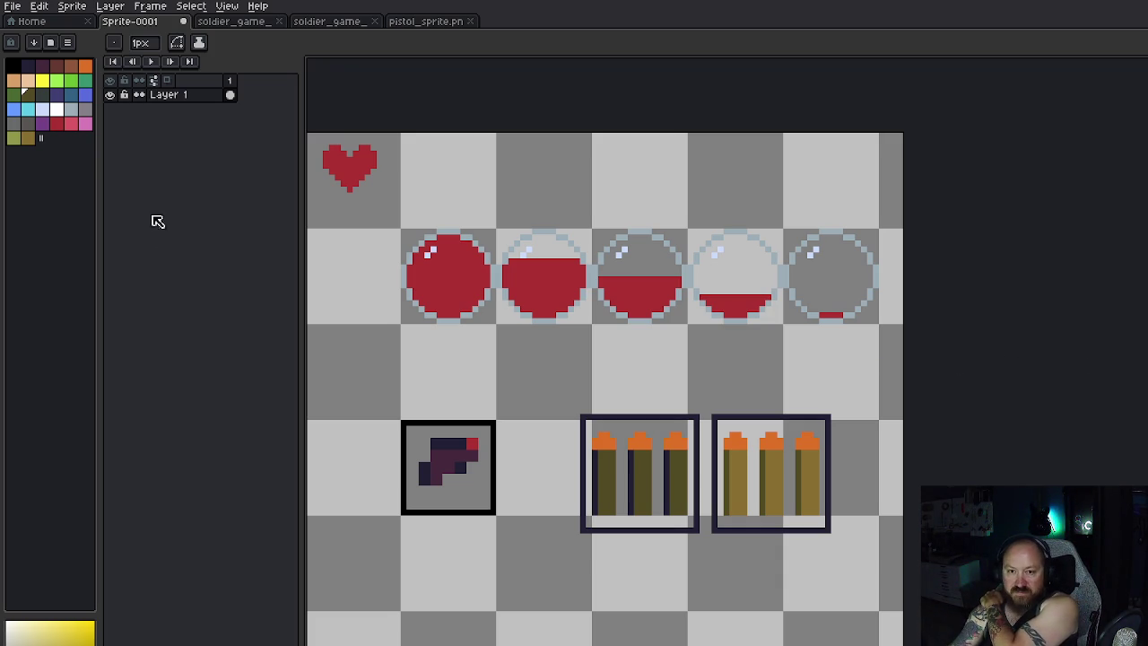
Step: Darken the copied bullets' tip pixels with brown, undoing a stray reddish pixel
left_click(71, 69)
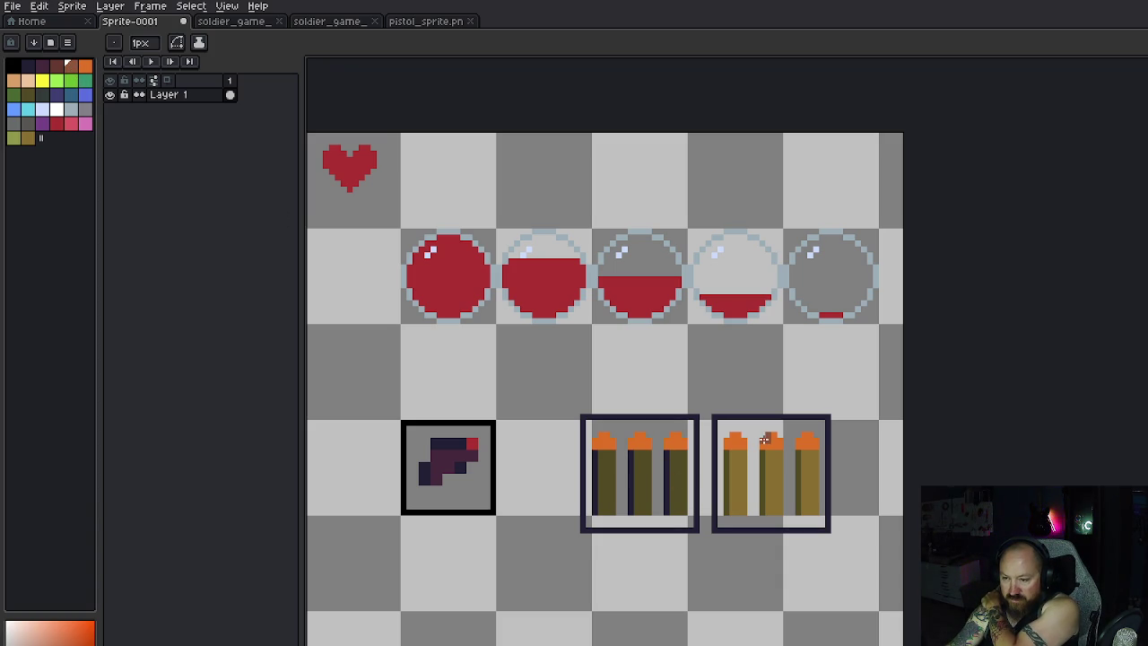
left_click(765, 439)
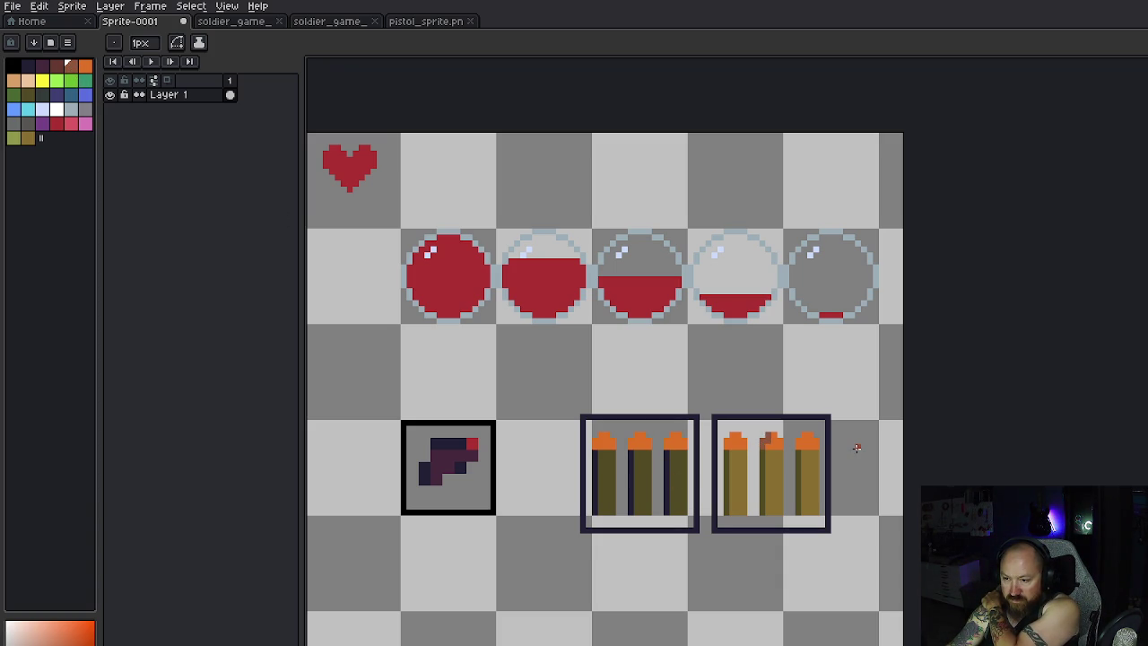
key("v")
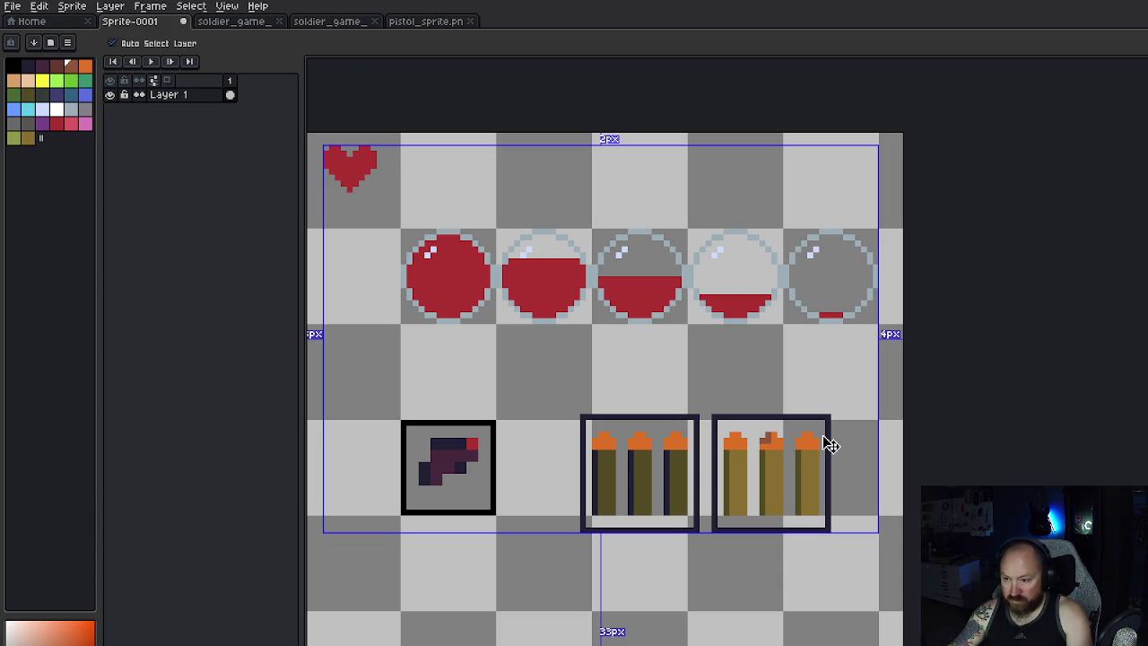
key("b")
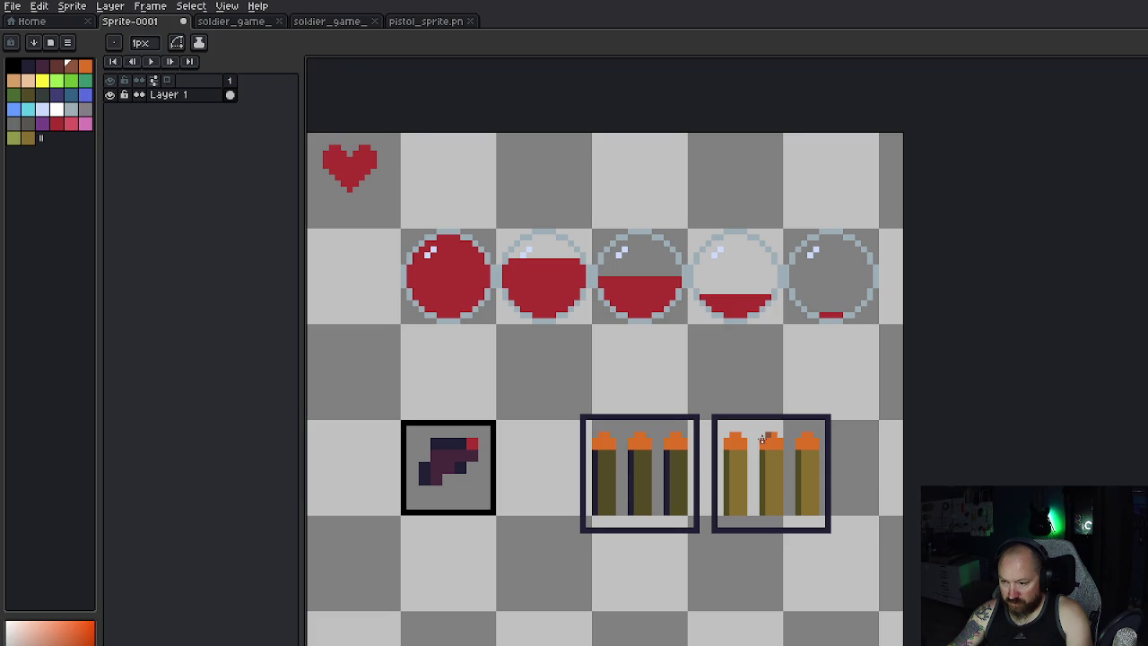
left_click(806, 439)
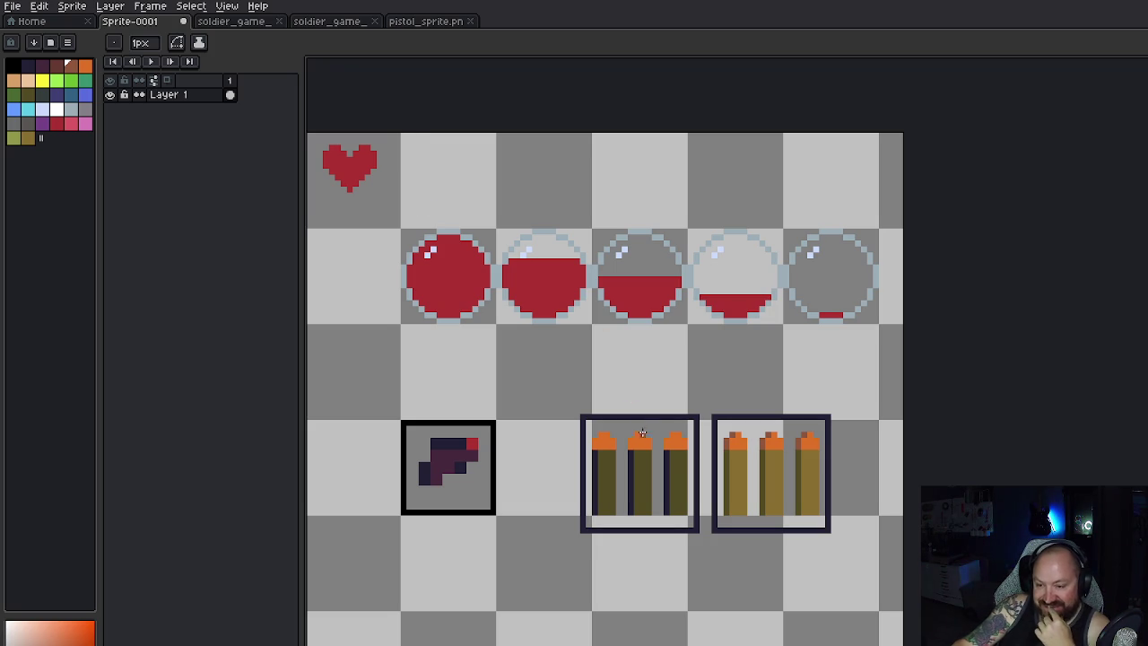
left_click(738, 457)
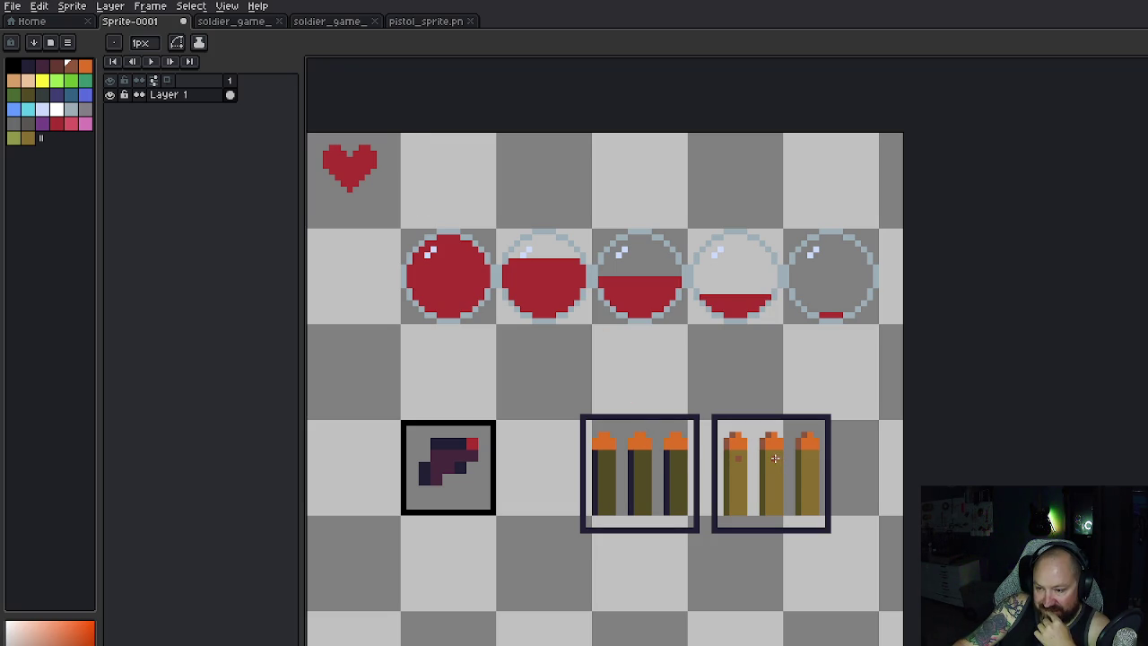
key("ctrl+z")
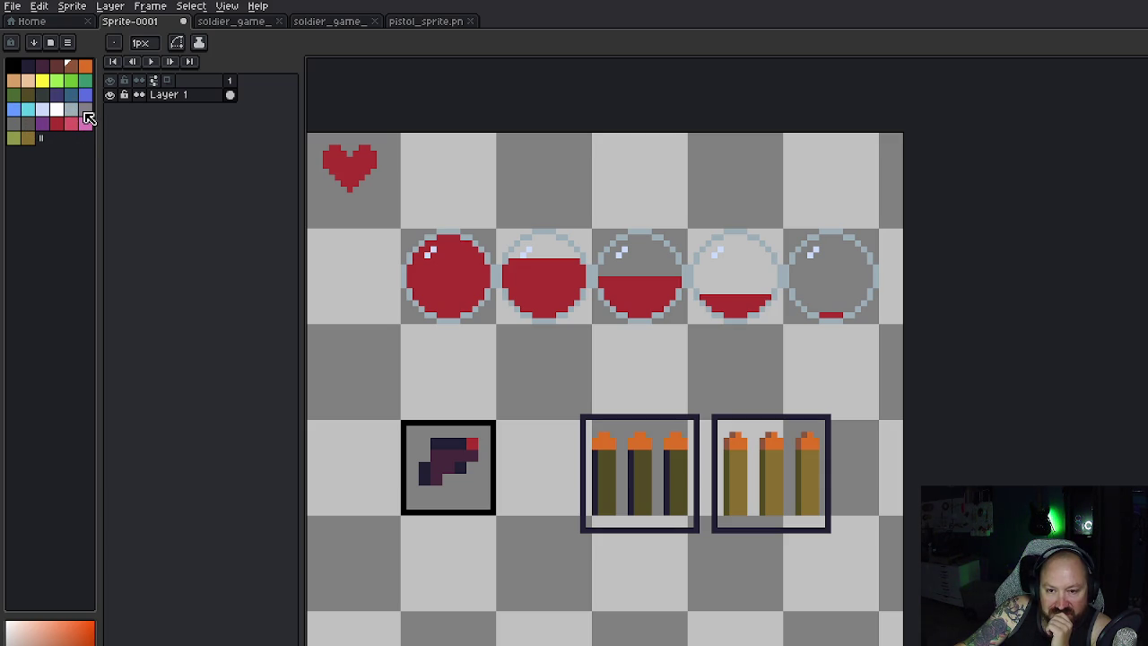
left_click(42, 108)
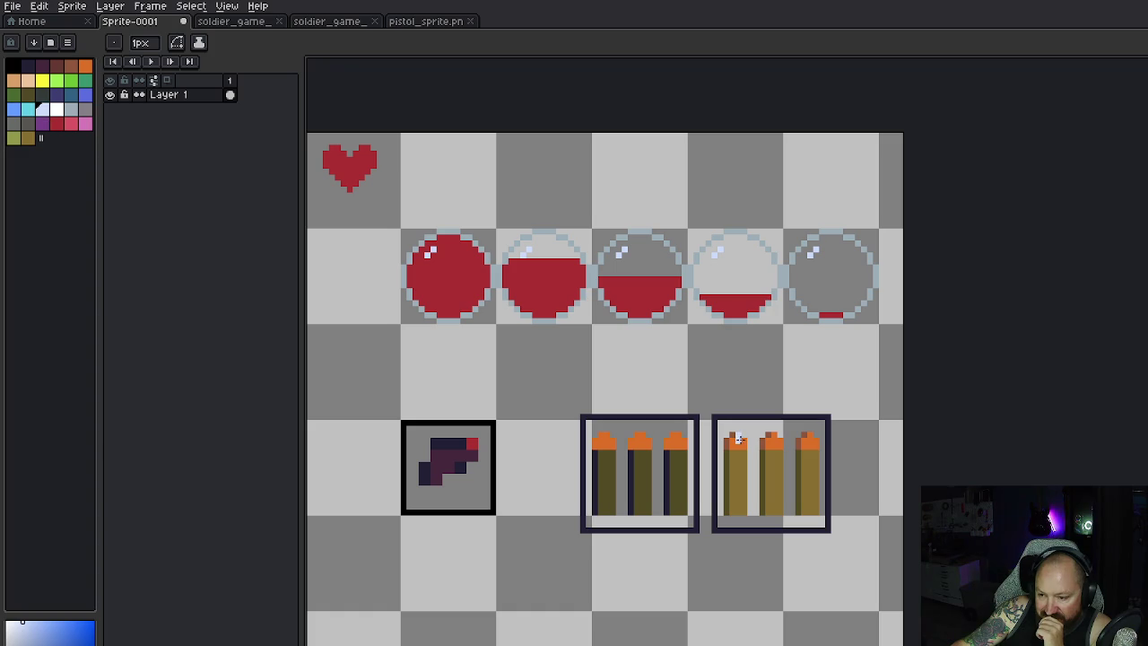
left_click(739, 437)
mouse_move(741, 443)
left_mouse_down()
mouse_move(730, 440)
mouse_move(813, 444)
left_mouse_up()
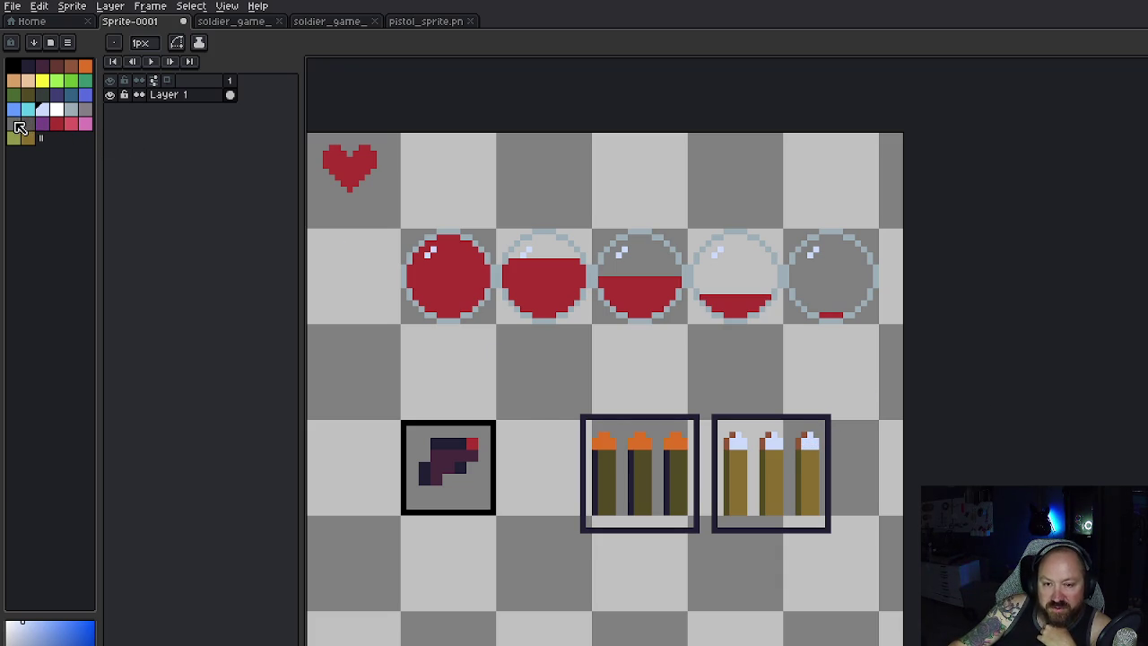
left_click(85, 108)
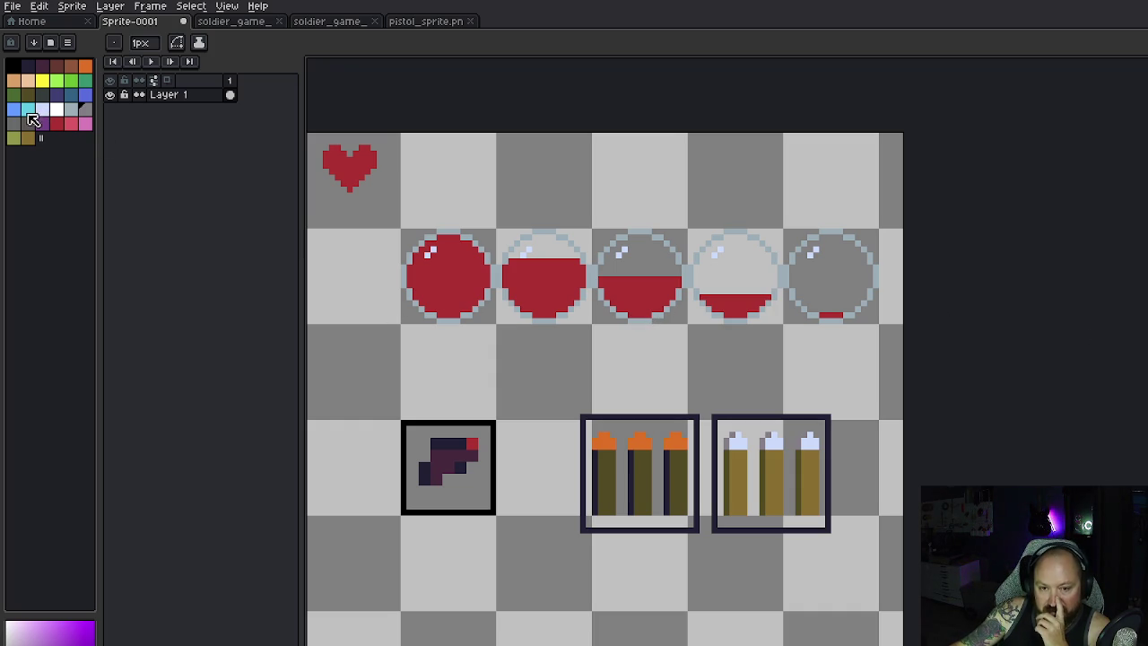
left_click(30, 122)
left_click(85, 109)
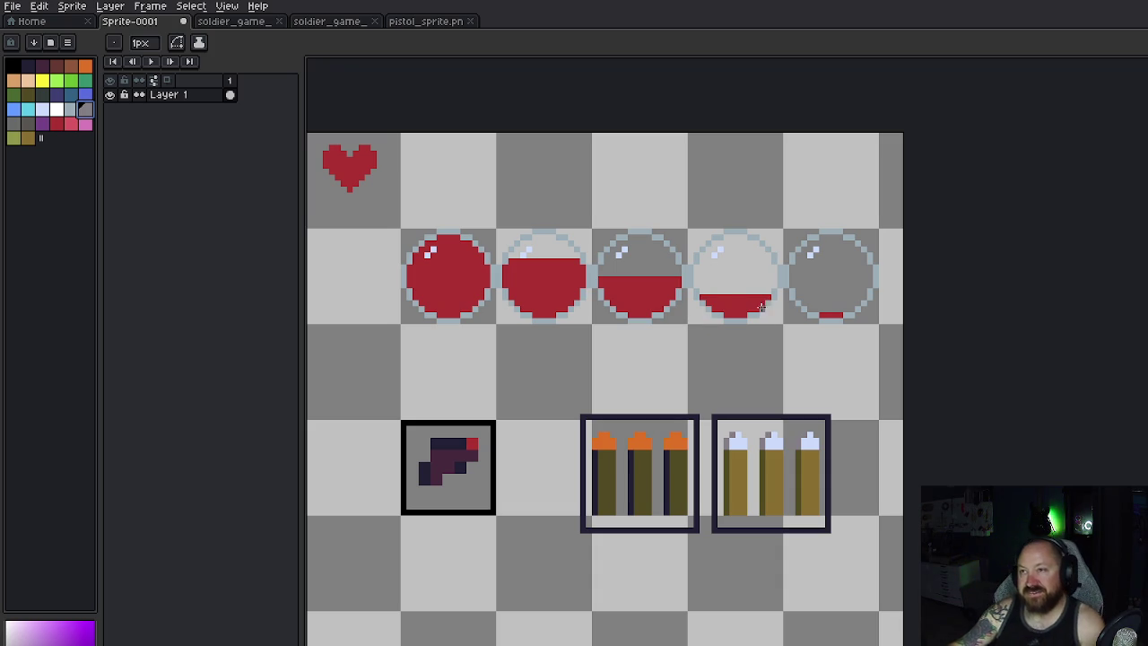
key("v")
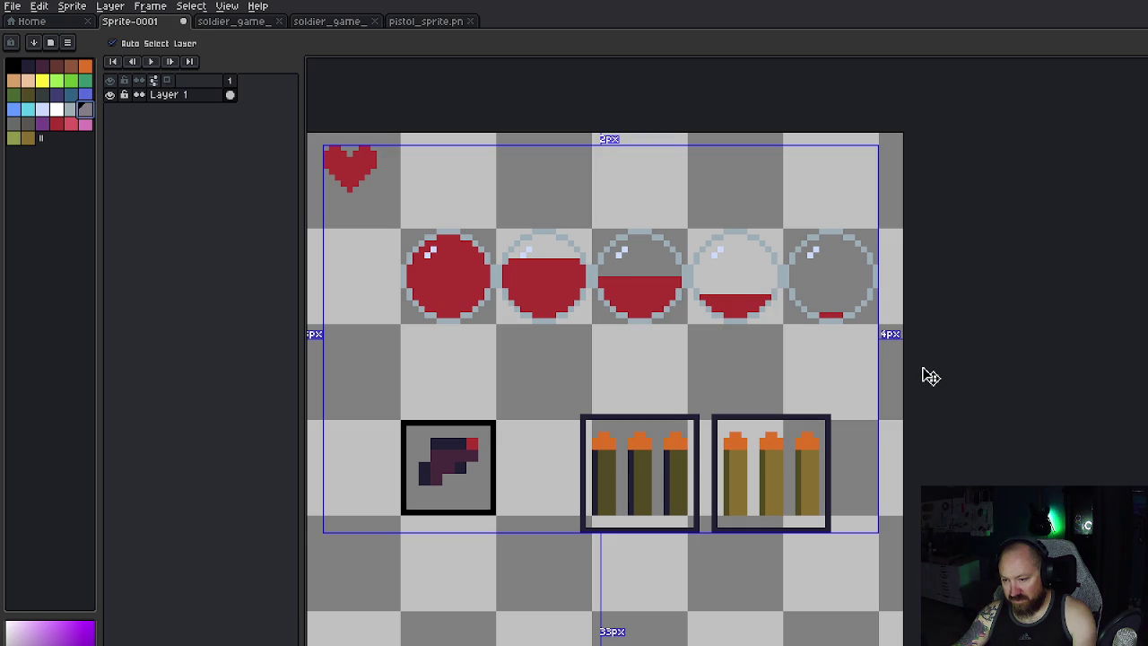
Step: Repaint the right clip's bullet tips with the orange swatch using the pencil
key("b")
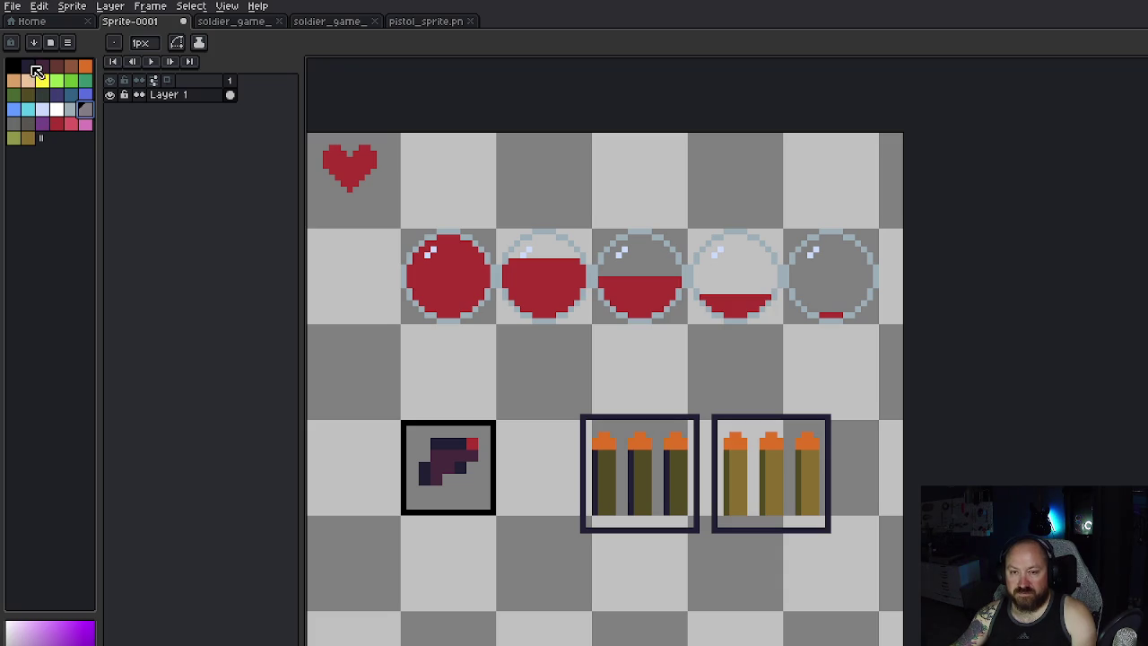
left_click(87, 67)
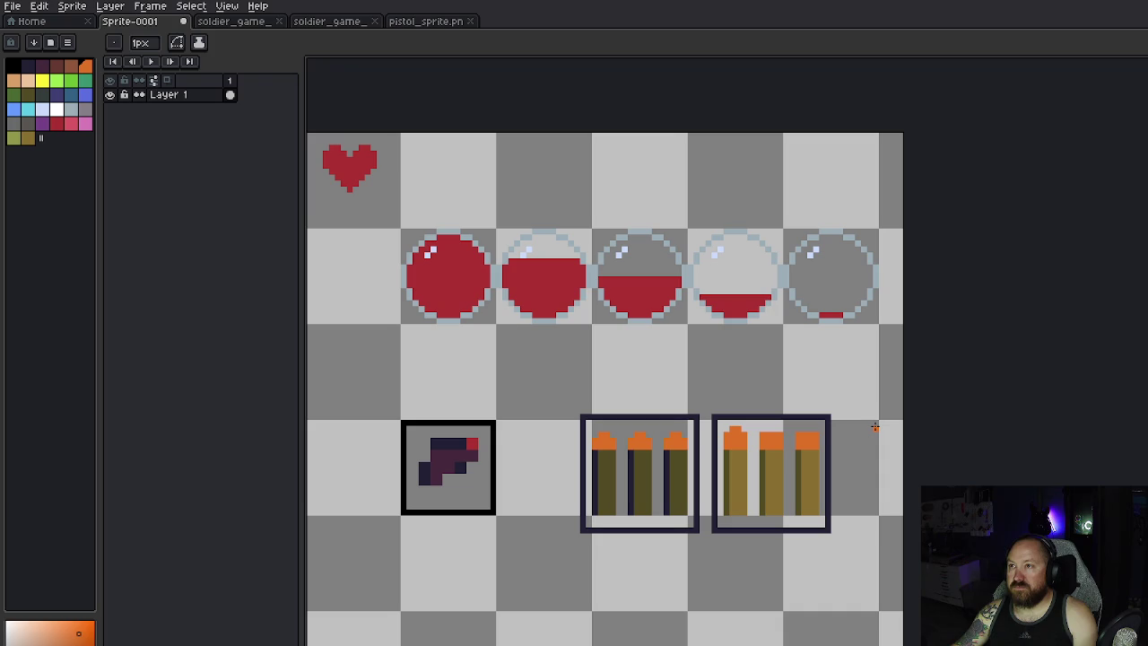
key("v")
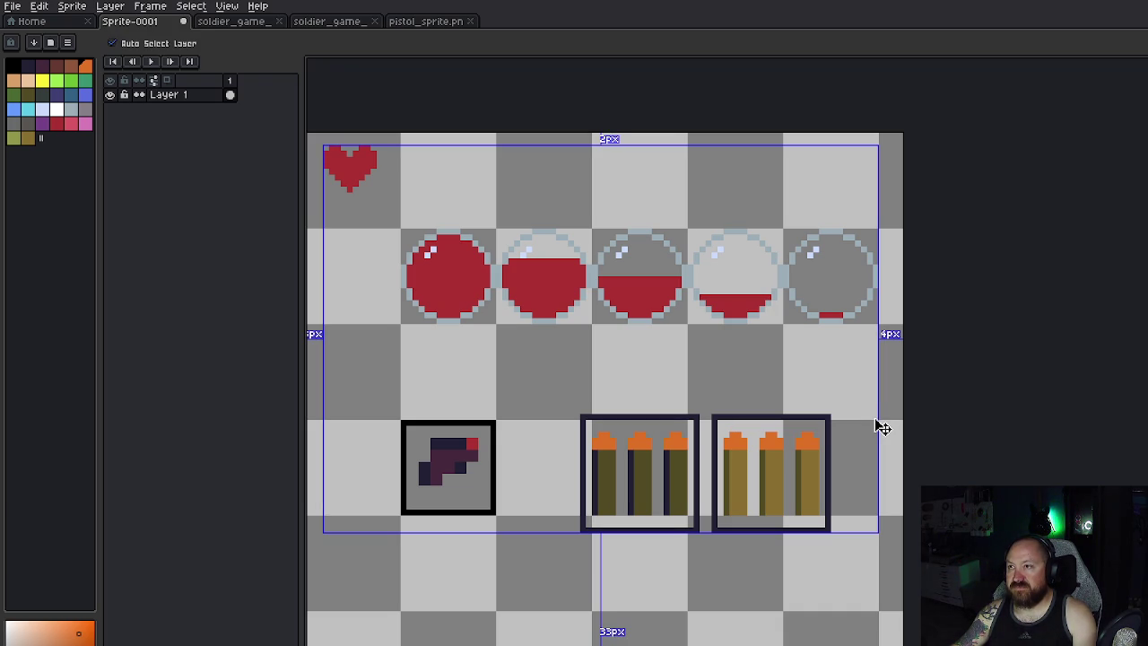
key("b")
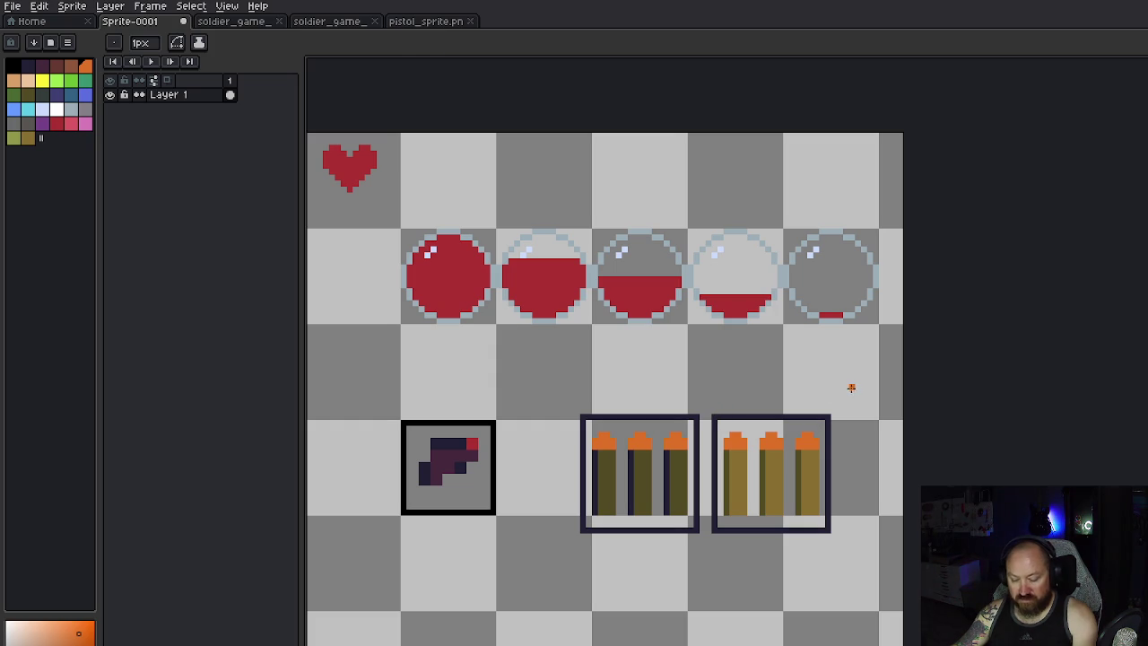
Step: Select the right ammo clip and place a scaled-up copy below both small clips
key("m")
left_click_drag(713, 416, 825, 526)
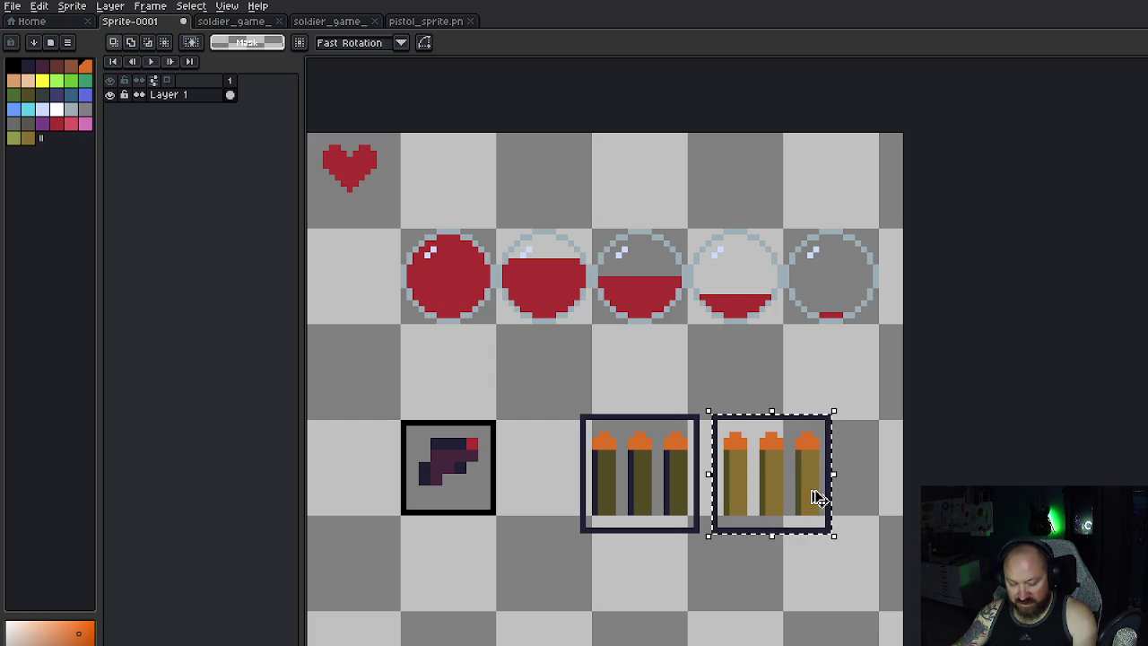
left_click(790, 481)
mouse_move(789, 482)
left_mouse_down()
mouse_move(619, 620)
mouse_move(574, 617)
mouse_move(700, 645)
left_mouse_up()
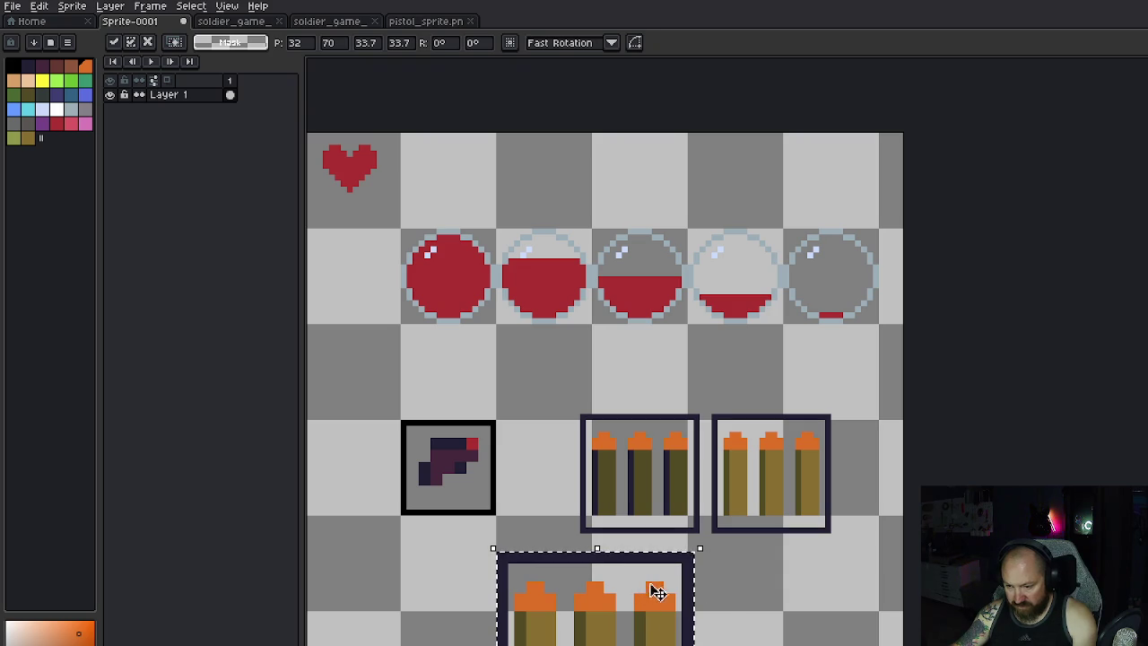
key("Return")
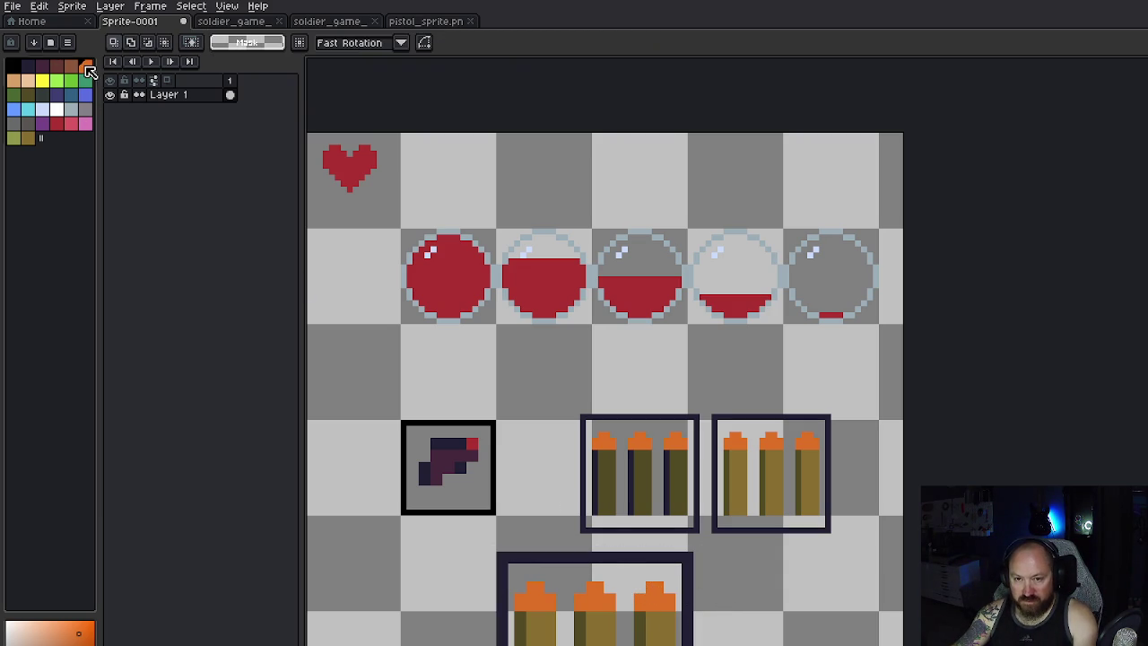
key("b")
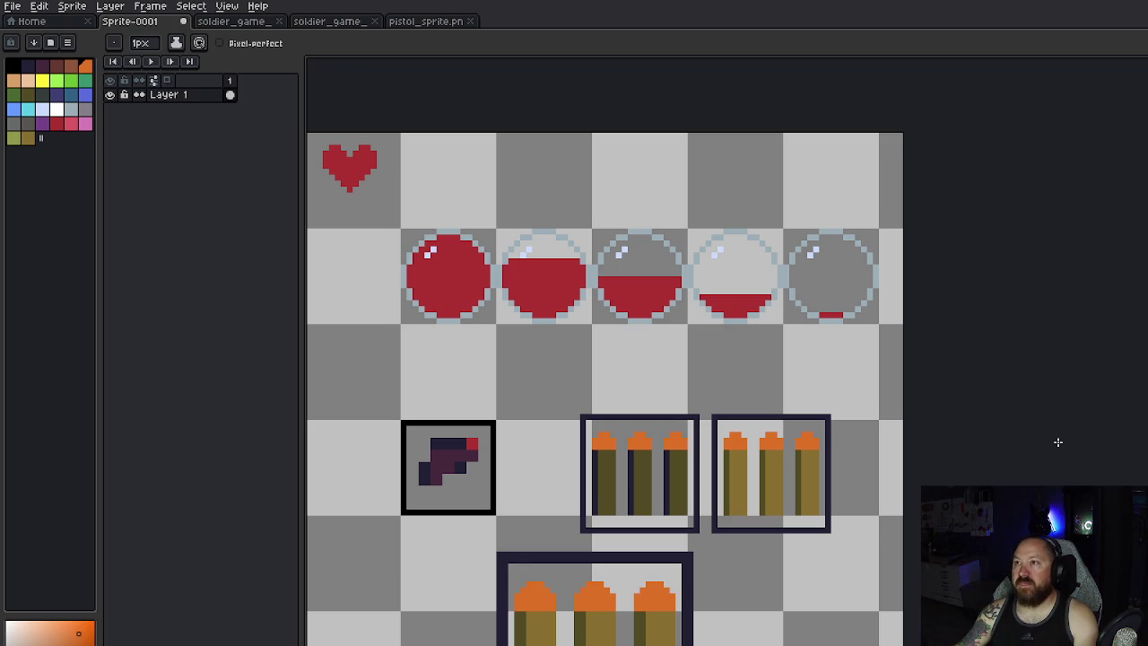
Step: Move the two small ammo clips higher up the sprite sheet
scroll(883, 451, "down", 1)
scroll(803, 457, "up", 1)
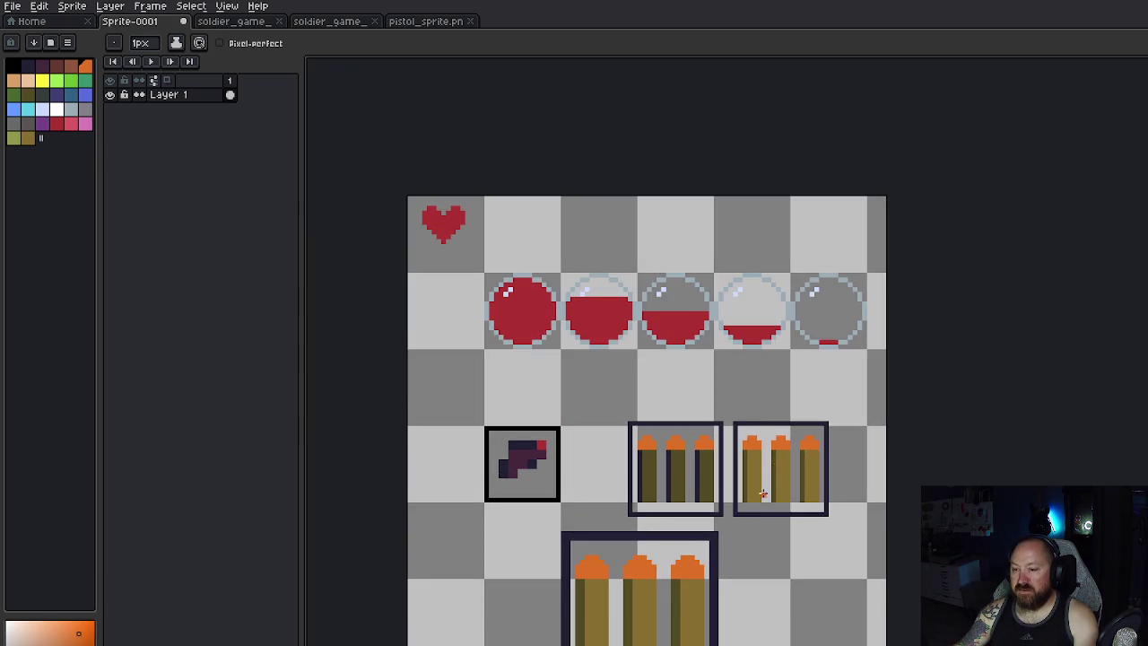
scroll(762, 503, "down", 1)
mouse_move(756, 526)
left_mouse_down()
mouse_move(739, 371)
mouse_move(741, 395)
left_mouse_up()
scroll(761, 475, "down", 1)
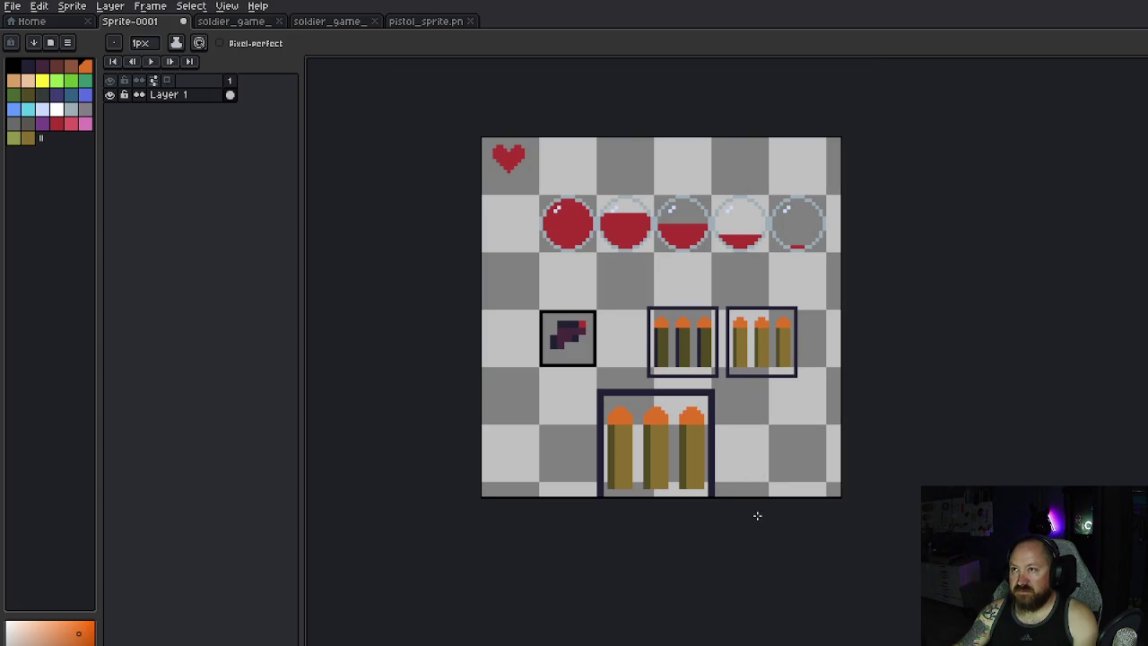
scroll(747, 484, "up", 3)
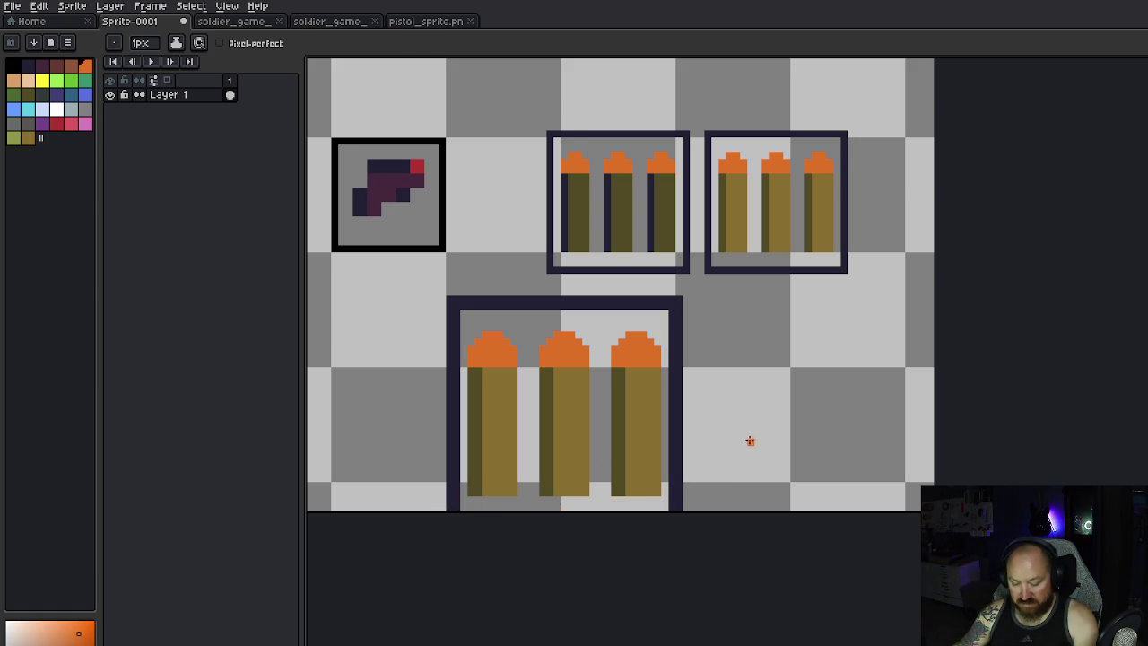
key("m")
mouse_move(545, 128)
left_mouse_down()
mouse_move(769, 210)
mouse_move(854, 281)
left_mouse_up()
key("Up")
left_click_drag(807, 235, 802, 188)
key("ctrl+d")
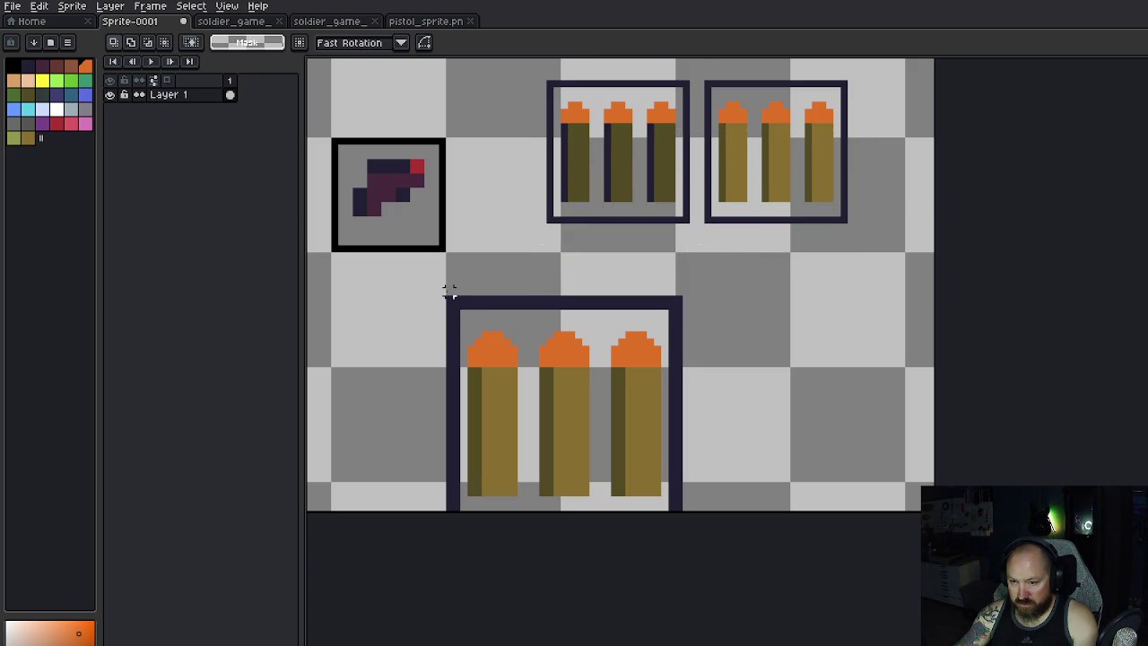
Step: Move the large clip up beneath them and draw its missing bottom border line
left_click_drag(449, 301, 679, 510)
left_click_drag(628, 418, 617, 359)
key("x")
key("Return")
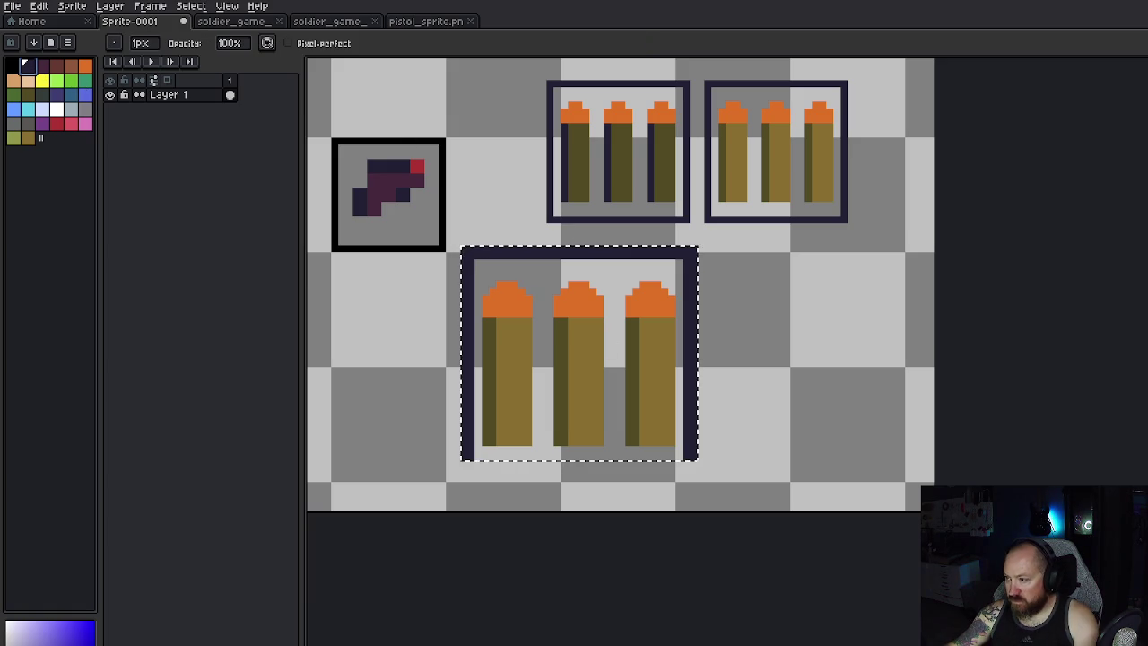
key("e")
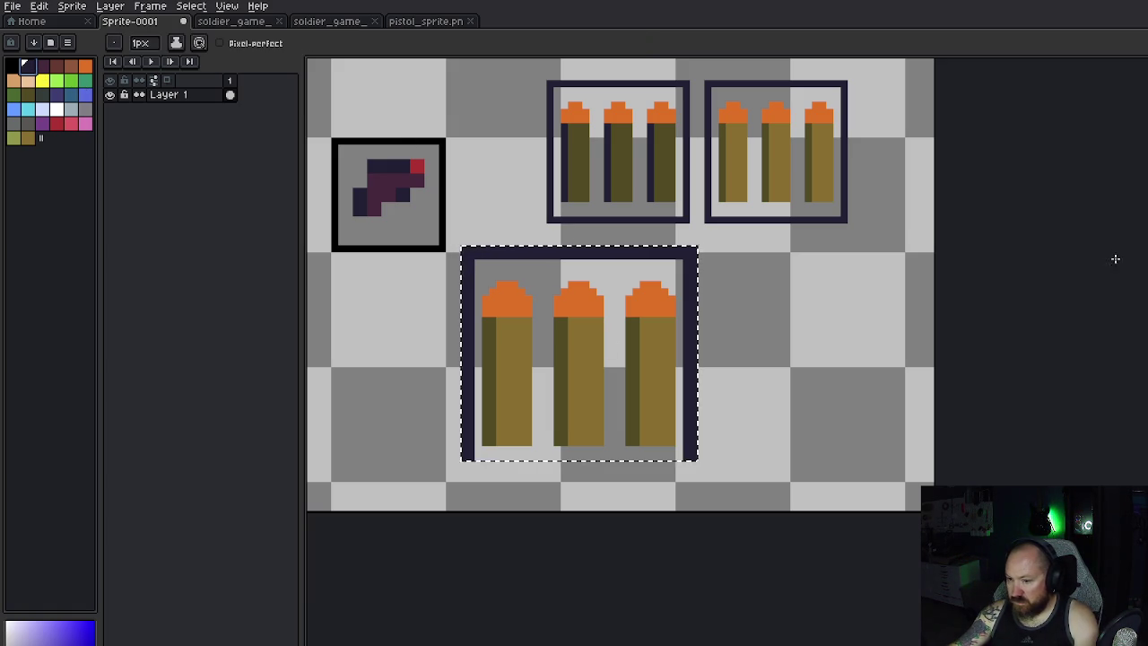
key("l")
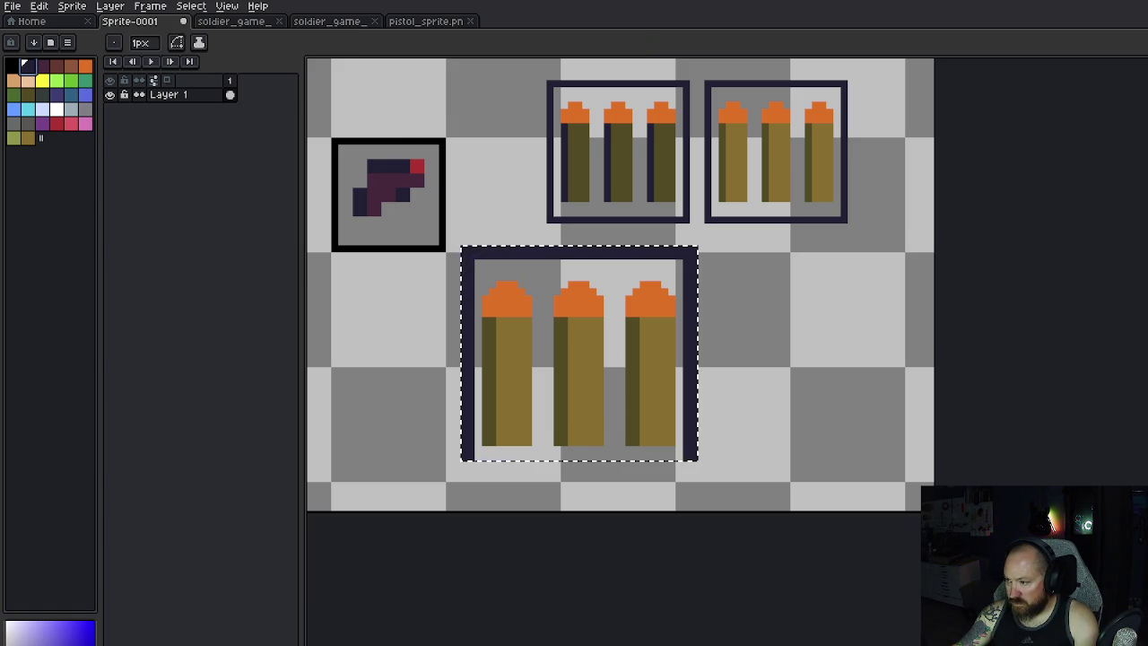
key("ctrl+z")
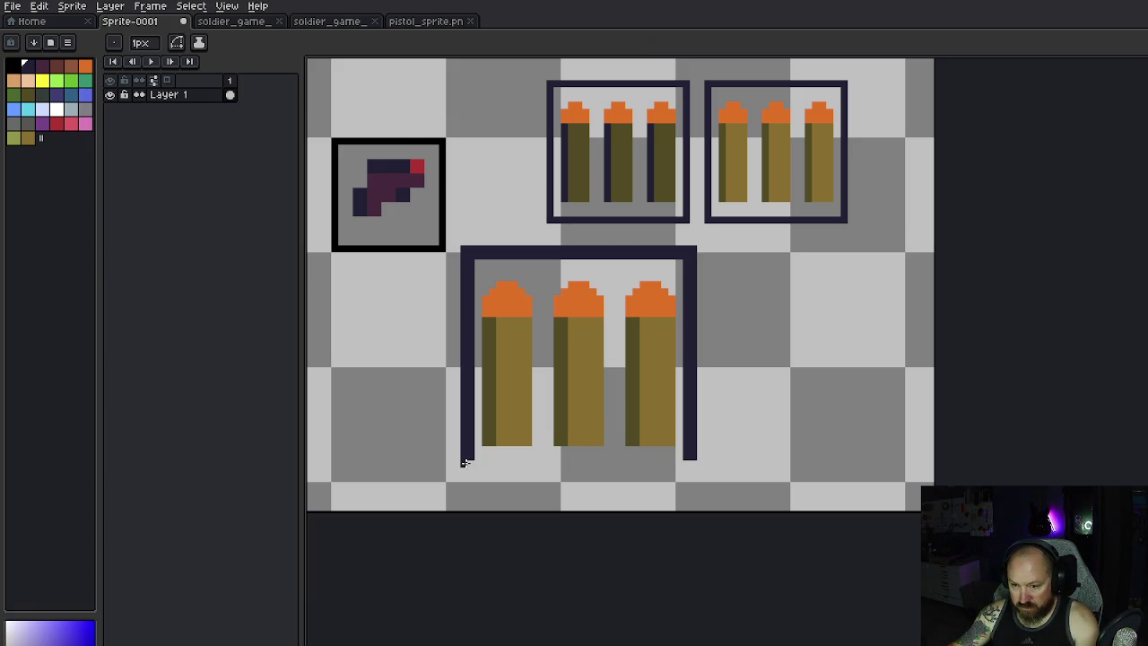
left_click_drag(467, 463, 692, 469)
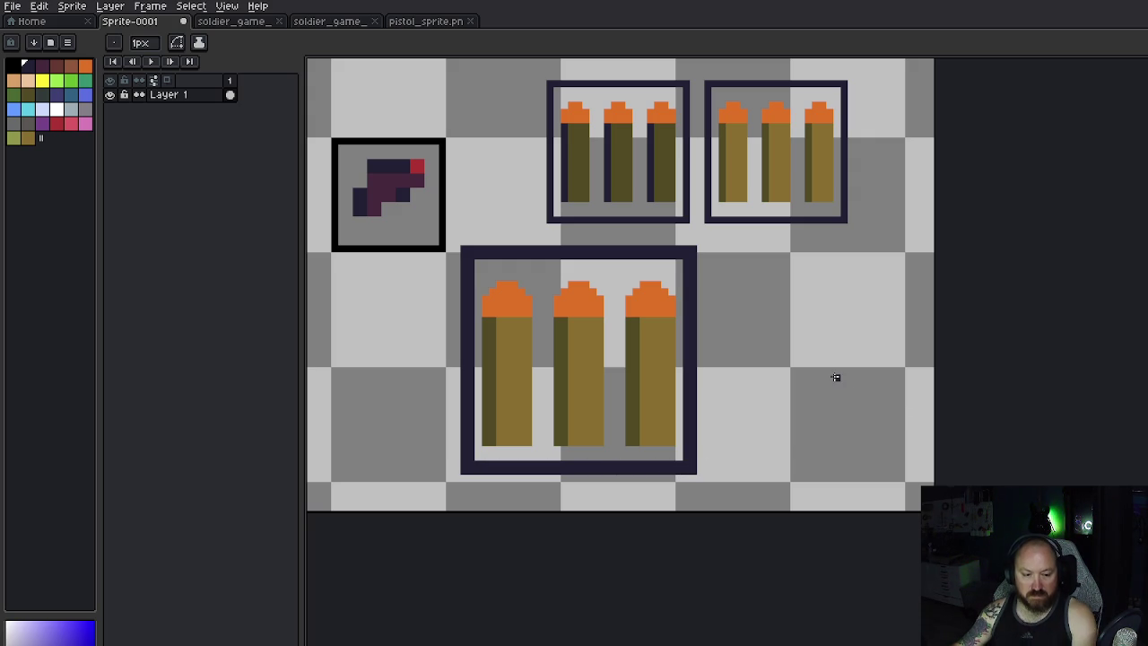
scroll(813, 370, "down", 3)
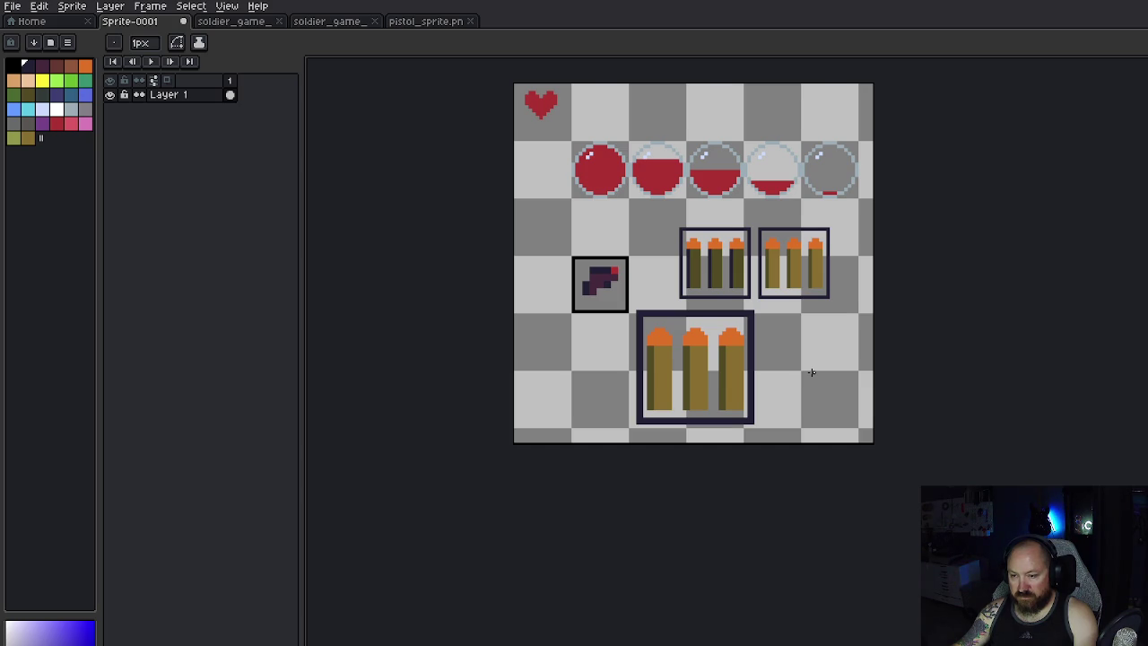
Step: Extend the sprite canvas to the right and downward using Canvas Size
scroll(812, 372, "down", 4)
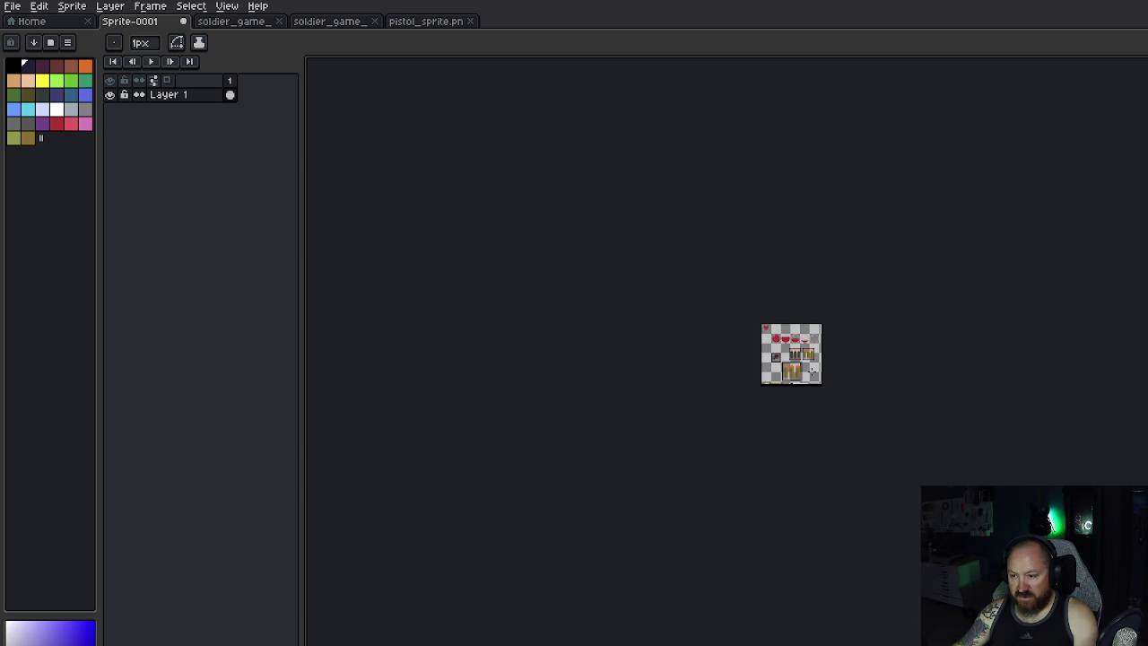
scroll(812, 370, "up", 2)
scroll(812, 372, "up", 2)
scroll(812, 371, "down", 2)
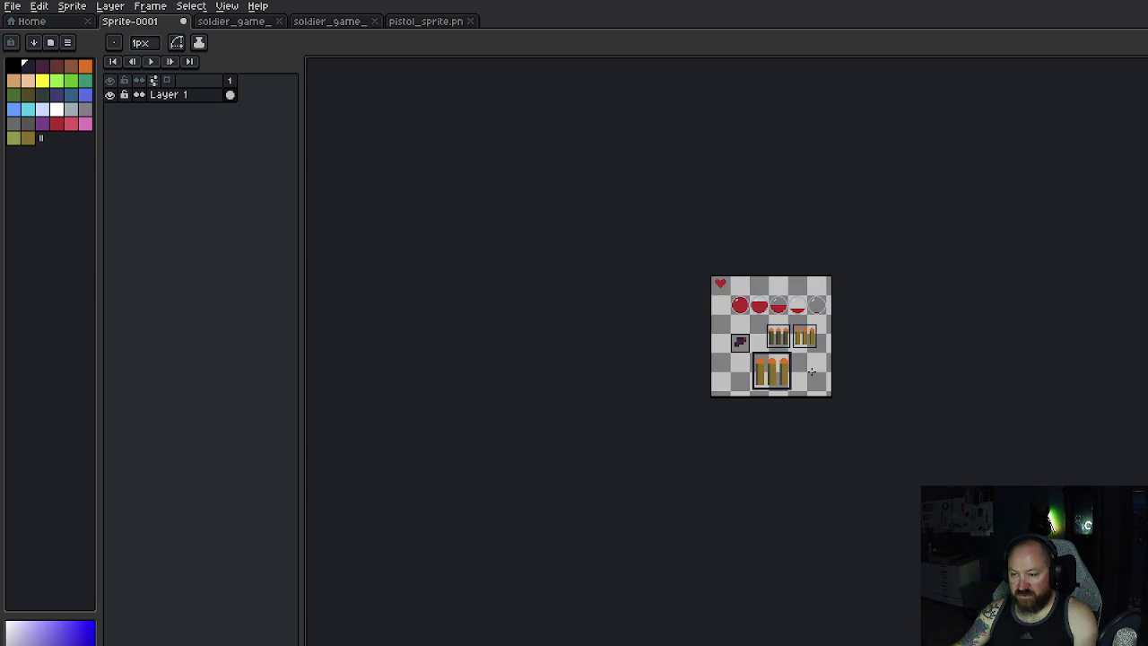
scroll(812, 372, "up", 3)
scroll(812, 372, "down", 1)
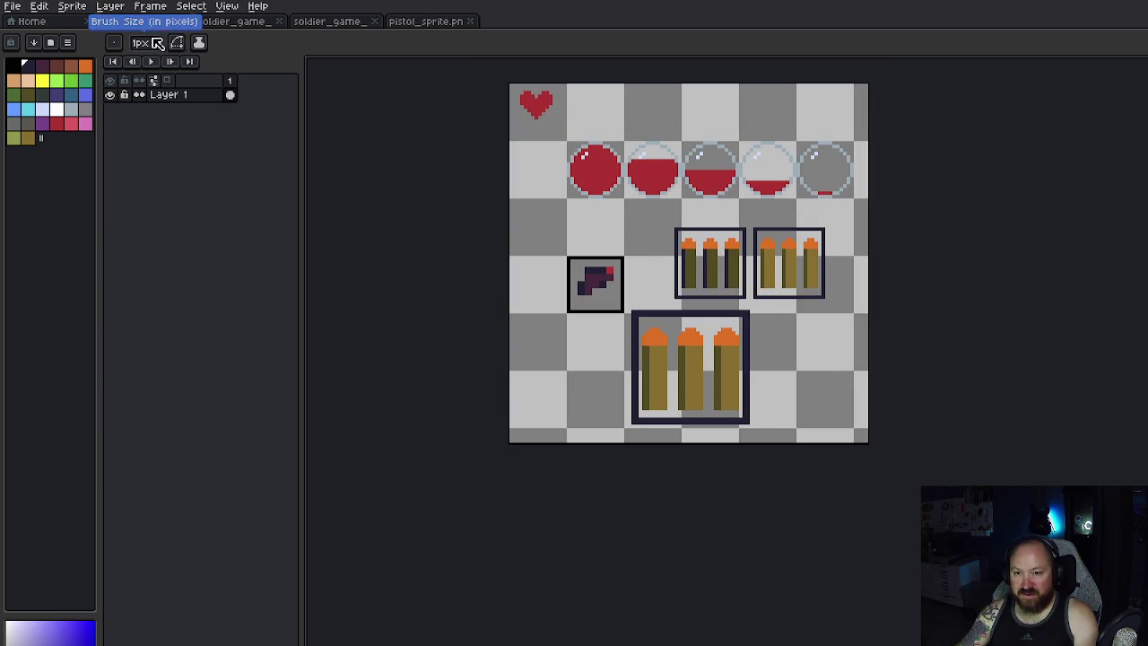
left_click(77, 7)
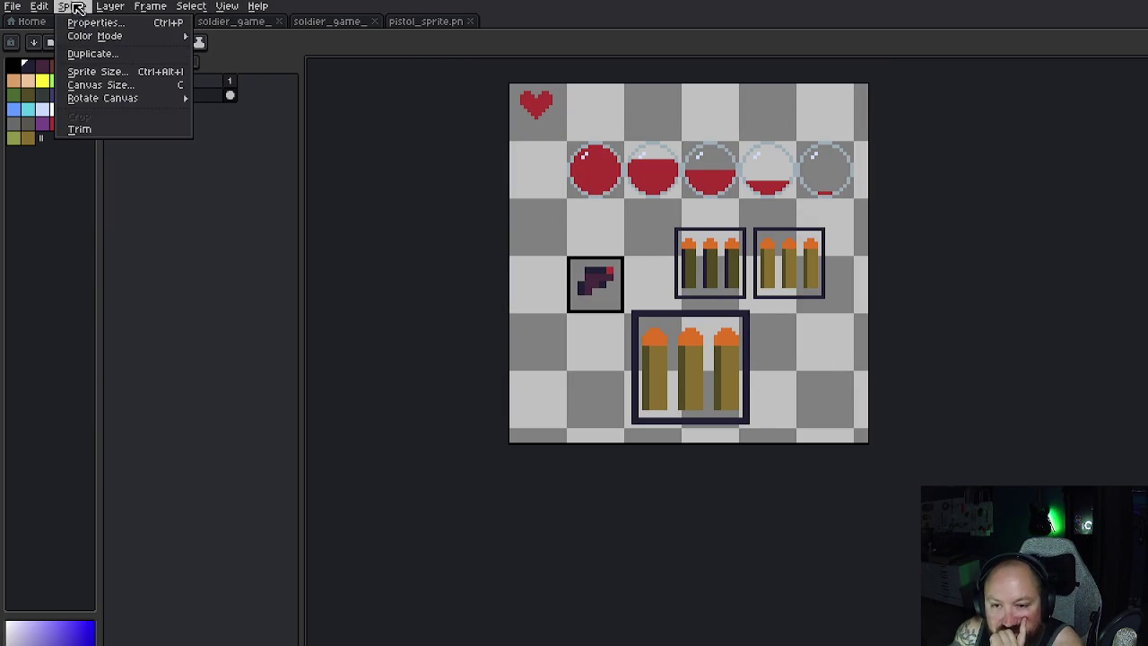
left_click(104, 85)
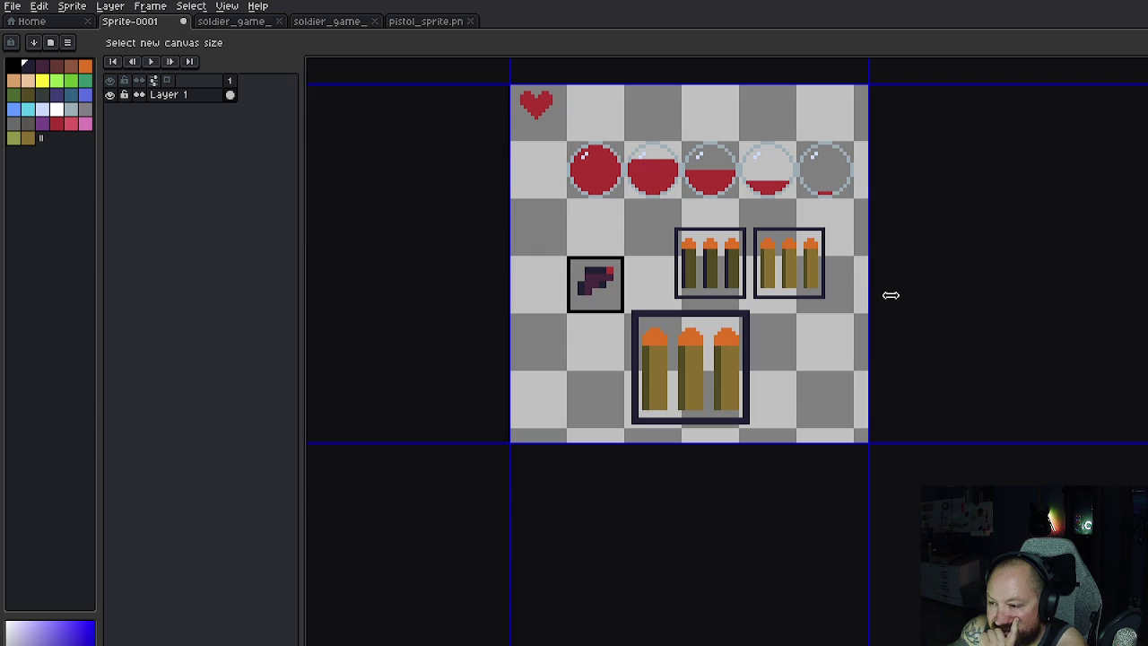
left_click_drag(867, 274, 1147, 272)
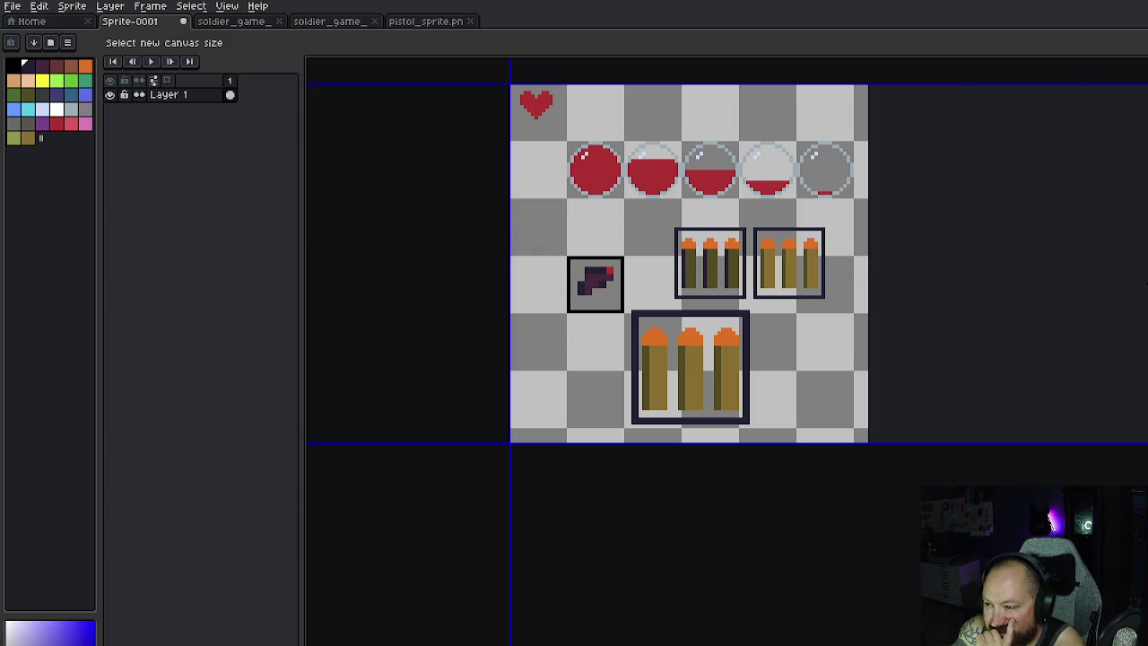
left_click_drag(884, 444, 885, 645)
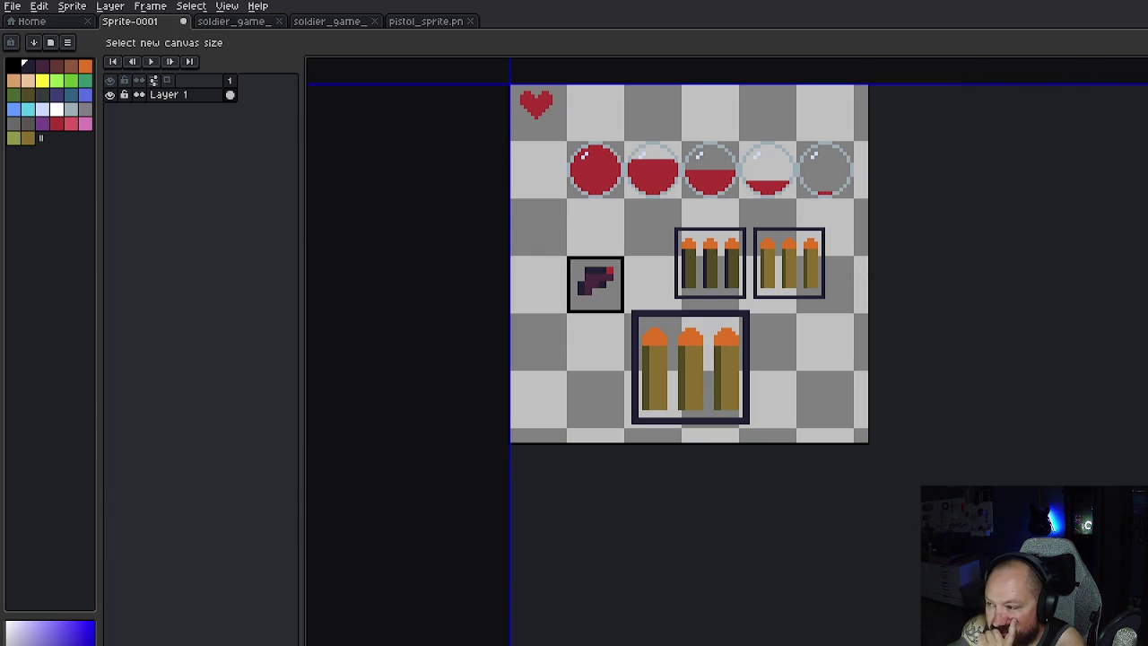
key("Return")
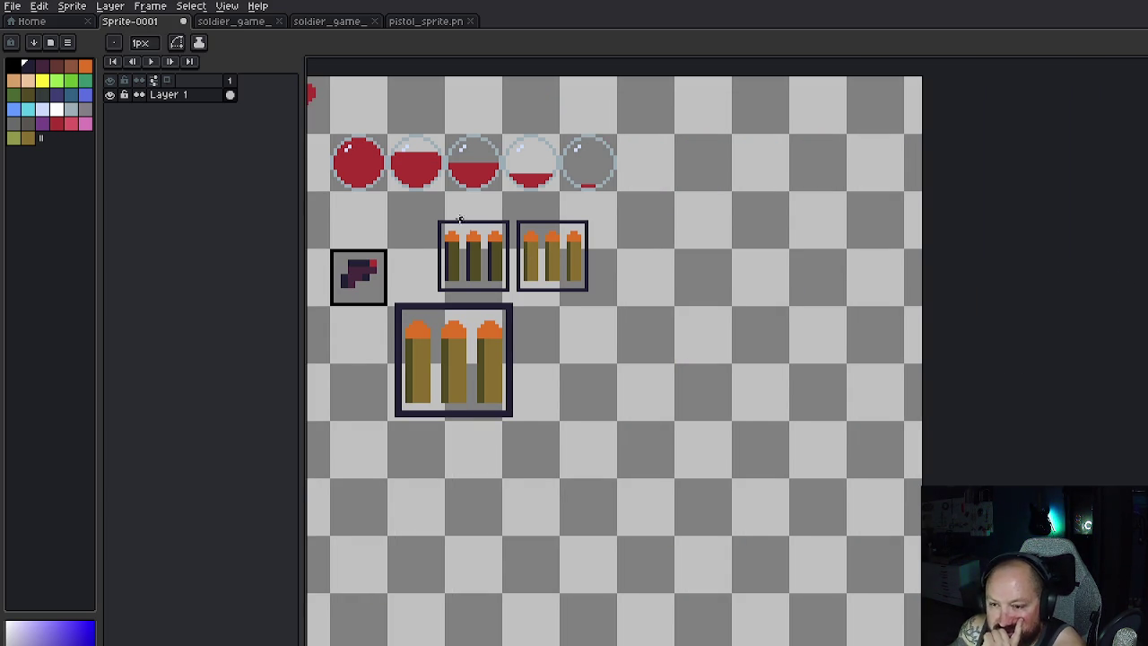
Step: Marquee-select the row of red health spheres
scroll(568, 250, "up", 1)
scroll(457, 219, "down", 2)
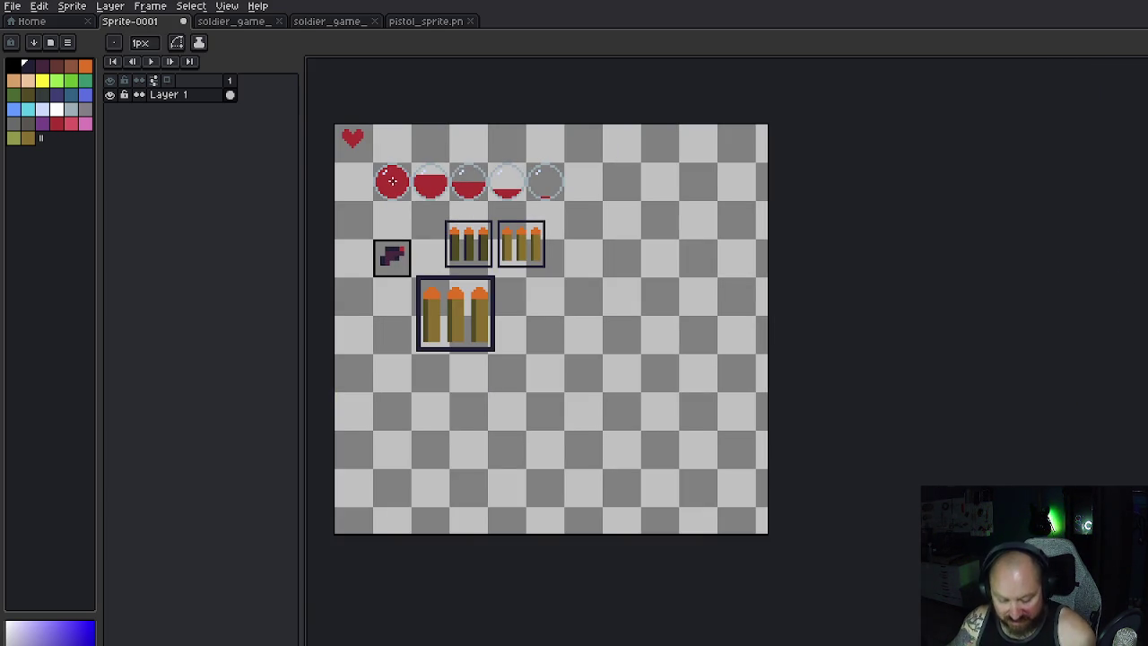
key("m")
left_click_drag(377, 164, 530, 195)
Step: Reselect the five red health spheres and drag a copy below the large ammo box
left_click(524, 191)
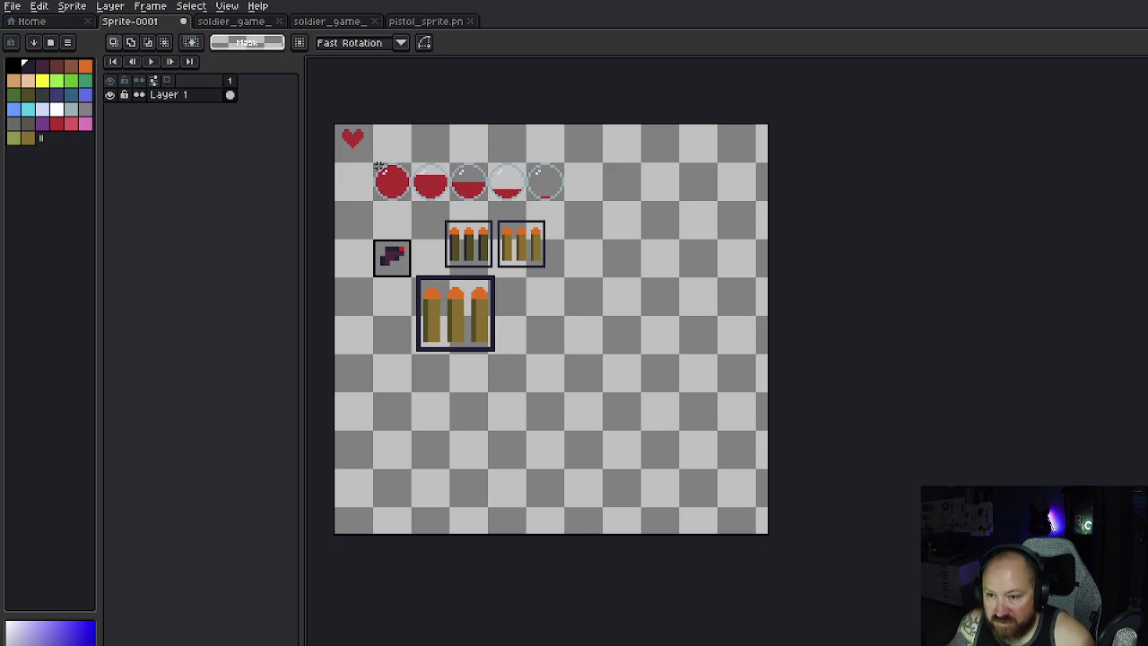
left_click_drag(373, 165, 567, 205)
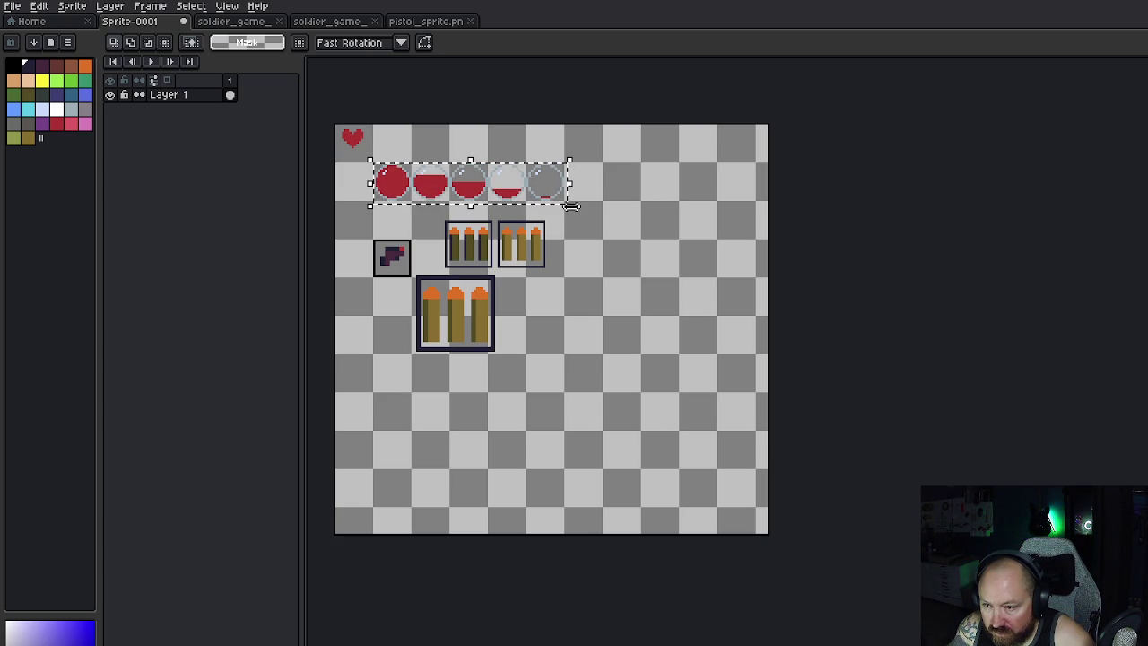
key("ctrl+t")
key("Return")
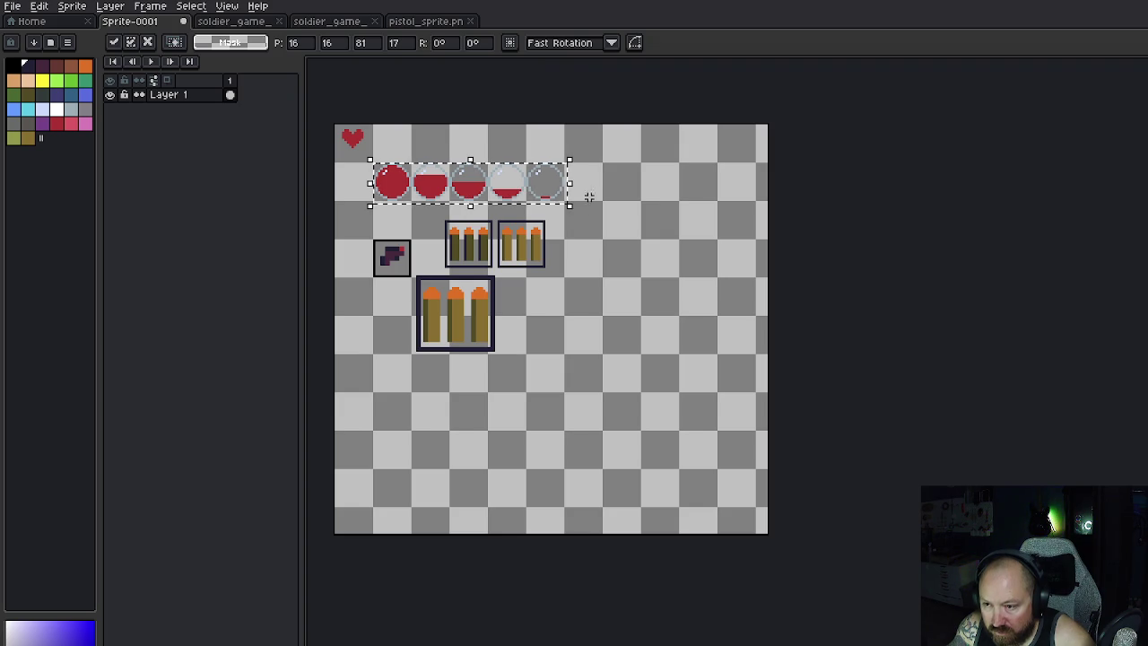
left_click(617, 183)
scroll(402, 164, "up", 1)
scroll(359, 160, "up", 1)
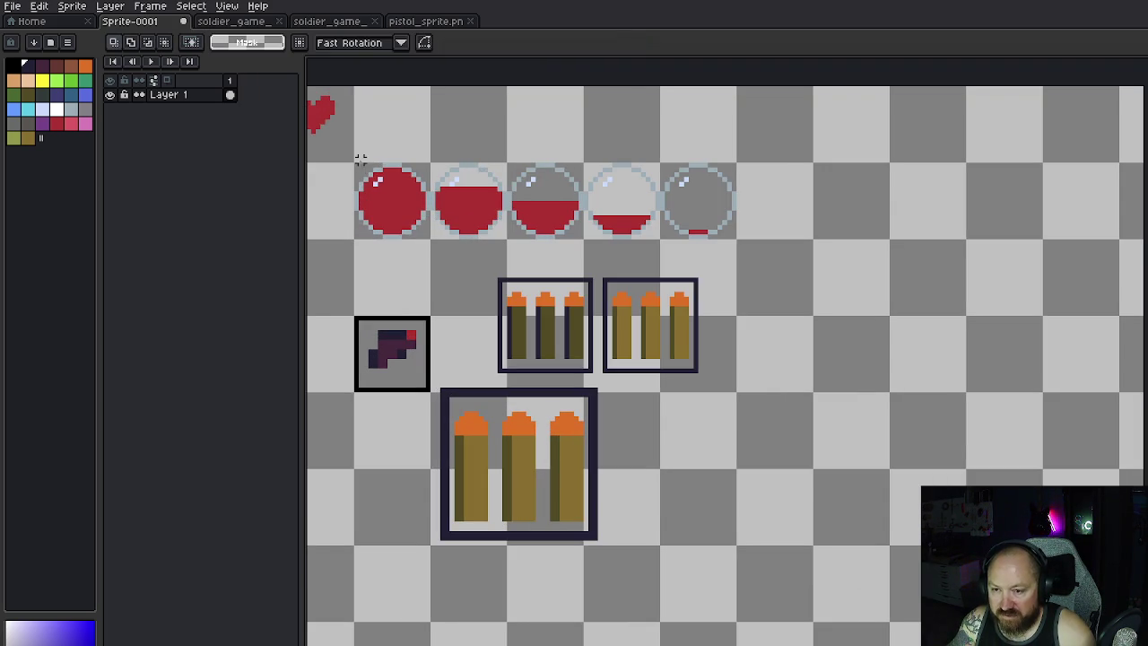
mouse_move(356, 165)
left_mouse_down()
mouse_move(661, 205)
mouse_move(738, 238)
left_mouse_up()
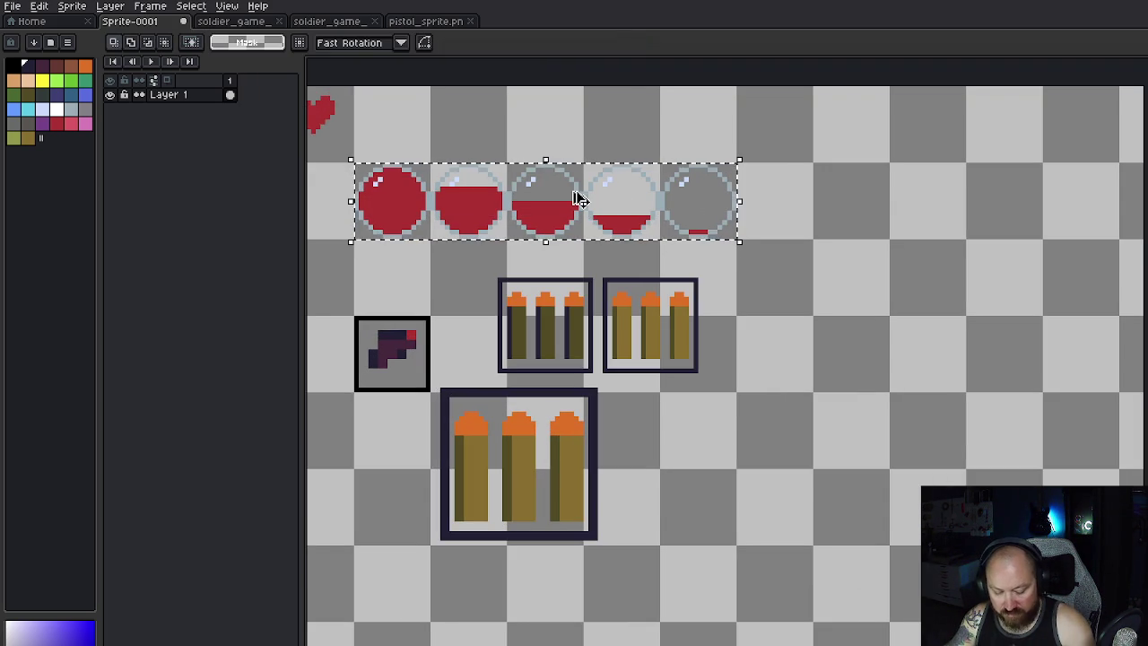
mouse_move(556, 202)
left_mouse_down()
mouse_move(799, 526)
mouse_move(825, 425)
mouse_move(825, 441)
mouse_move(628, 589)
left_mouse_up()
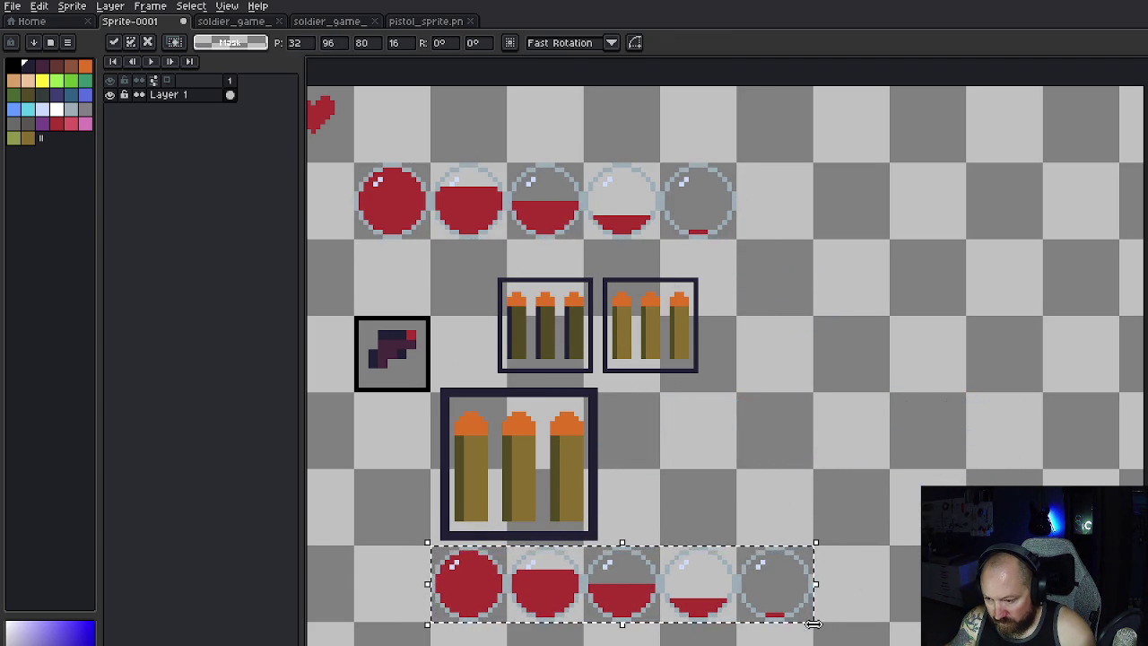
Step: Scale the copied sphere row up to about 171x34 and position it below the ammo box
left_click_drag(822, 632, 1060, 645)
mouse_move(743, 645)
left_mouse_down()
mouse_move(837, 645)
mouse_move(556, 645)
mouse_move(770, 645)
left_mouse_up()
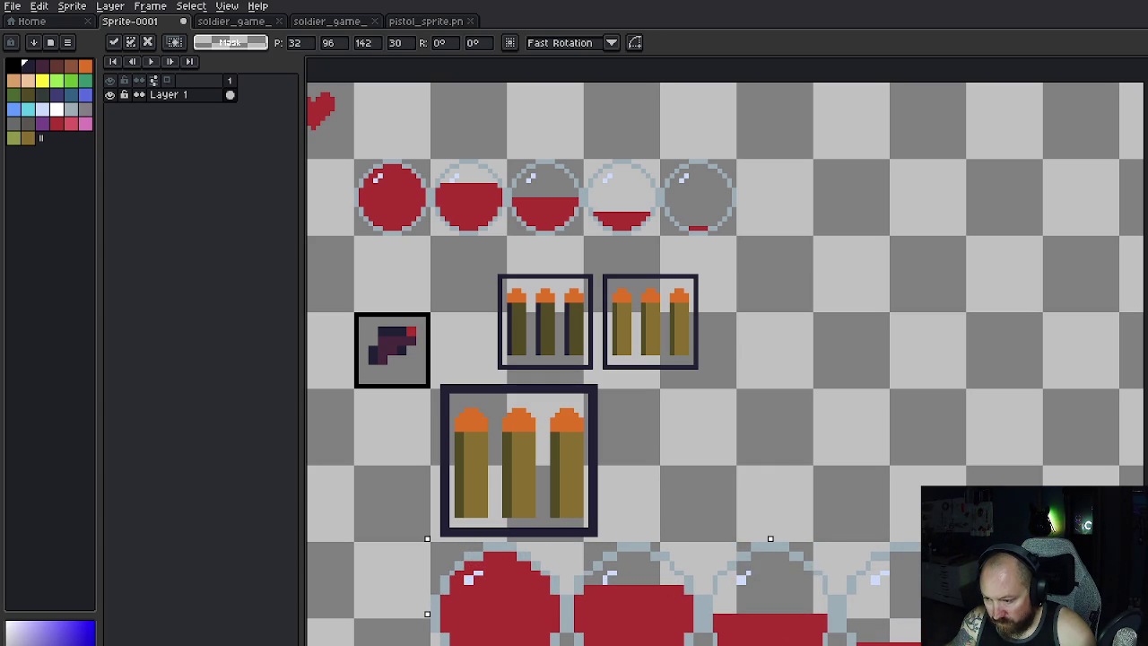
left_click_drag(854, 607, 741, 607)
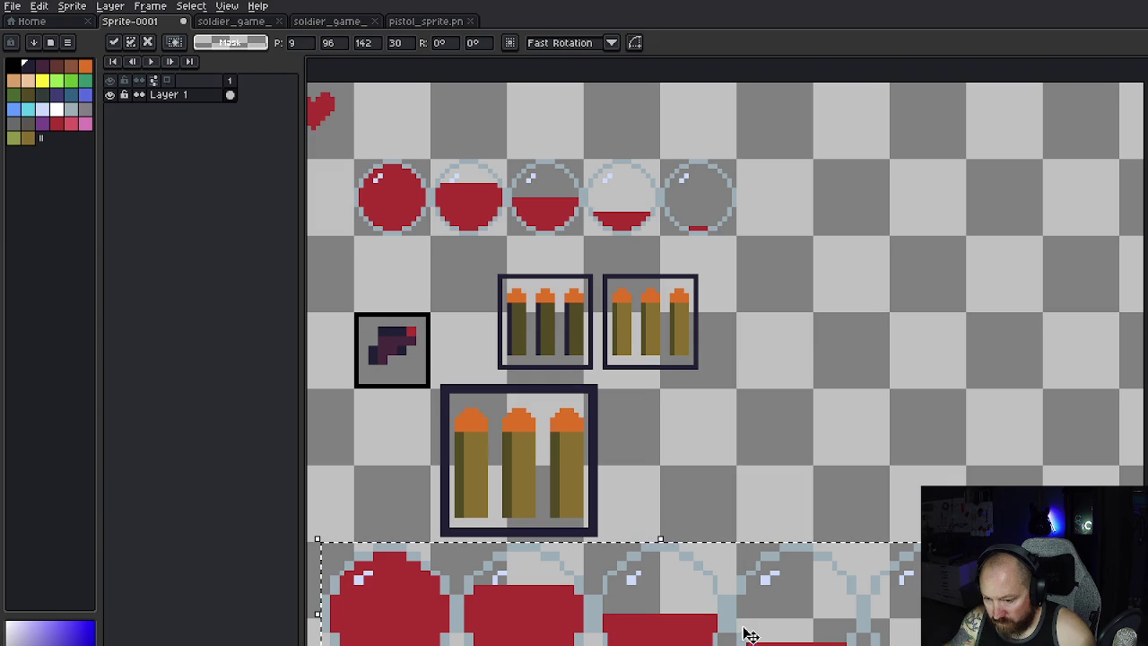
mouse_move(708, 451)
left_mouse_down()
mouse_move(890, 349)
mouse_move(792, 261)
mouse_move(790, 279)
left_mouse_up()
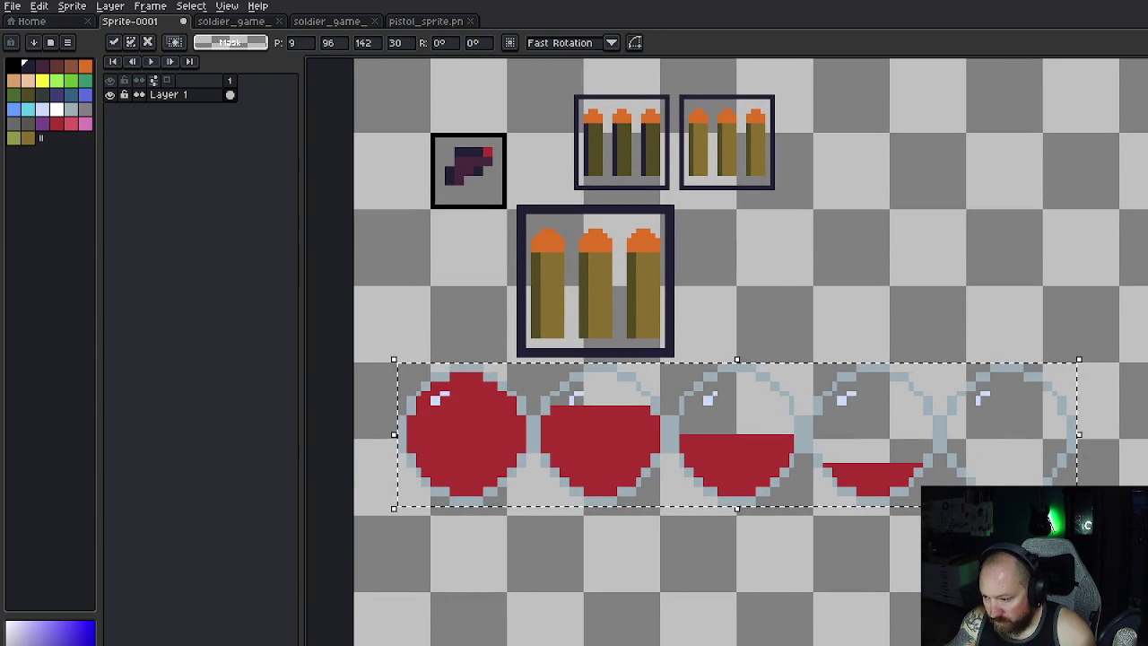
left_click_drag(1078, 508, 1147, 531)
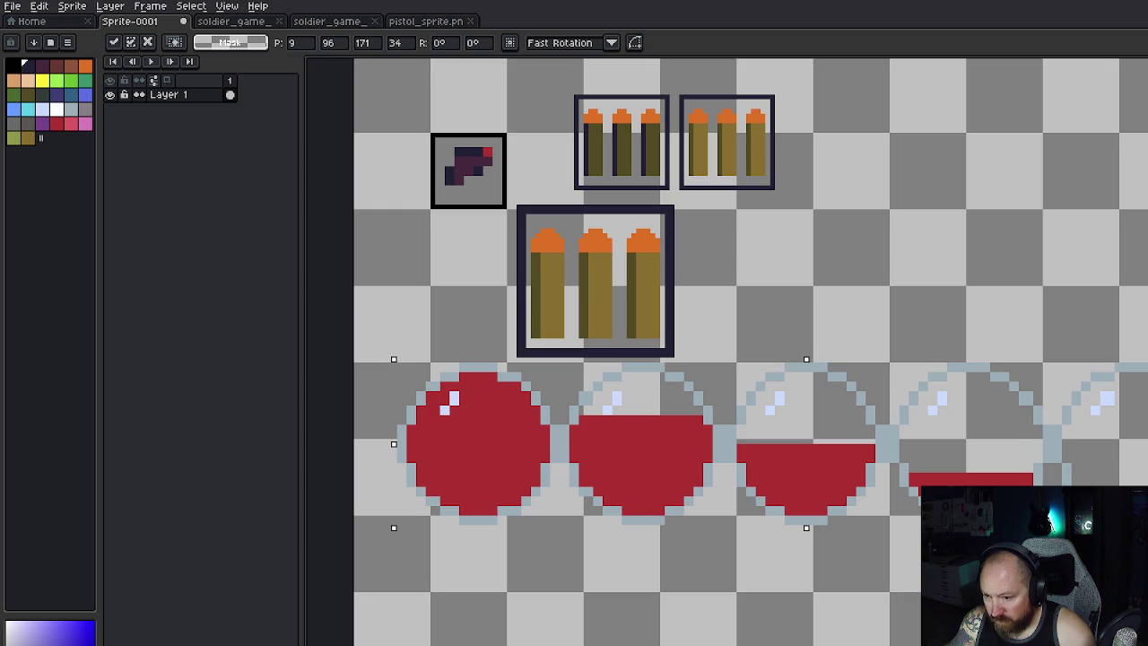
mouse_move(902, 431)
left_mouse_down()
mouse_move(873, 425)
mouse_move(866, 272)
left_mouse_up()
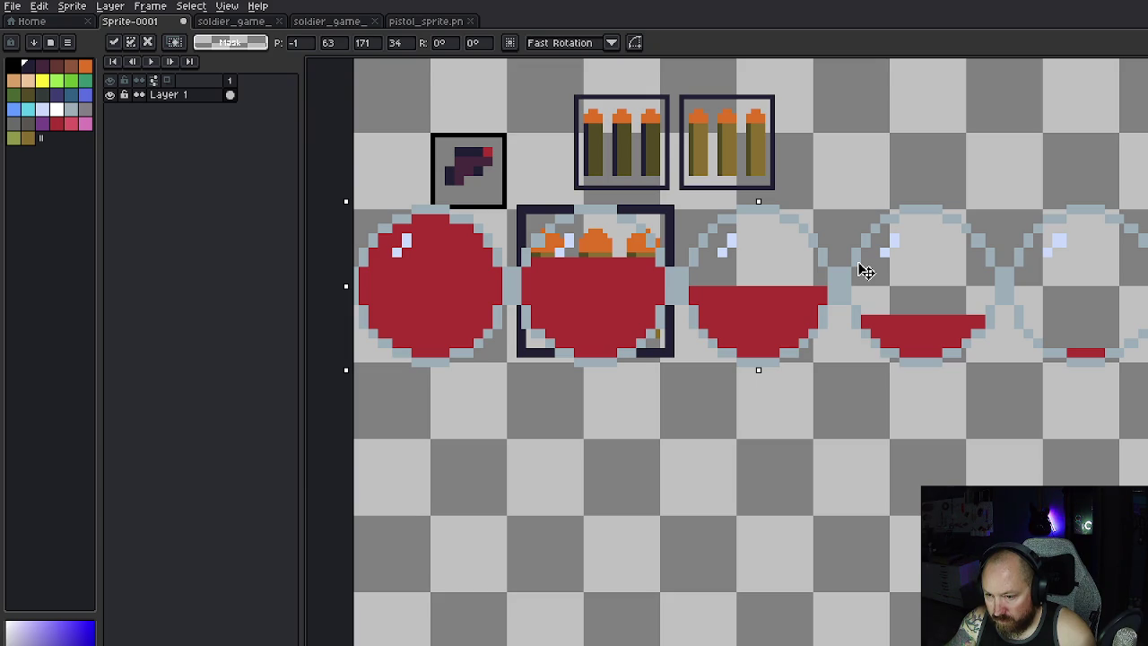
mouse_move(867, 272)
left_mouse_down()
mouse_move(861, 469)
mouse_move(861, 267)
mouse_move(860, 422)
left_mouse_up()
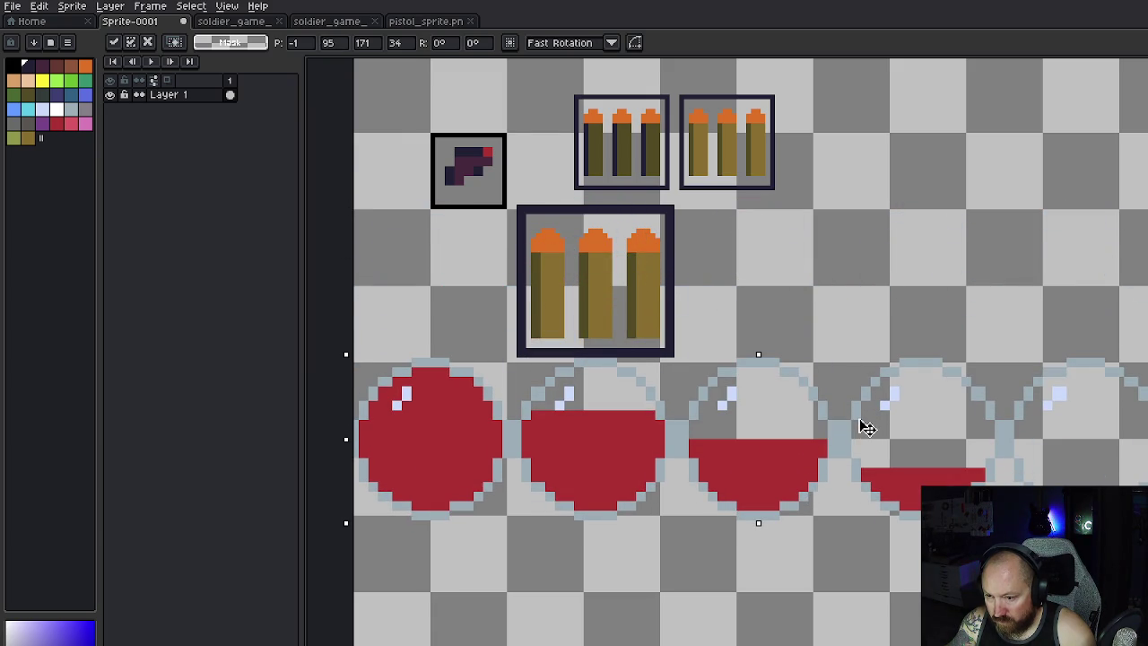
left_click_drag(865, 428, 871, 475)
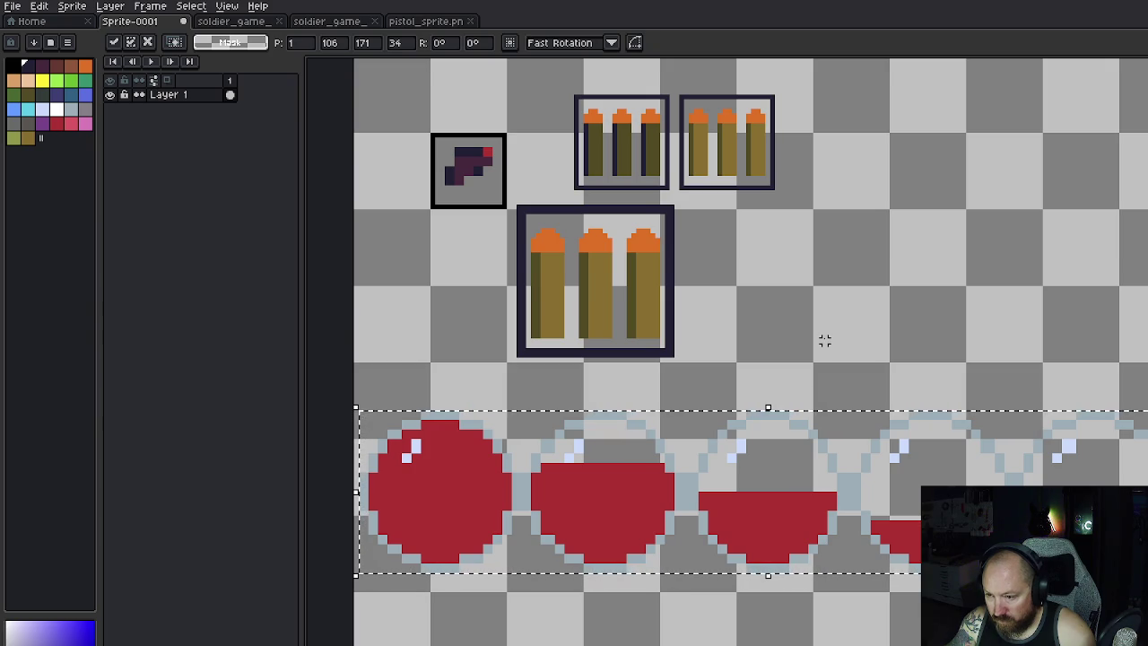
left_click_drag(518, 206, 671, 355)
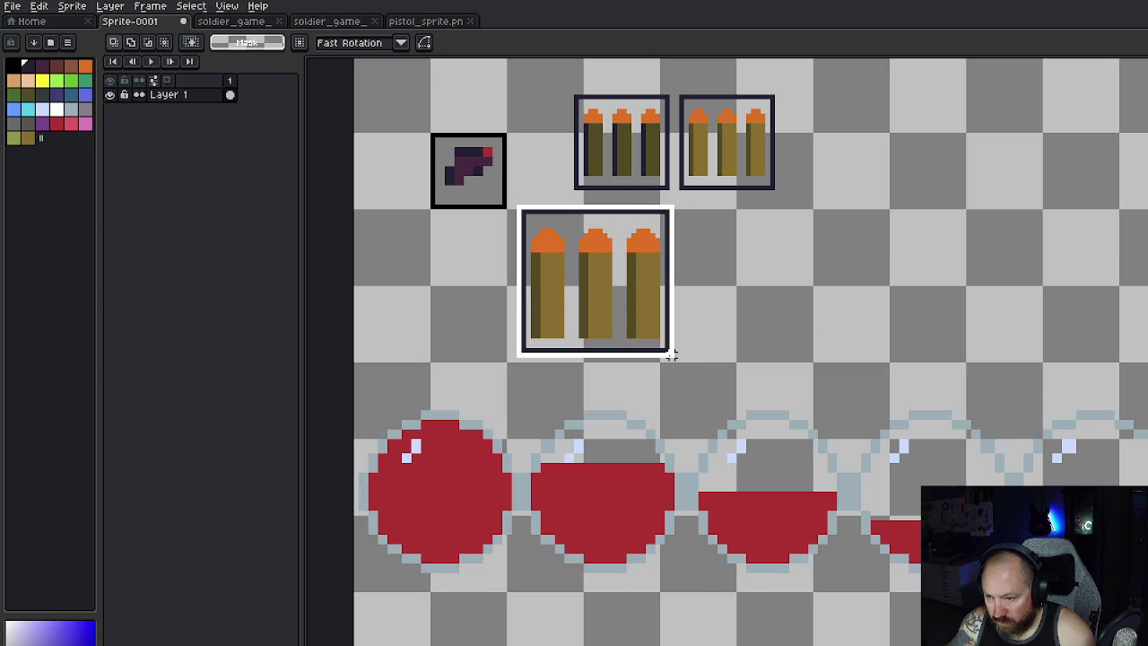
Step: Shift the large ammo box a few pixels left and drop it in place
left_click_drag(628, 308, 622, 311)
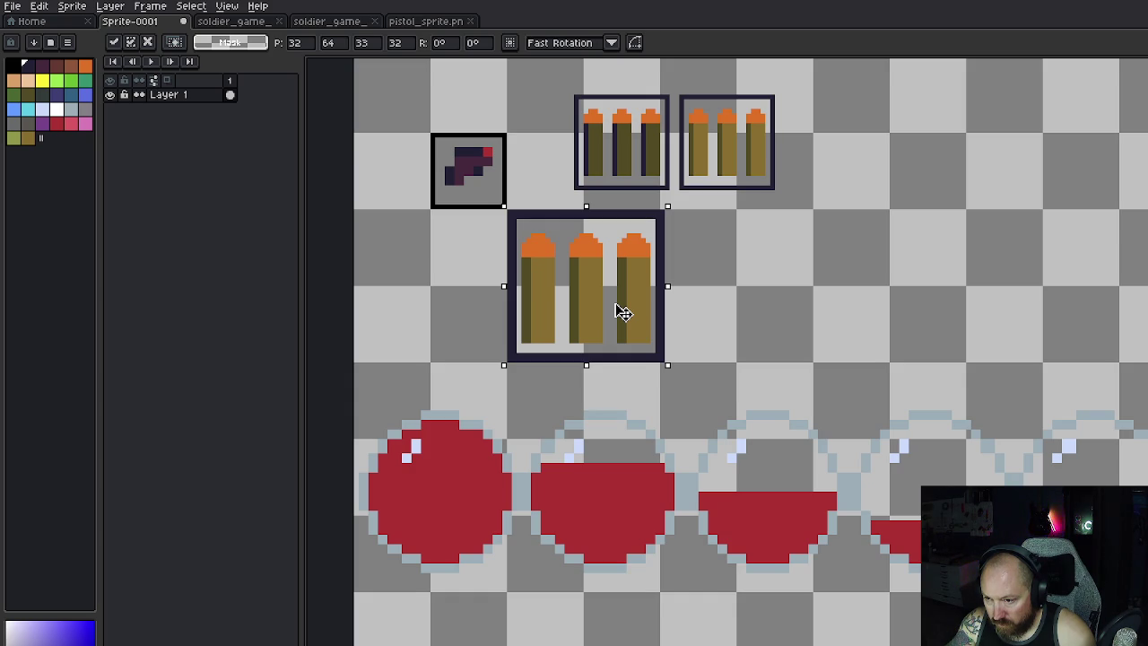
left_click_drag(623, 311, 620, 310)
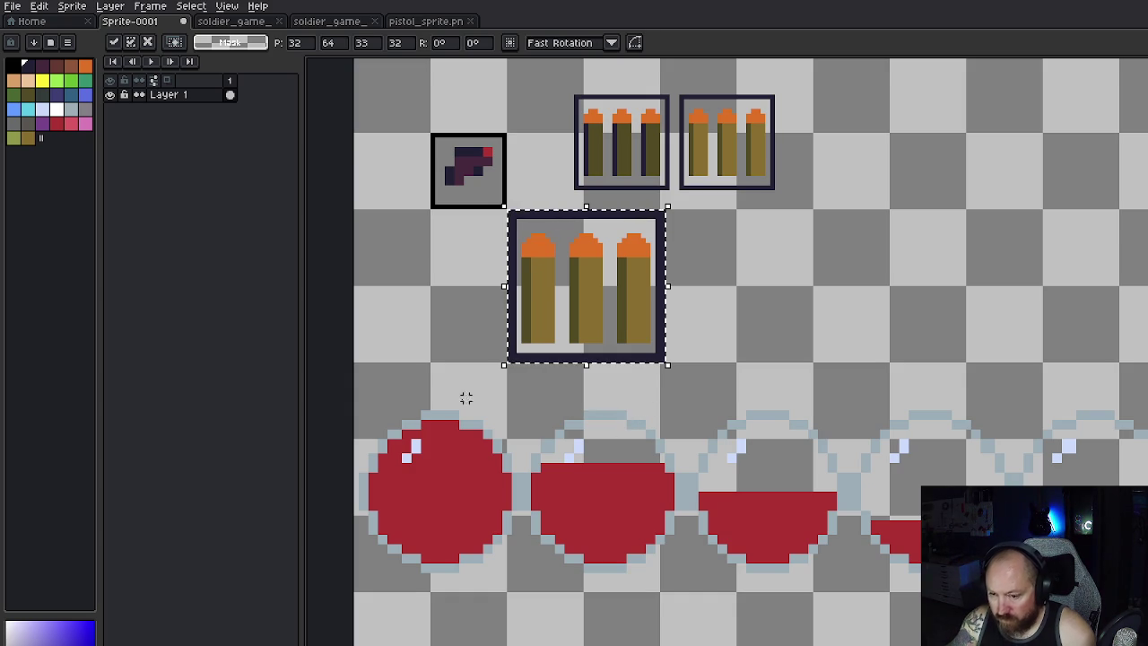
left_click(370, 407)
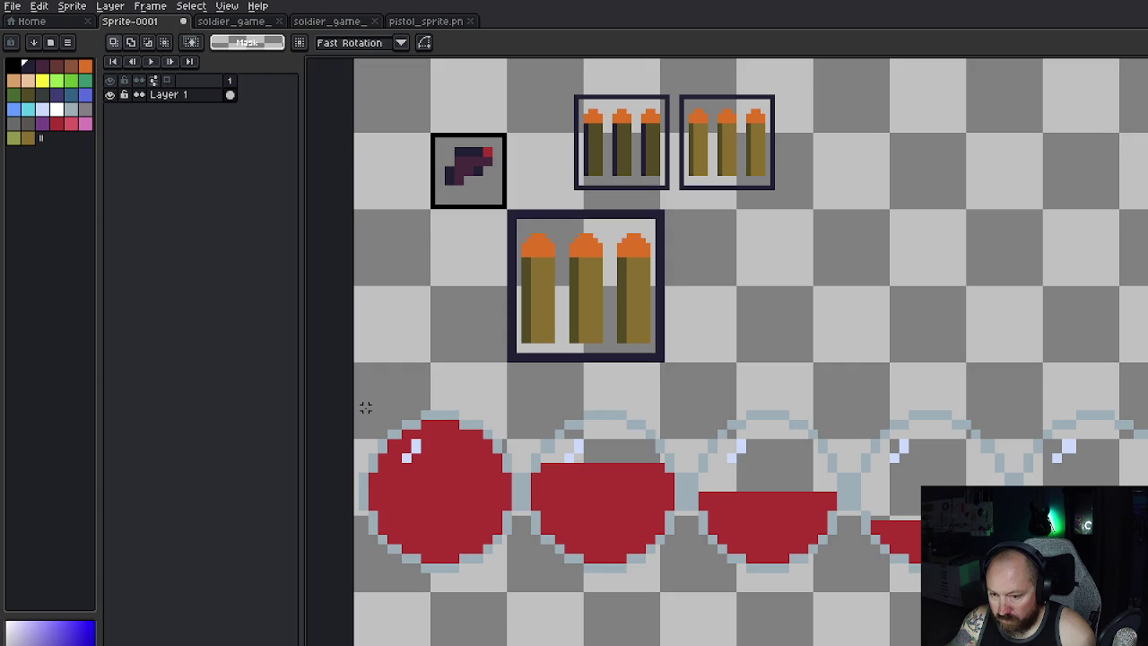
mouse_move(366, 408)
left_mouse_down()
mouse_move(662, 469)
mouse_move(1095, 623)
mouse_move(1014, 575)
left_mouse_up()
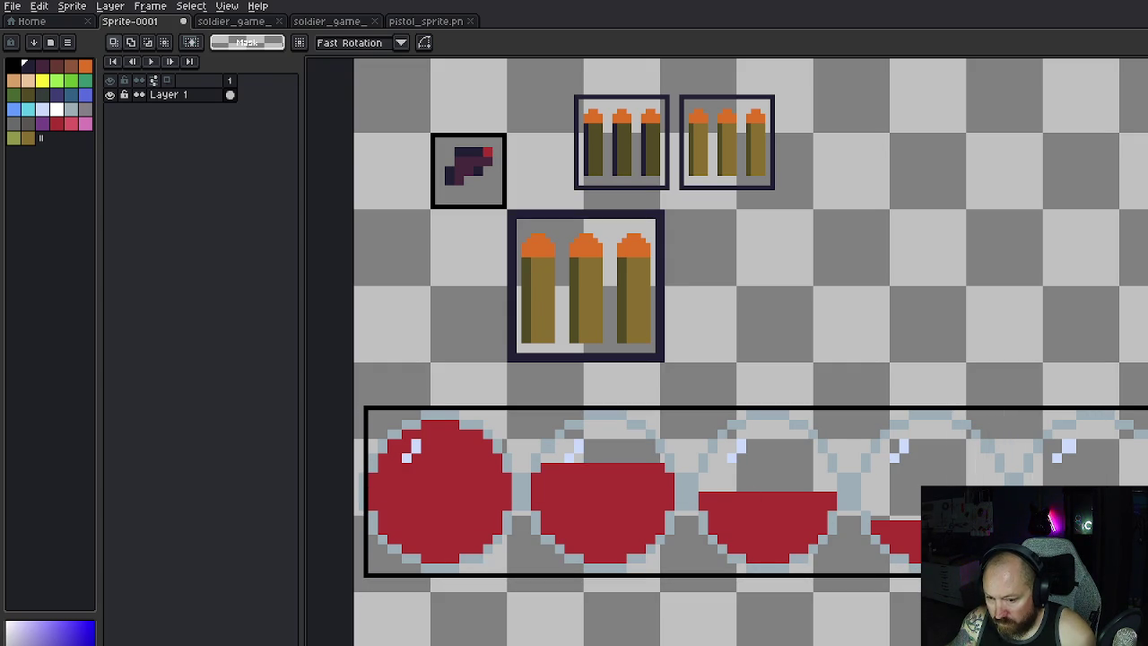
Step: Rescale the enlarged sphere row to about 173x36 and commit it
left_click_drag(1014, 574, 1014, 574)
key("ctrl+d")
mouse_move(360, 406)
left_mouse_down()
mouse_move(687, 461)
mouse_move(1107, 584)
mouse_move(1112, 568)
mouse_move(1113, 579)
left_mouse_up()
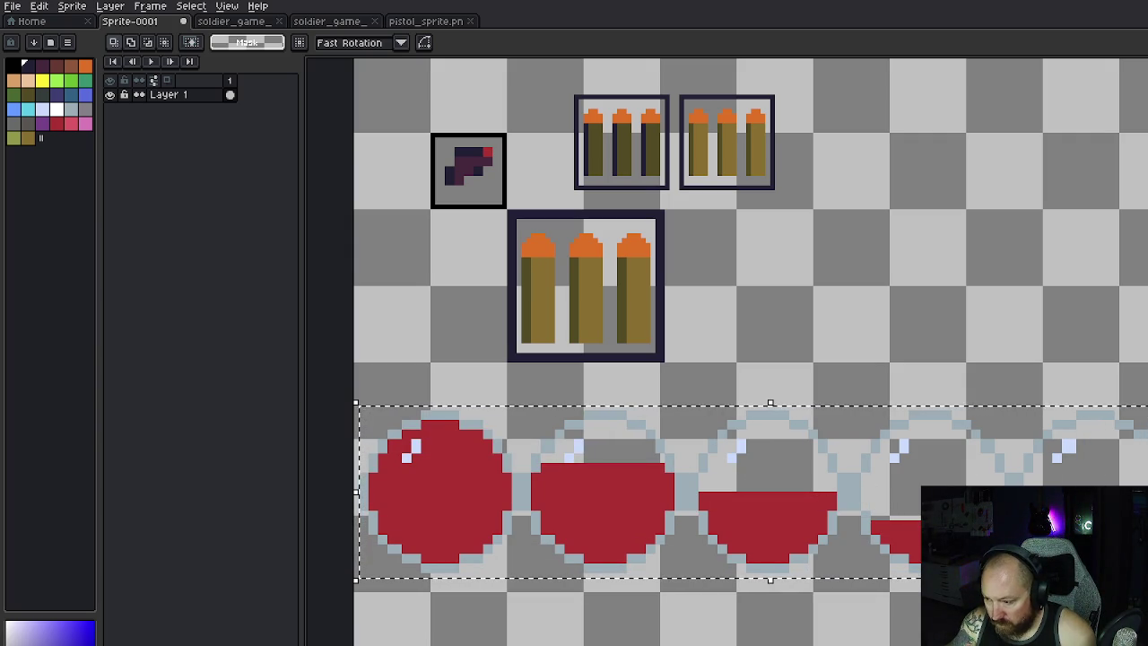
mouse_move(770, 404)
left_mouse_down()
mouse_move(785, 393)
mouse_move(753, 373)
left_mouse_up()
mouse_move(1144, 374)
left_mouse_down()
mouse_move(1068, 430)
mouse_move(1044, 430)
mouse_move(1058, 385)
mouse_move(1040, 436)
mouse_move(1011, 441)
mouse_move(1024, 442)
mouse_move(1020, 347)
mouse_move(1014, 359)
mouse_move(1147, 416)
mouse_move(1147, 406)
left_mouse_up()
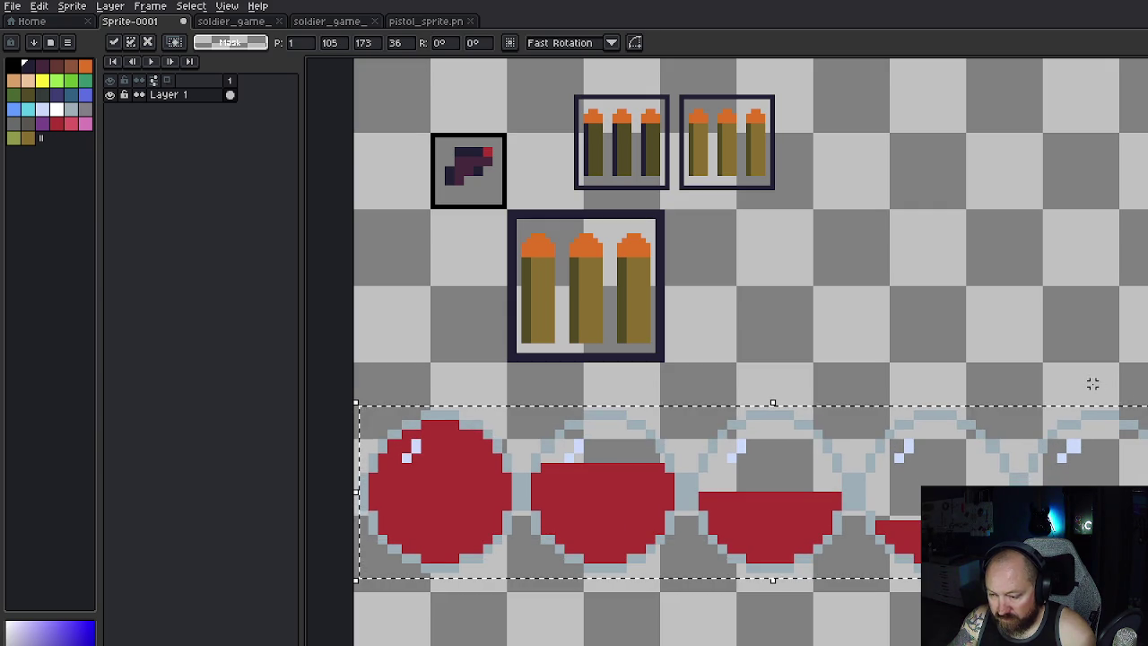
key("ctrl+d")
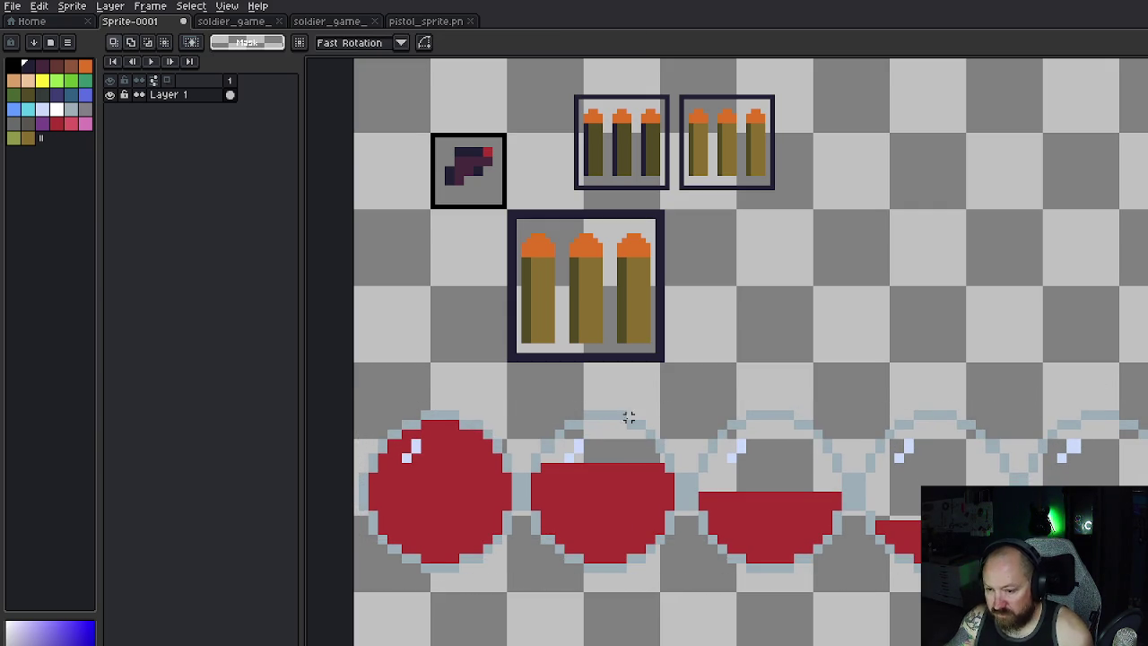
Step: Select the enlarged sphere row and delete it
scroll(624, 387, "down", 2)
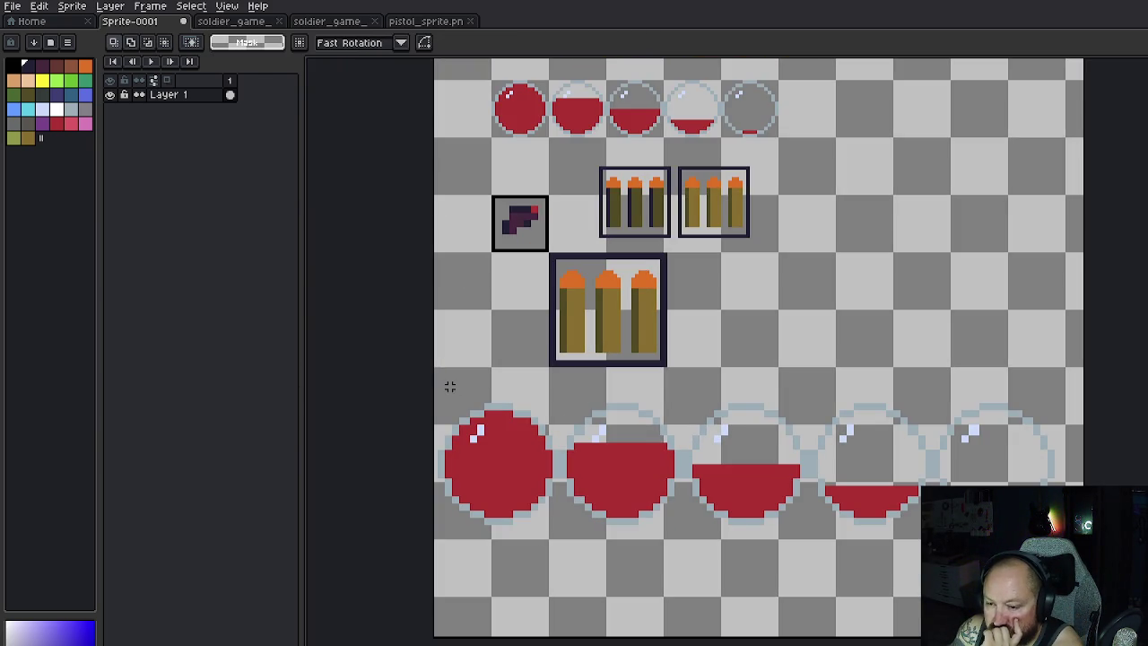
left_click_drag(439, 383, 1071, 546)
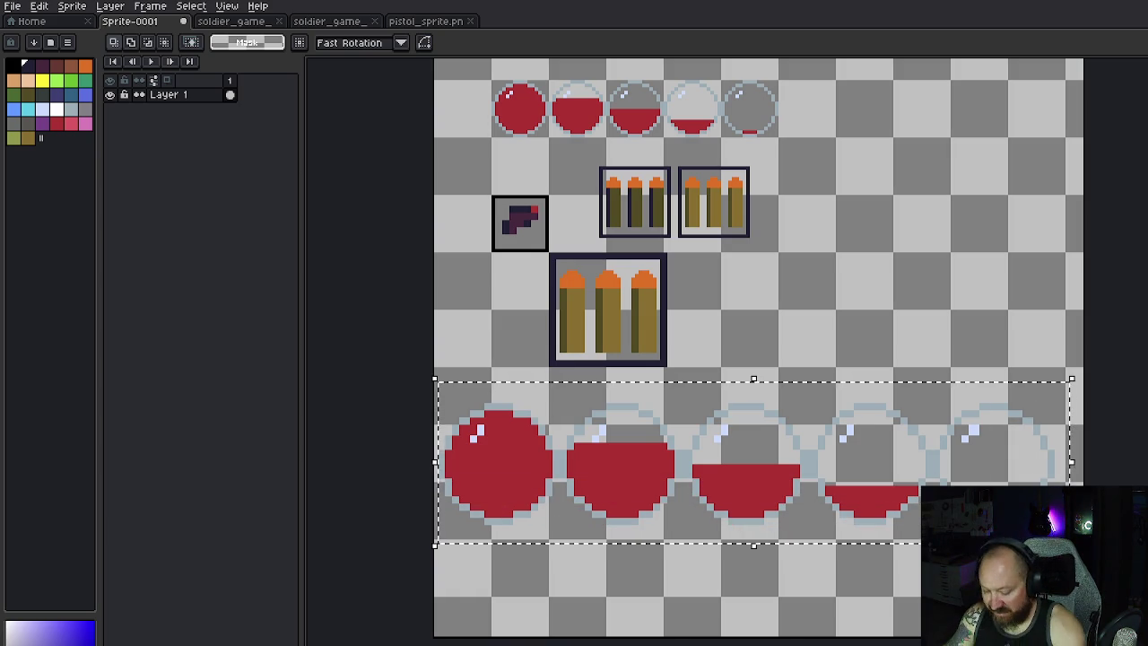
key("Delete")
scroll(783, 440, "up", 1)
scroll(795, 392, "down", 4)
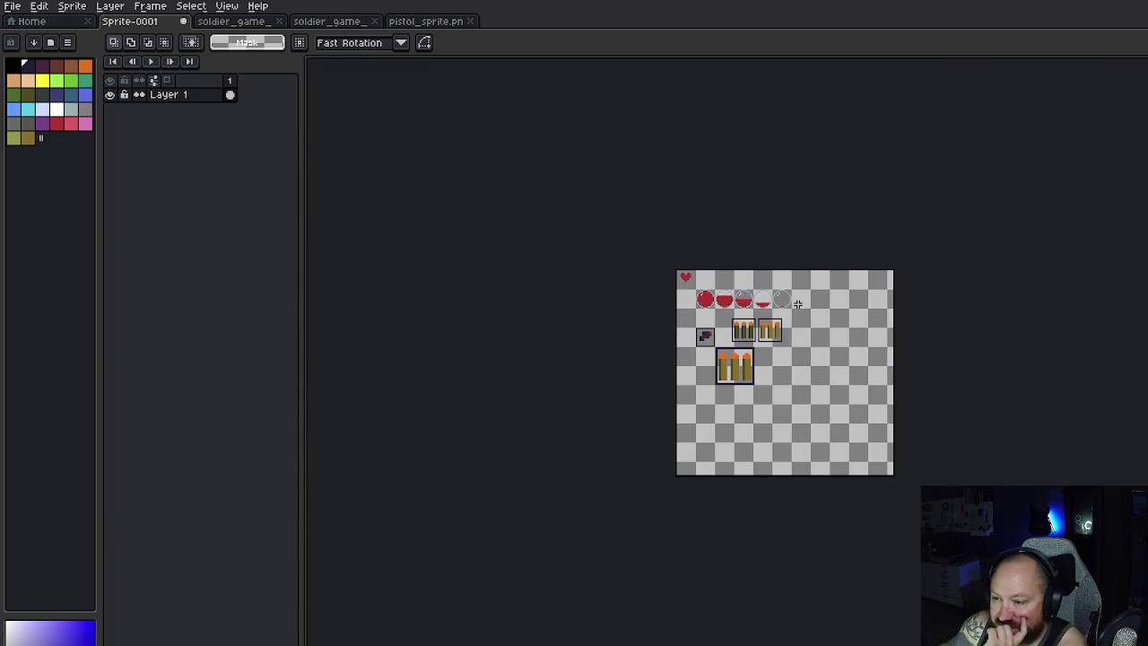
scroll(692, 287, "up", 3)
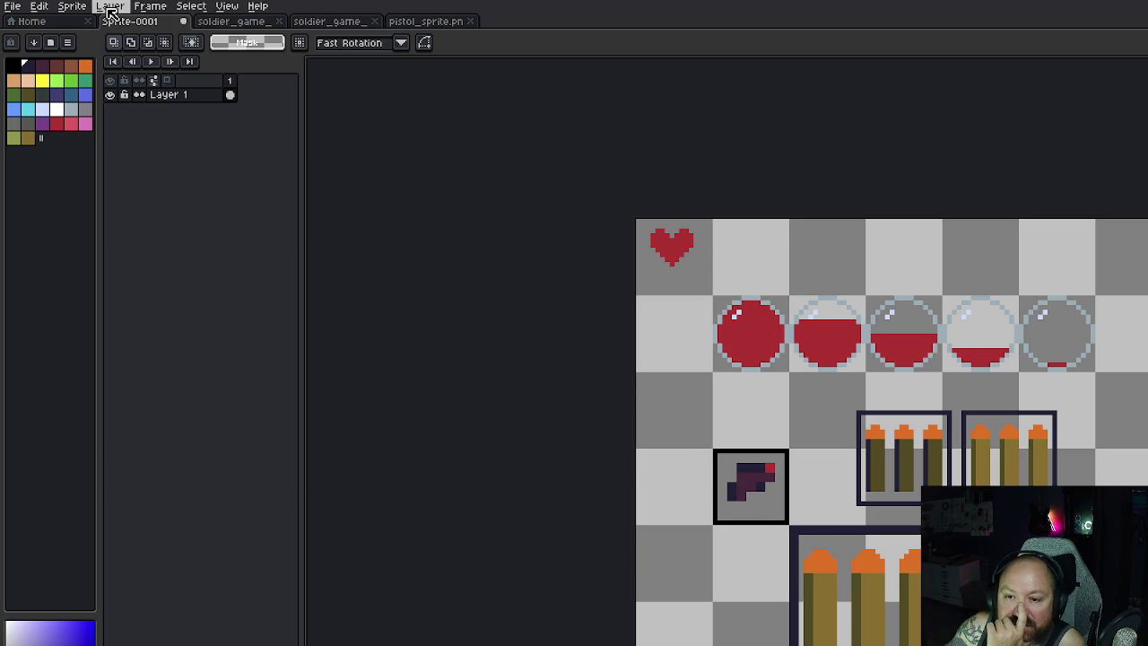
Step: Look through the Frame and Sprite menus, then marquee-select the whole red potion sphere
left_click(161, 8)
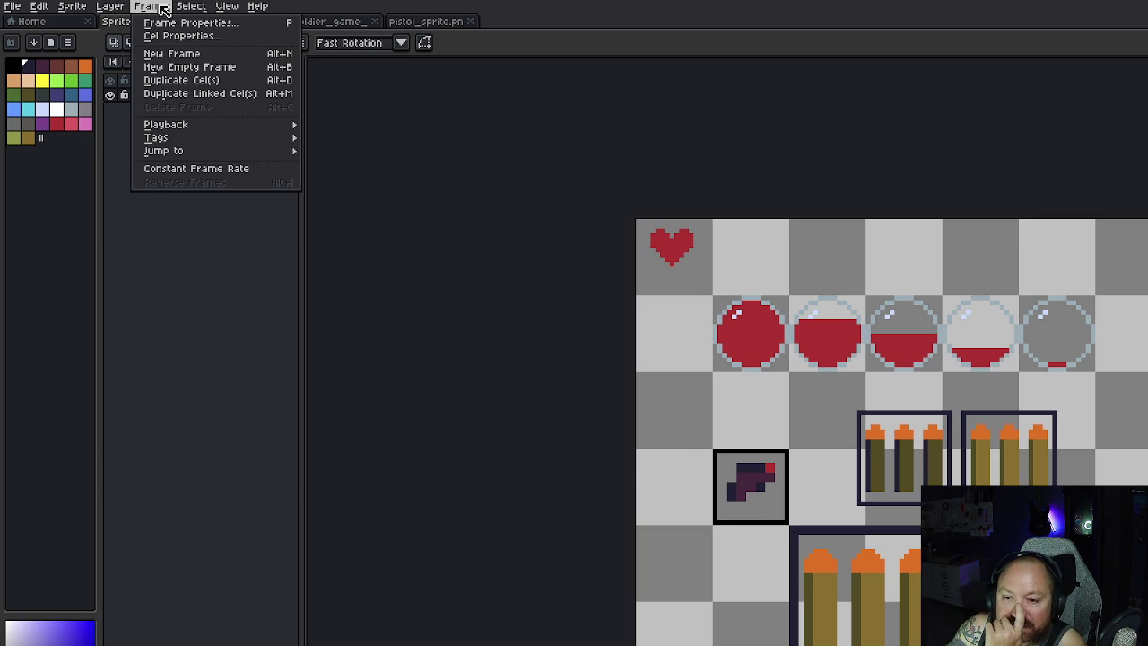
mouse_move(111, 9)
mouse_move(73, 8)
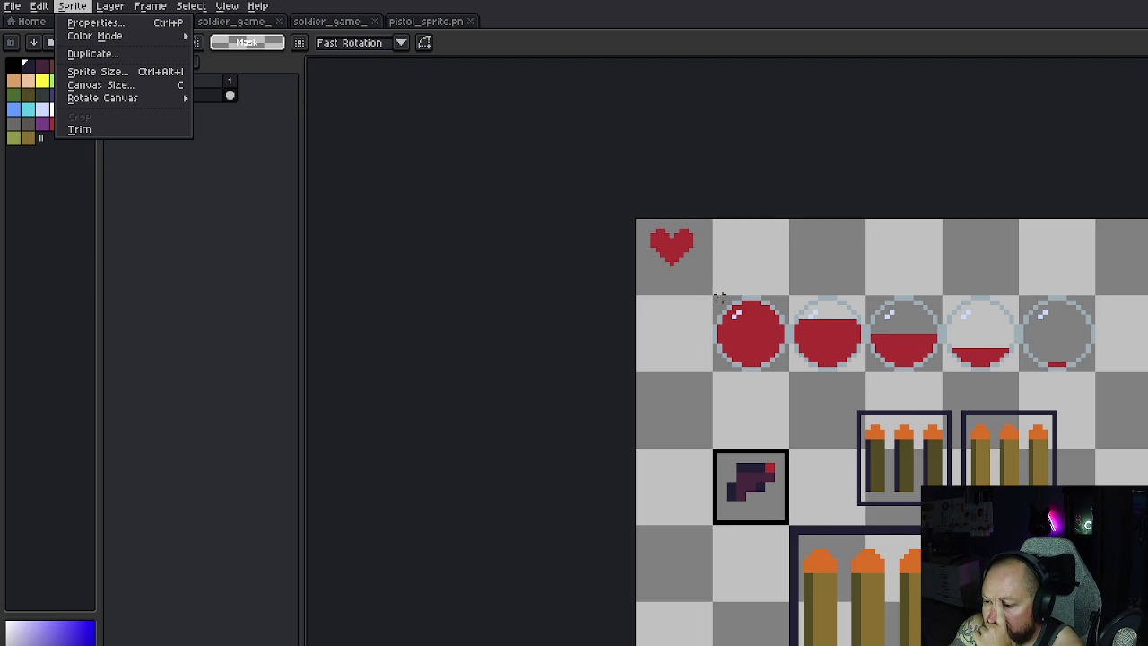
key("Escape")
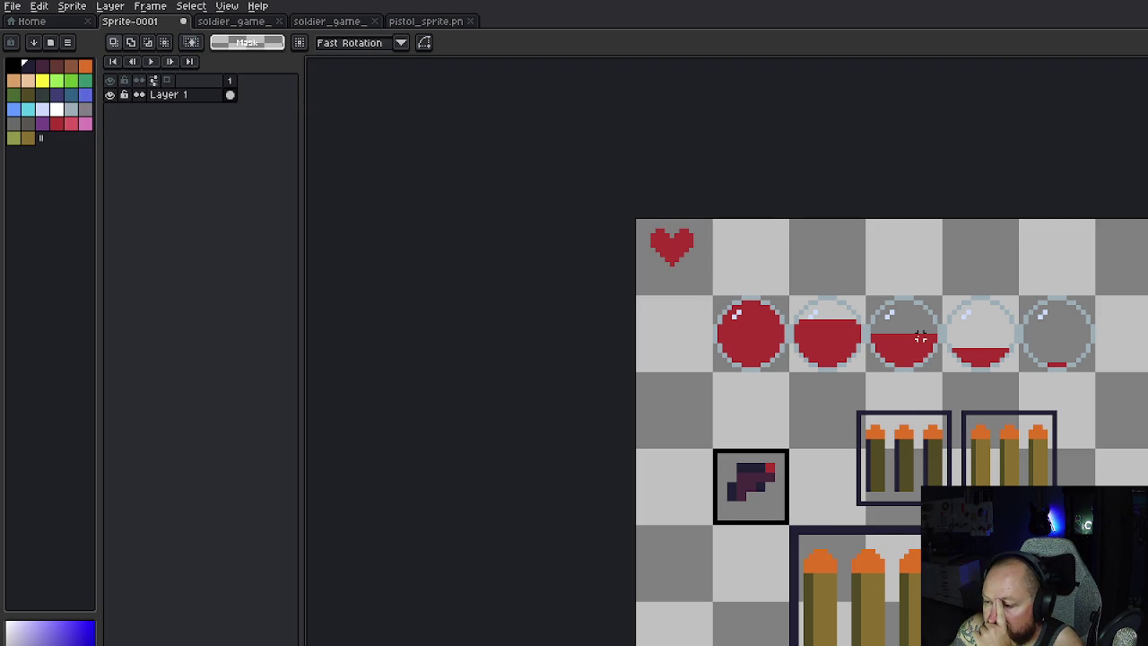
mouse_move(715, 297)
left_mouse_down()
mouse_move(807, 323)
mouse_move(1094, 362)
mouse_move(786, 369)
left_mouse_up()
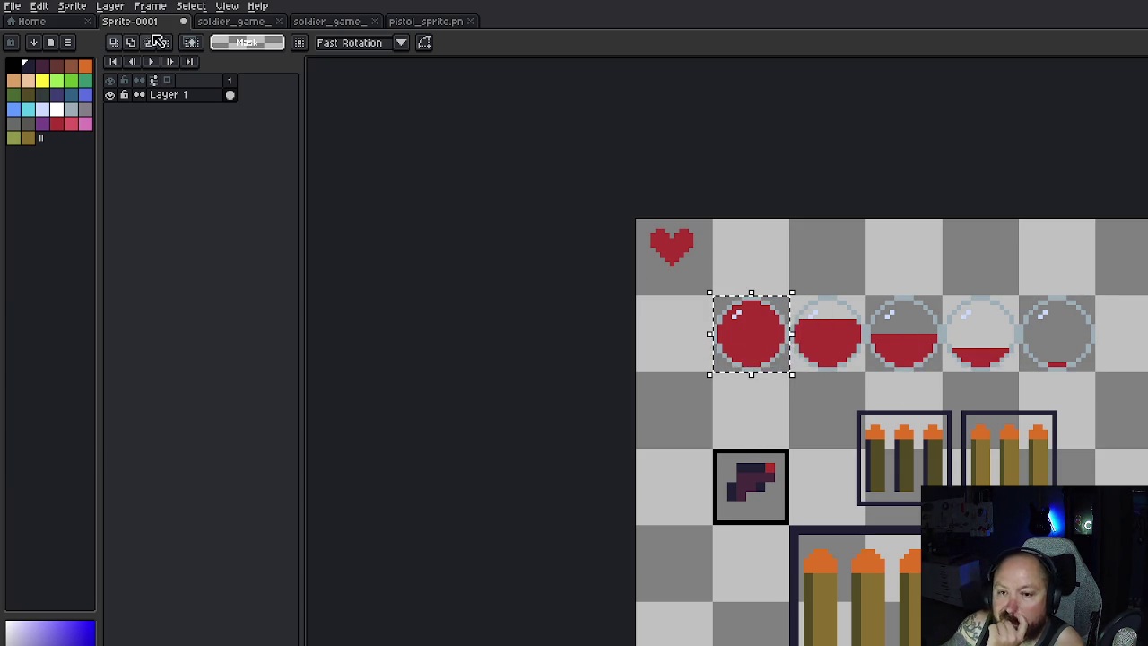
left_click(71, 5)
left_click(98, 69)
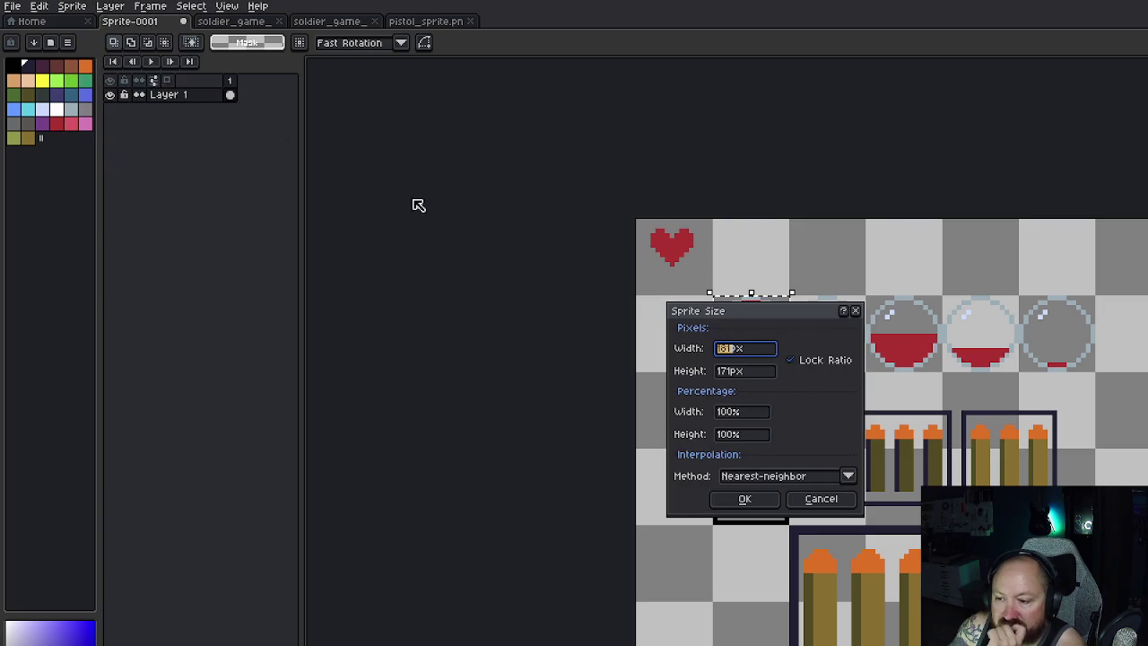
mouse_move(772, 315)
left_mouse_down()
mouse_move(784, 326)
mouse_move(1147, 286)
left_mouse_up()
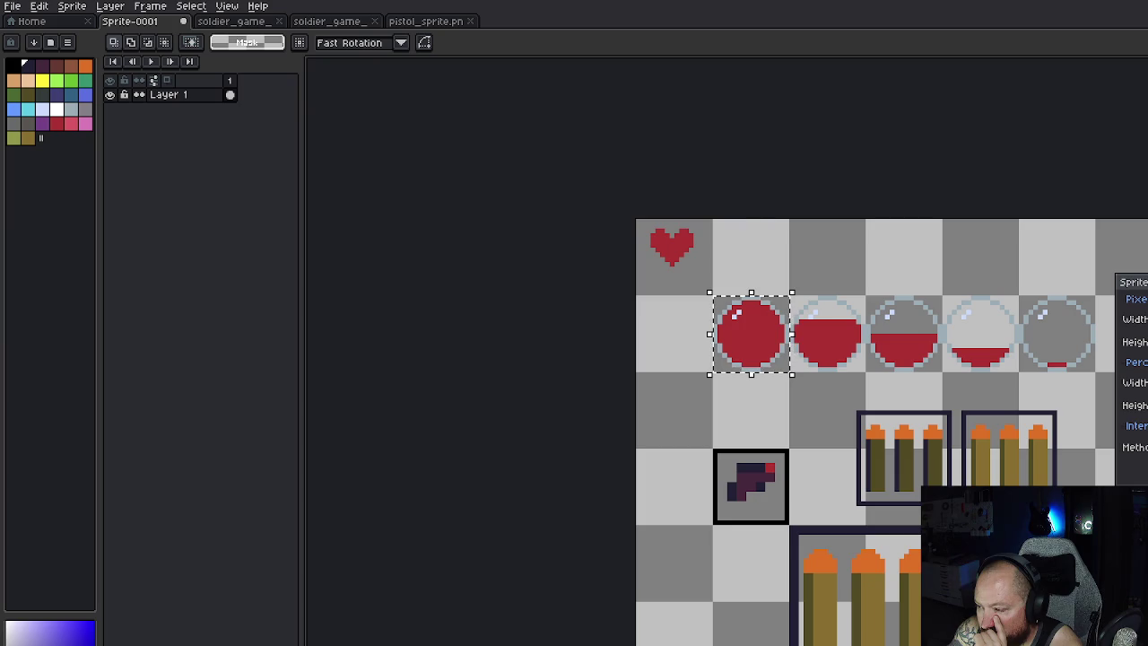
key("Escape")
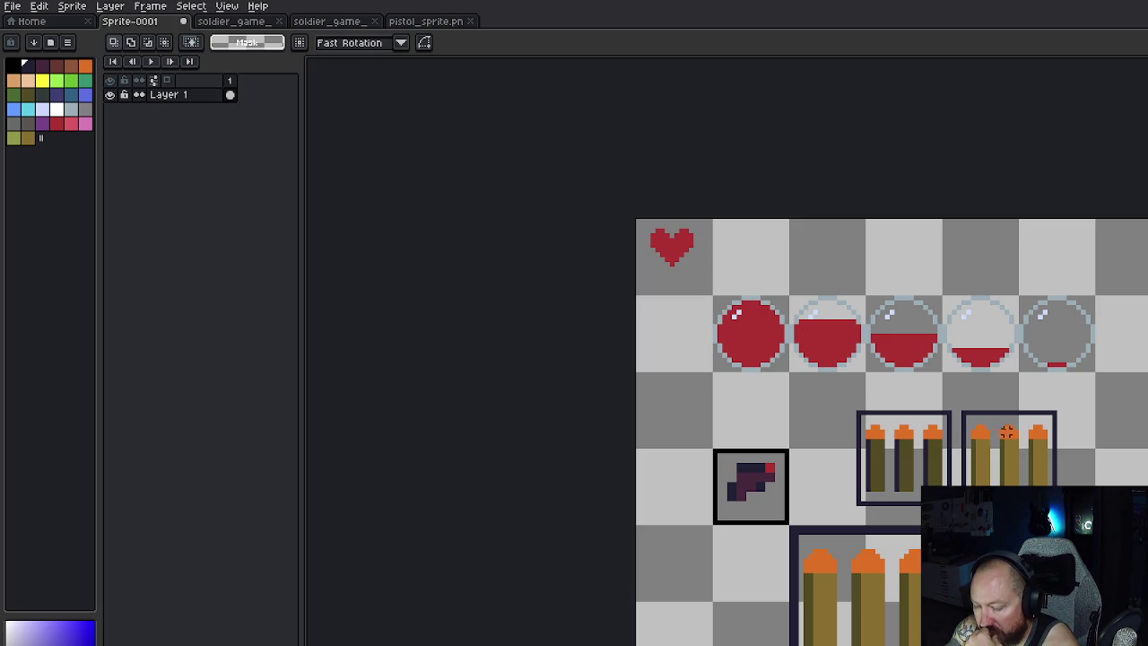
Step: Zoom the canvas and marquee-select the large three-bullet ammo box
scroll(973, 502, "down", 1)
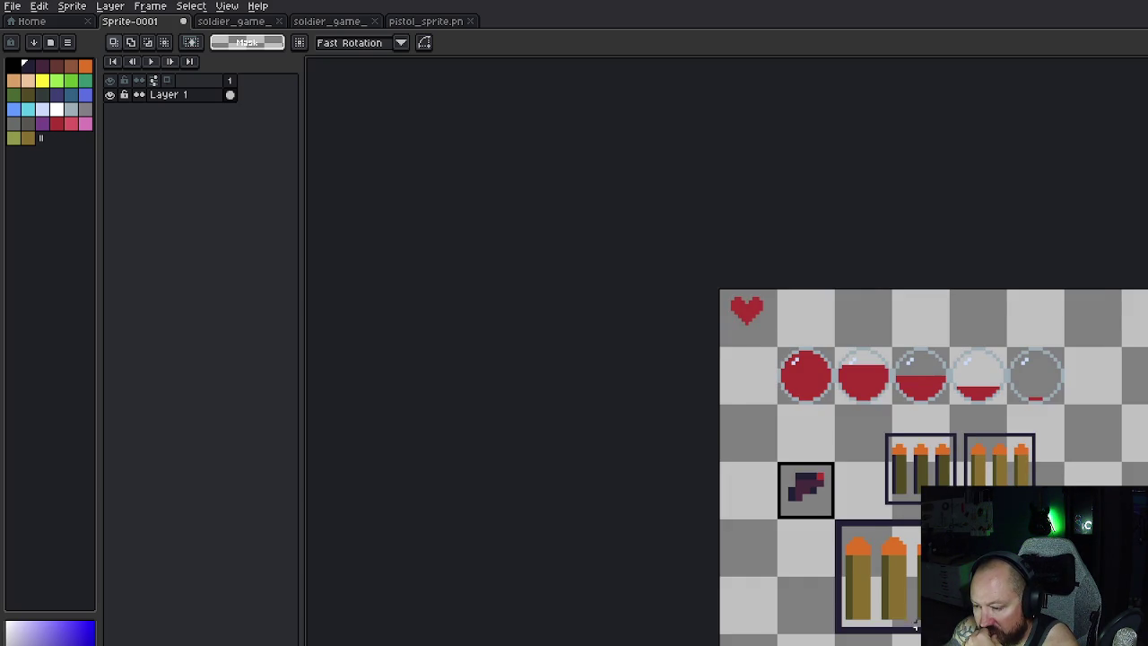
scroll(917, 619, "up", 2)
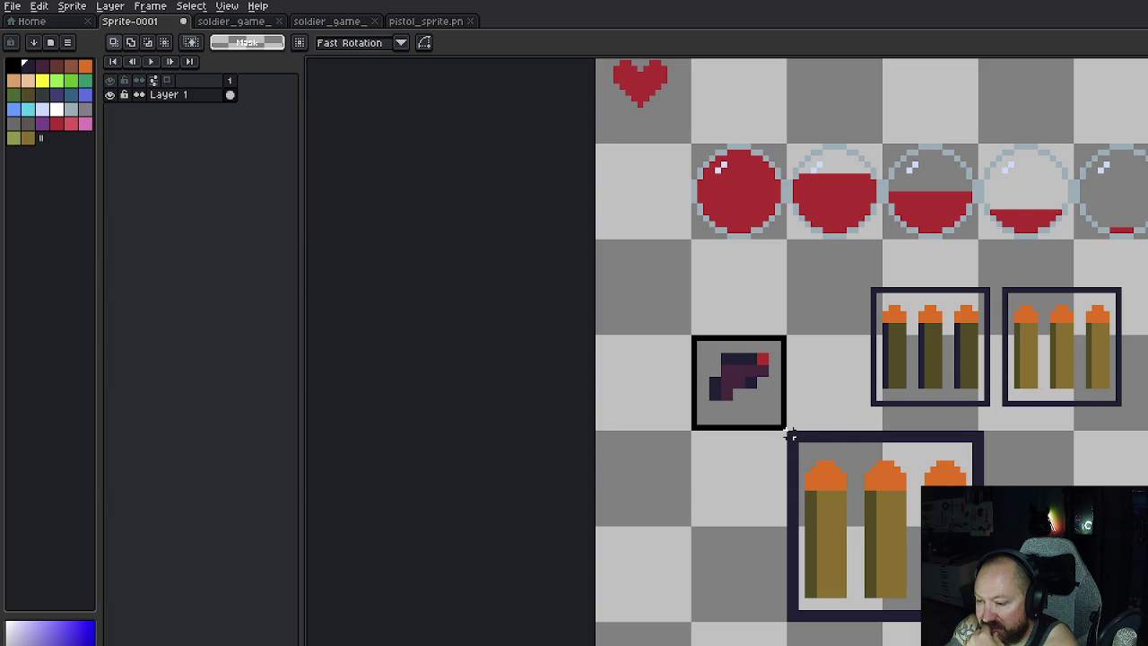
mouse_move(789, 434)
left_mouse_down()
mouse_move(982, 585)
mouse_move(987, 623)
left_mouse_up()
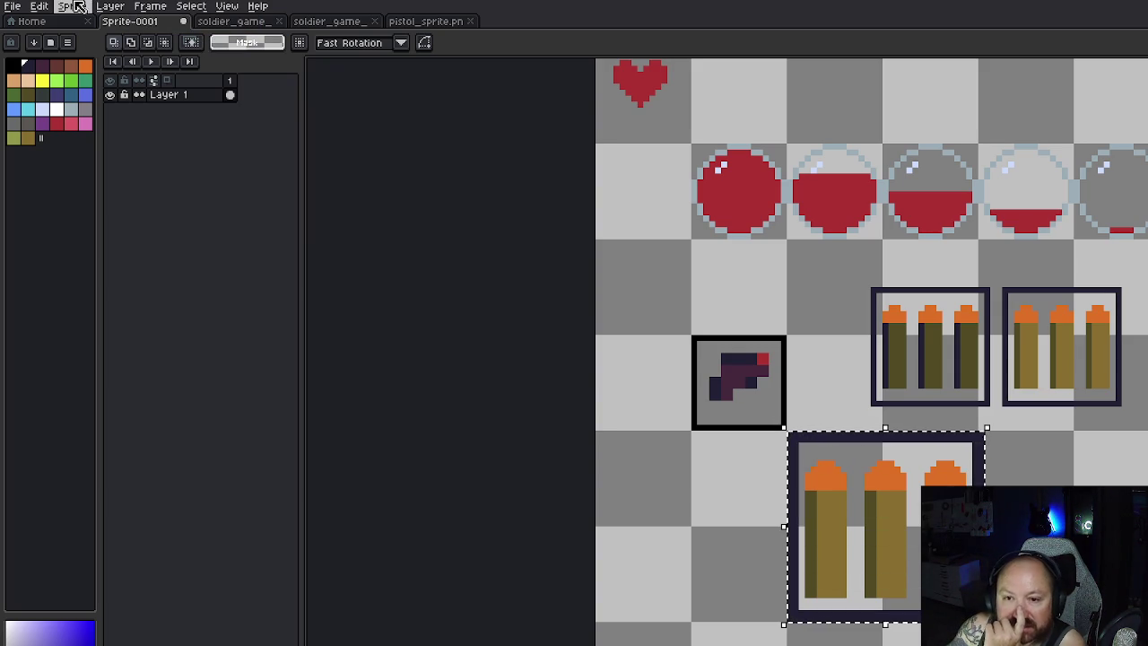
Step: Check the Sprite Size settings, then cancel them without changes
left_click(76, 6)
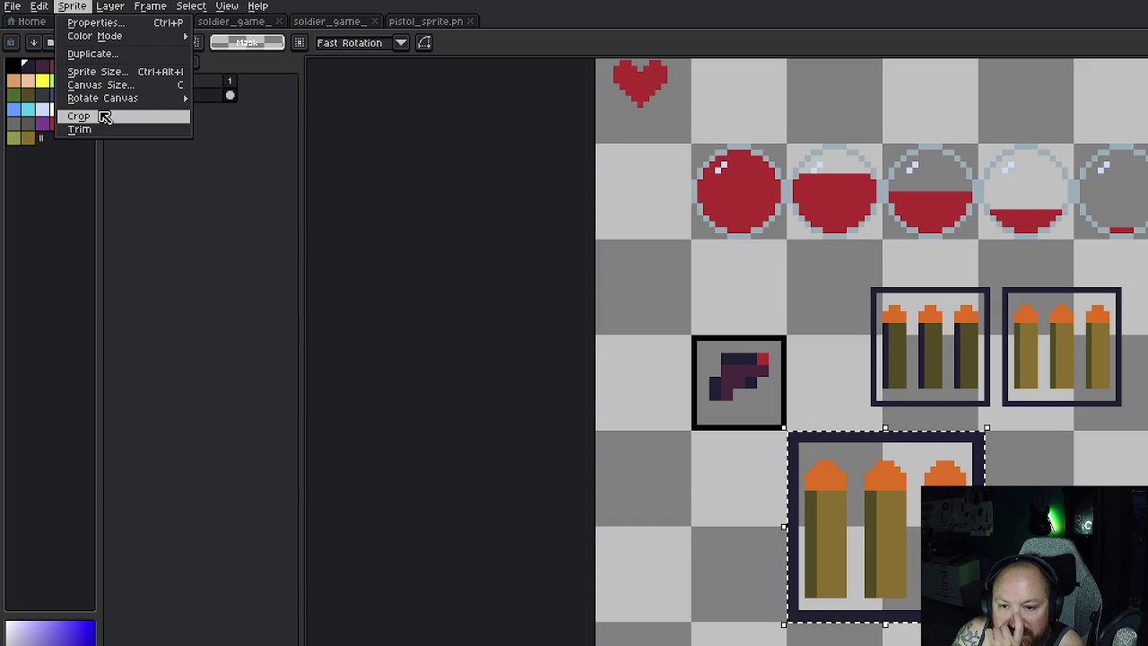
mouse_move(44, 7)
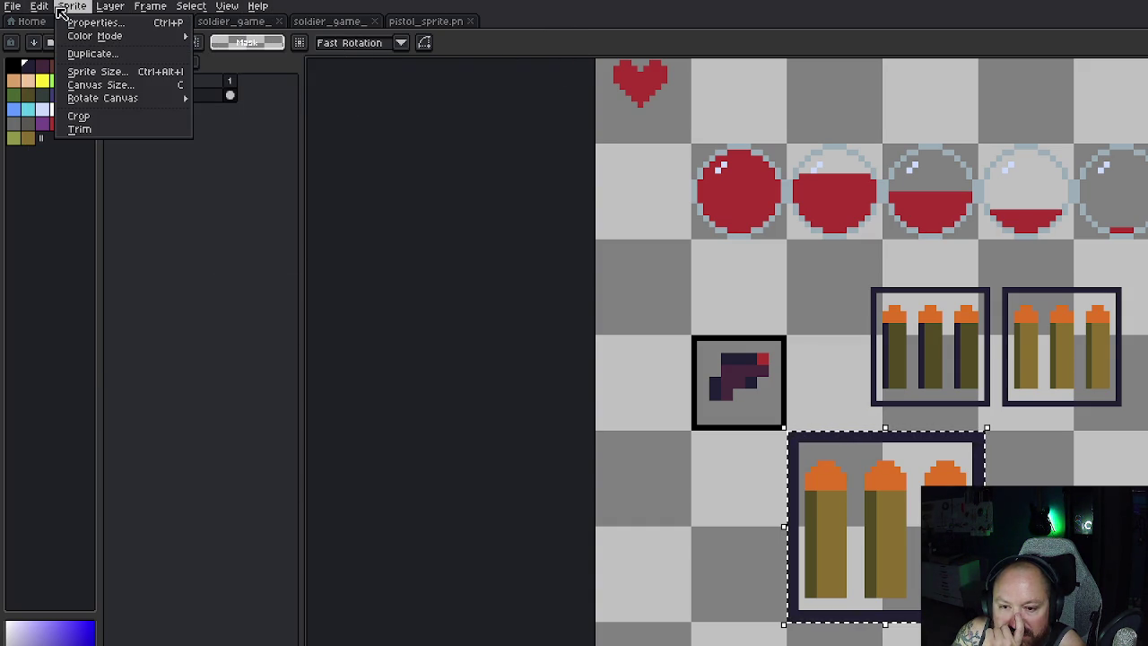
left_click(99, 72)
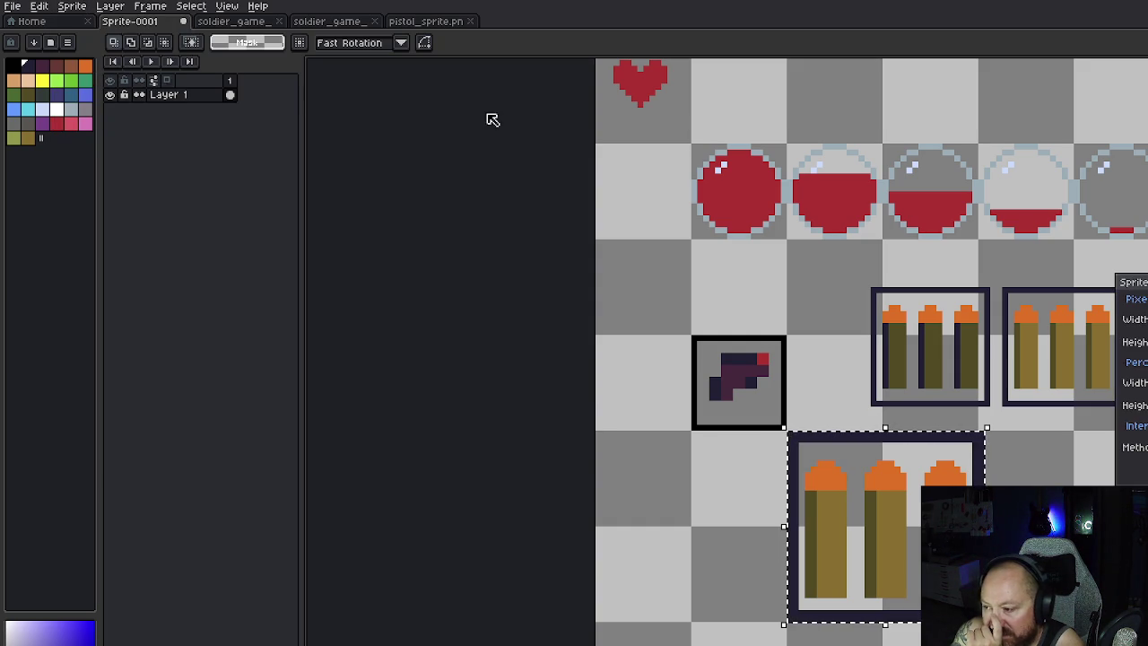
key("Escape")
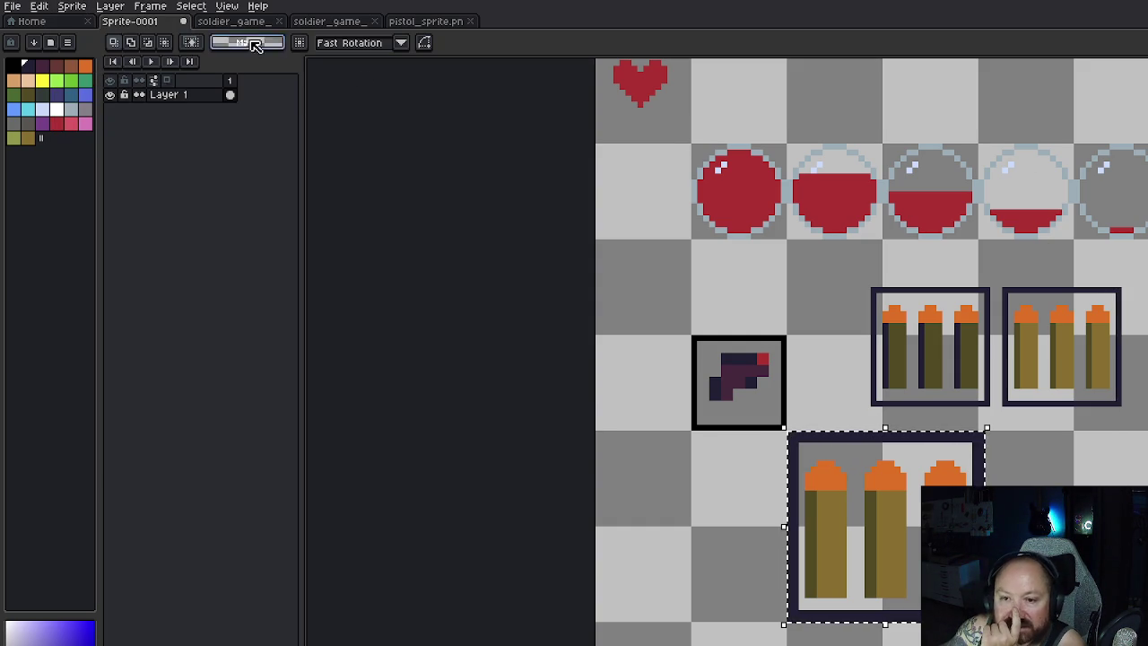
Step: Crop the sprite to the ammo box selection, then undo to restore the full sheet
left_click(91, 9)
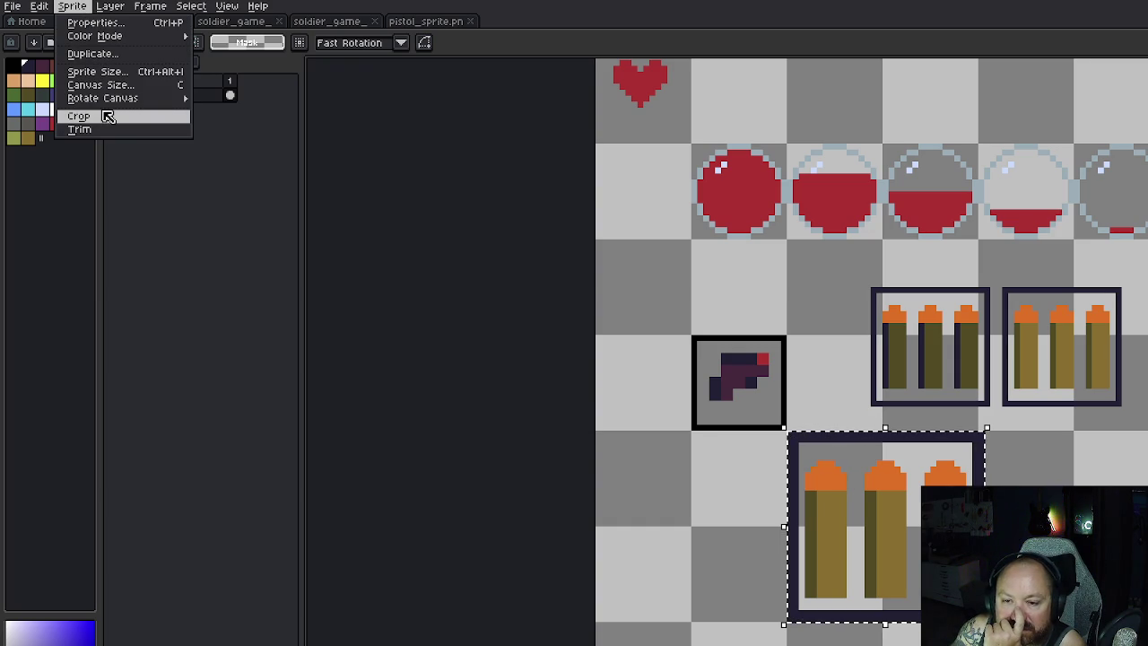
left_click(107, 117)
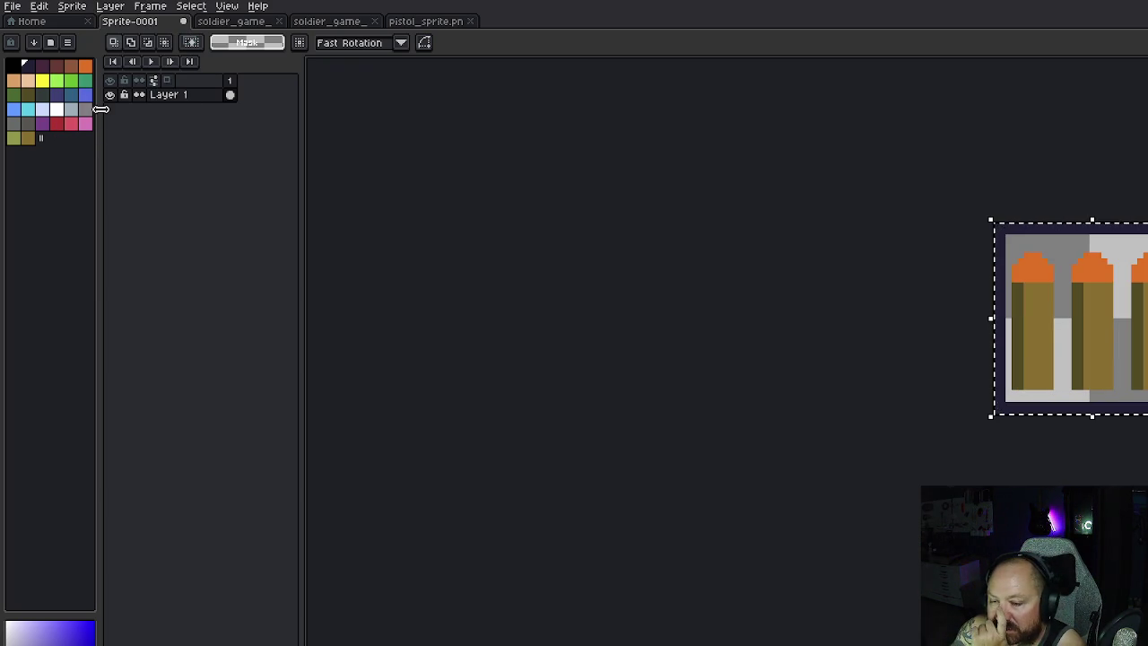
key("ctrl+z")
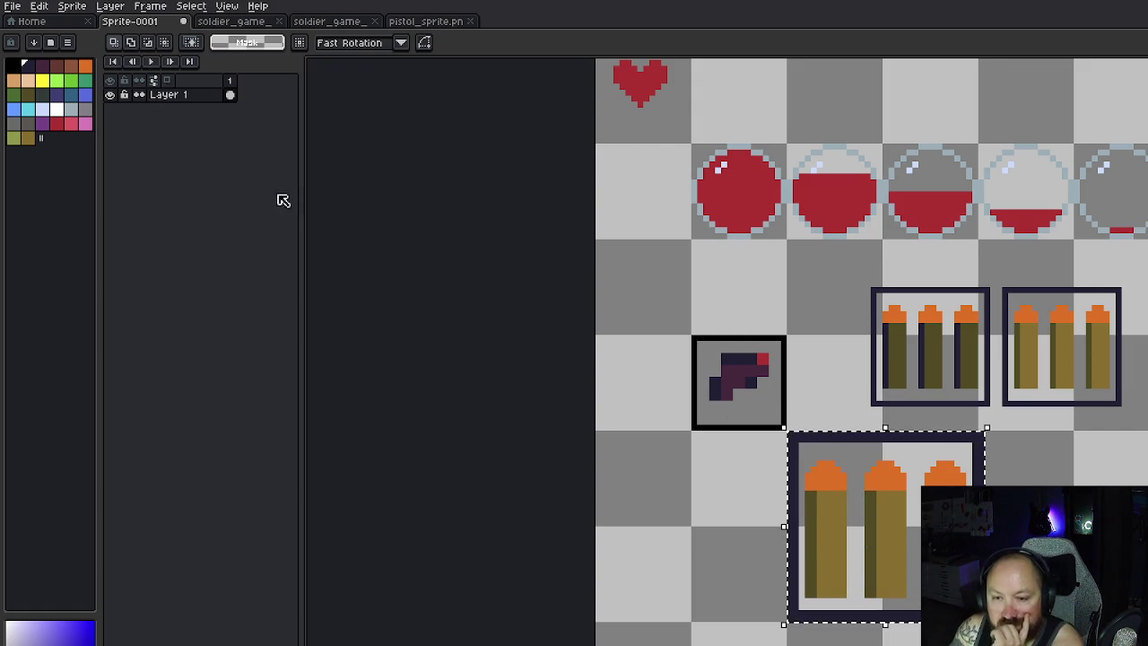
left_click(150, 7)
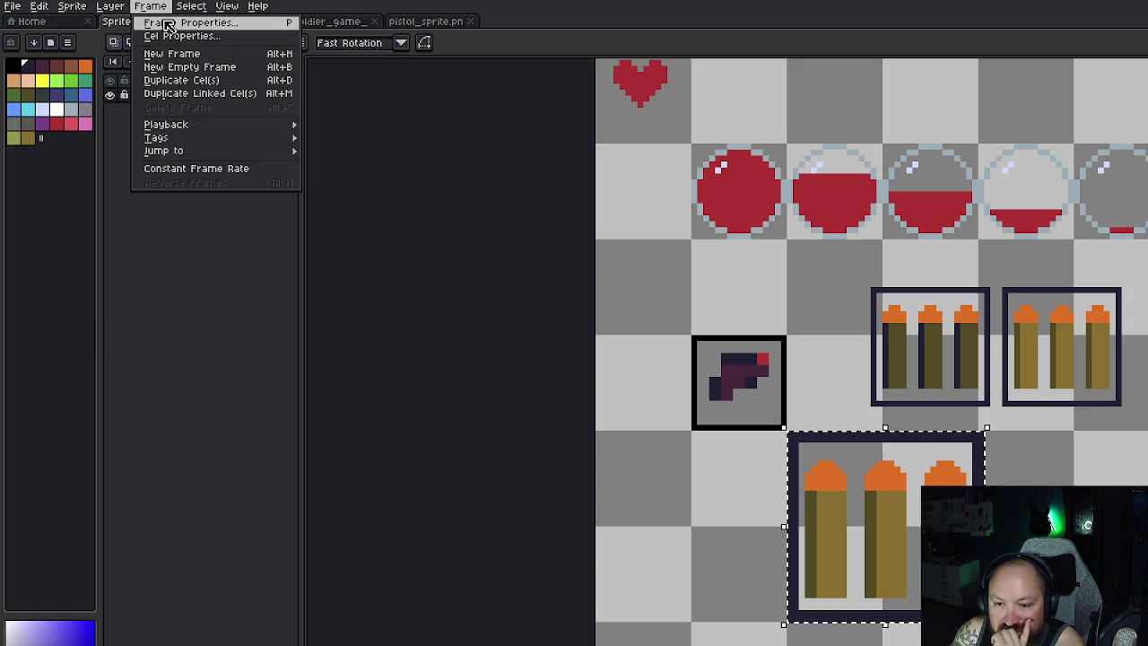
left_click(168, 26)
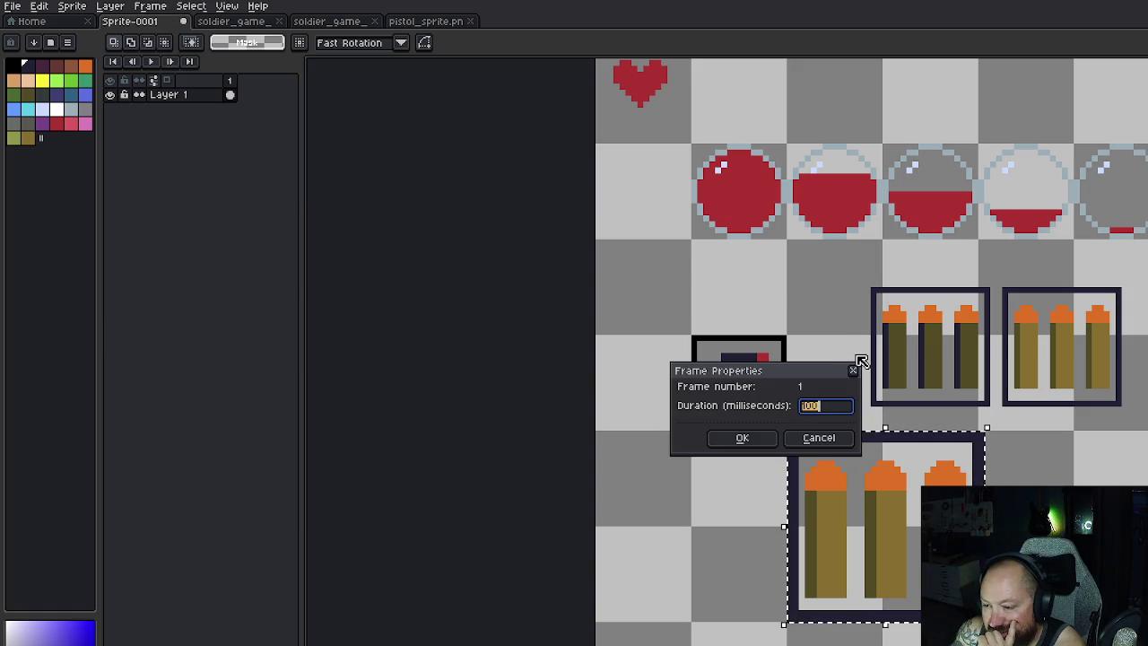
left_click(852, 373)
left_click(191, 7)
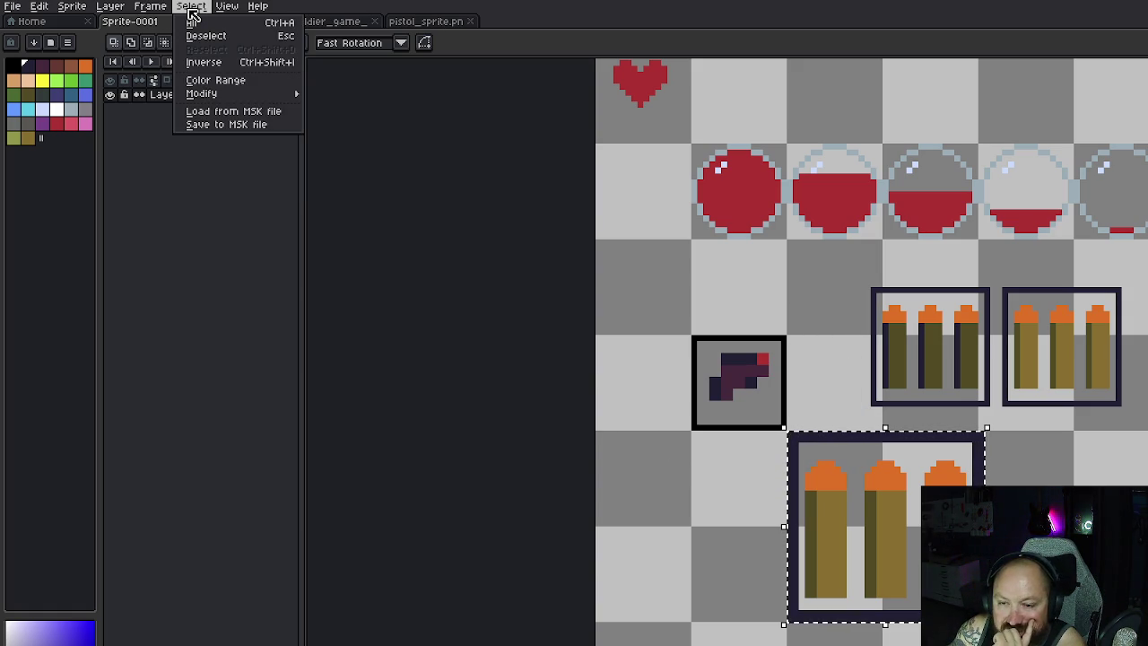
mouse_move(263, 95)
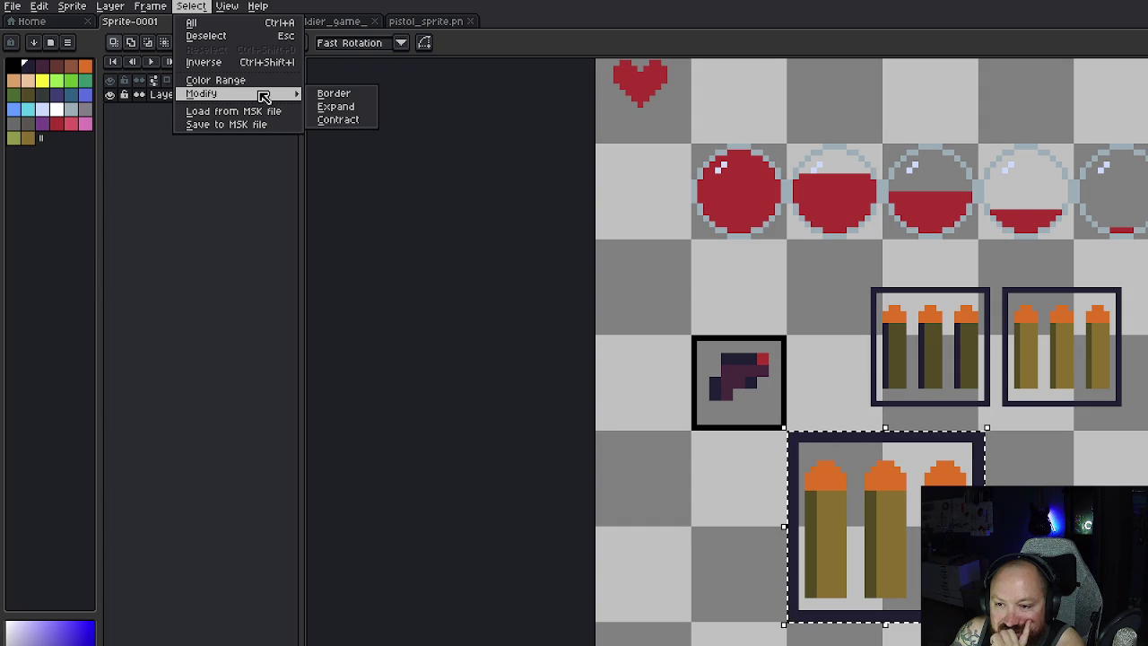
mouse_move(222, 8)
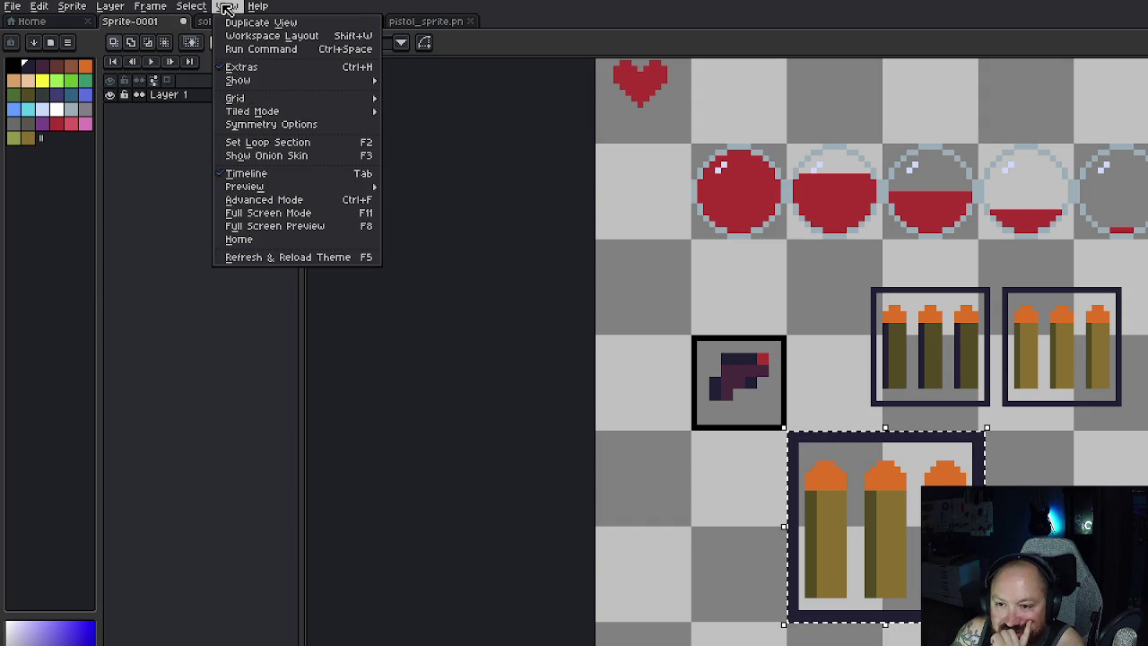
mouse_move(153, 9)
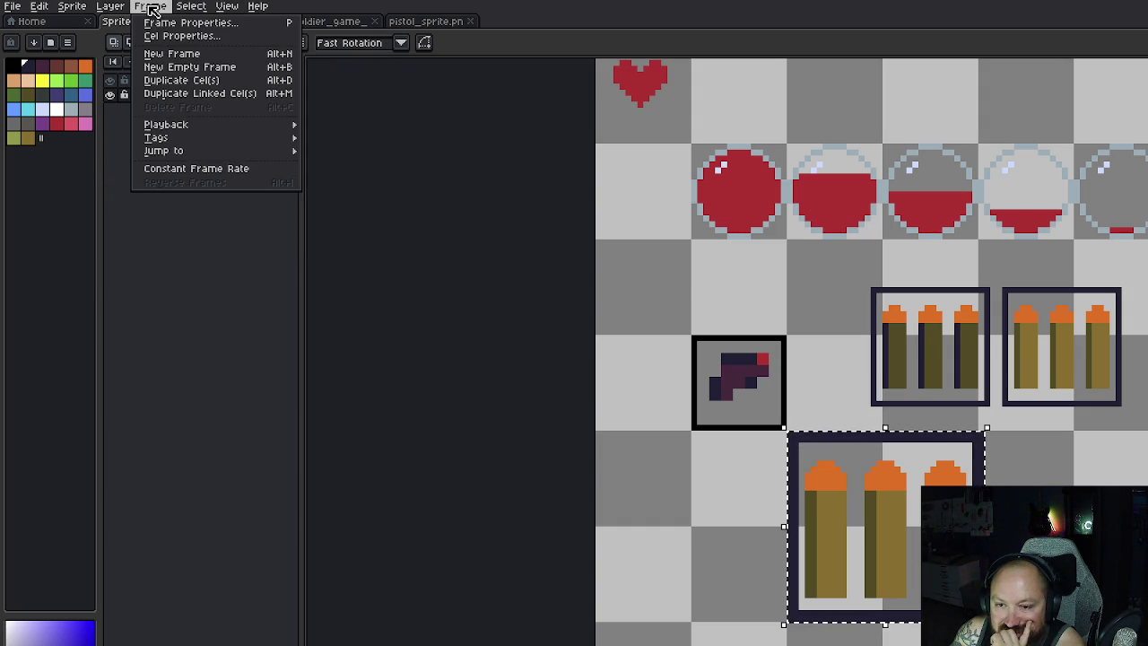
mouse_move(106, 9)
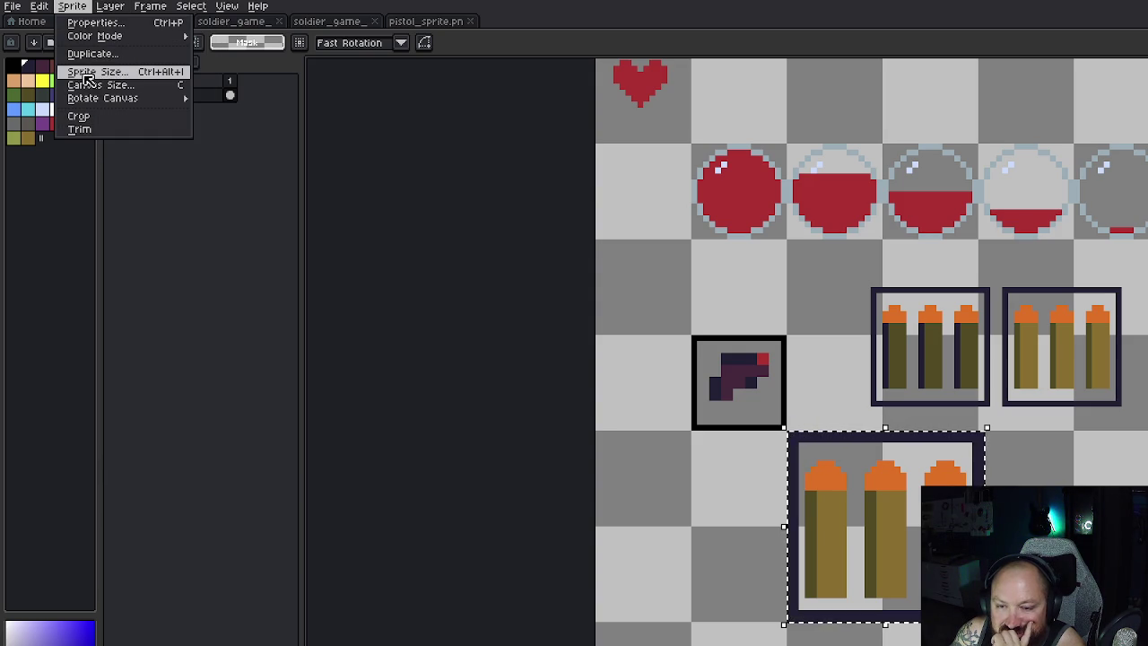
mouse_move(86, 99)
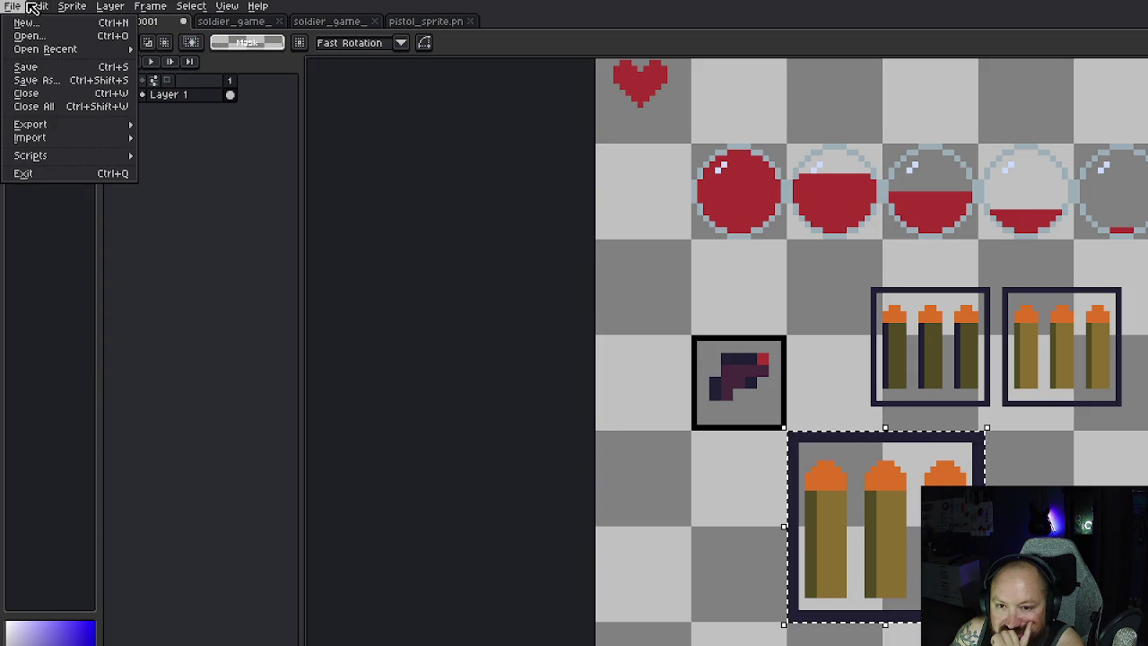
left_click(595, 10)
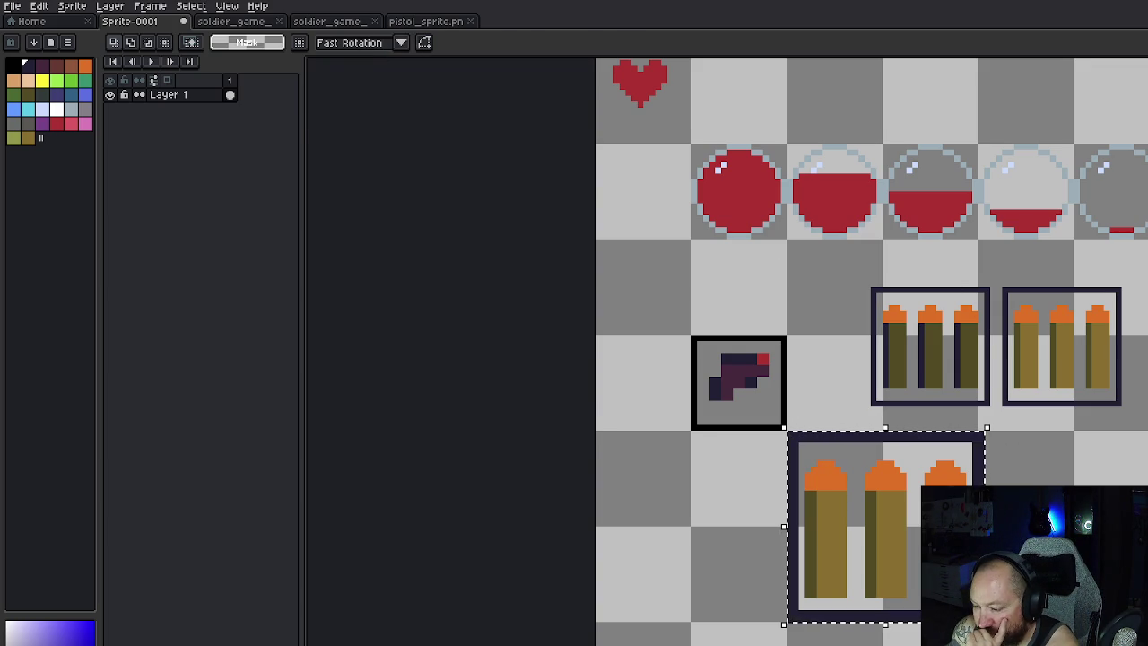
Step: Shrink the lower ammo clip to 16×16, commit it, and pencil-erase its dark bottom border
key("ctrl+t")
mouse_move(987, 624)
left_mouse_down()
mouse_move(882, 543)
mouse_move(889, 531)
left_mouse_up()
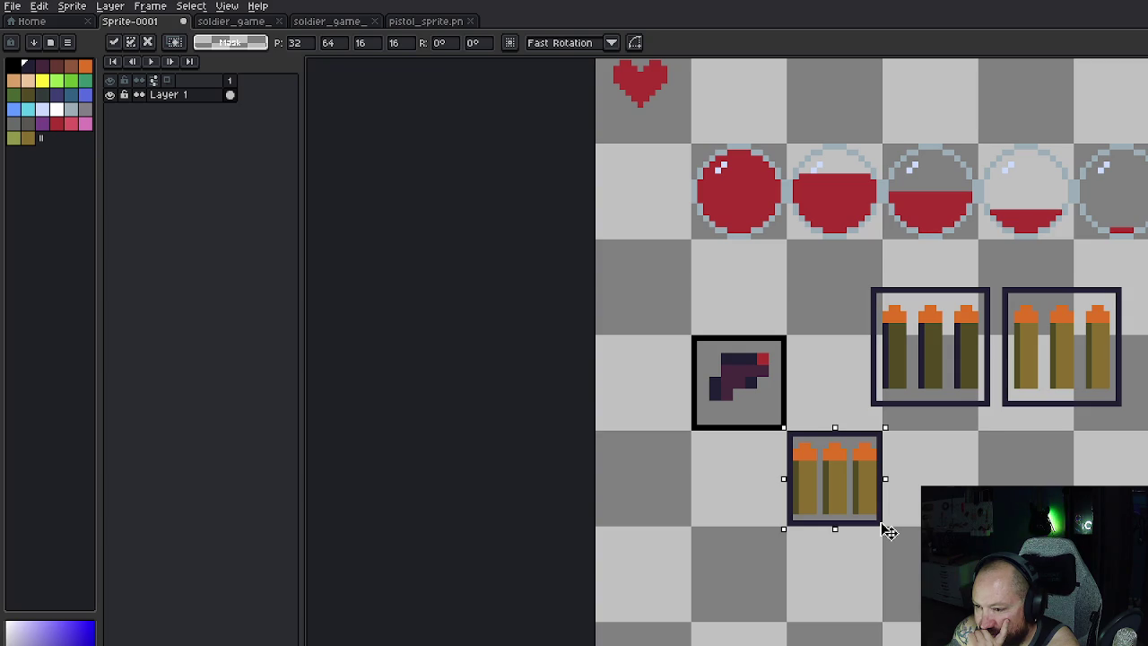
left_click(1011, 484)
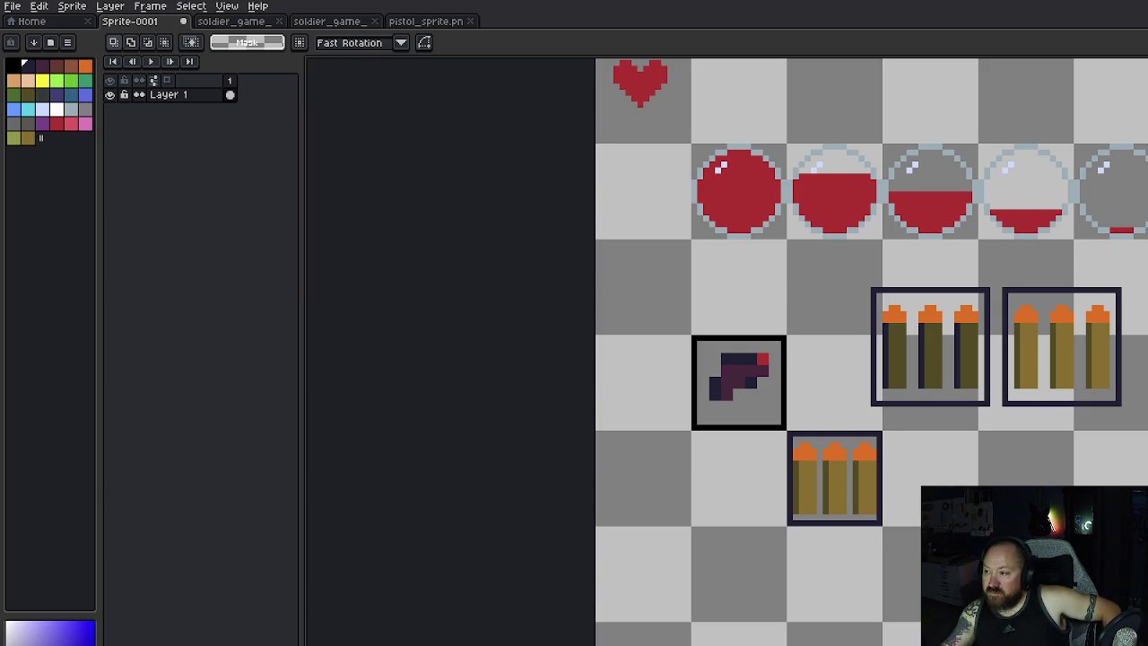
key("b")
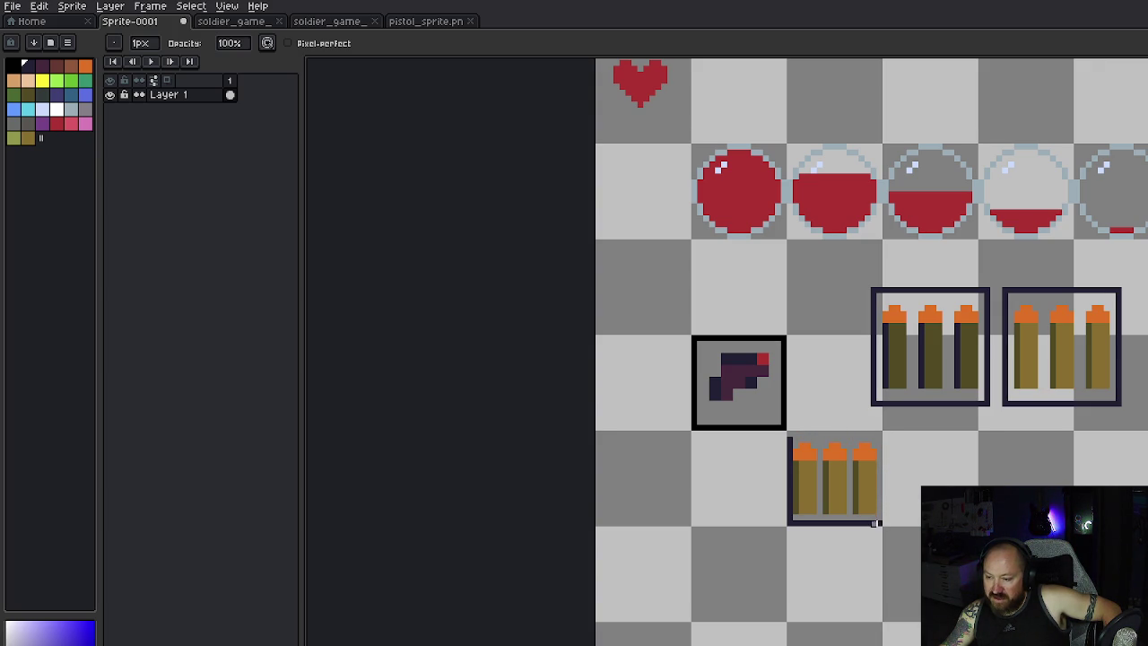
mouse_move(868, 523)
left_mouse_down()
mouse_move(794, 523)
mouse_move(790, 437)
left_mouse_up()
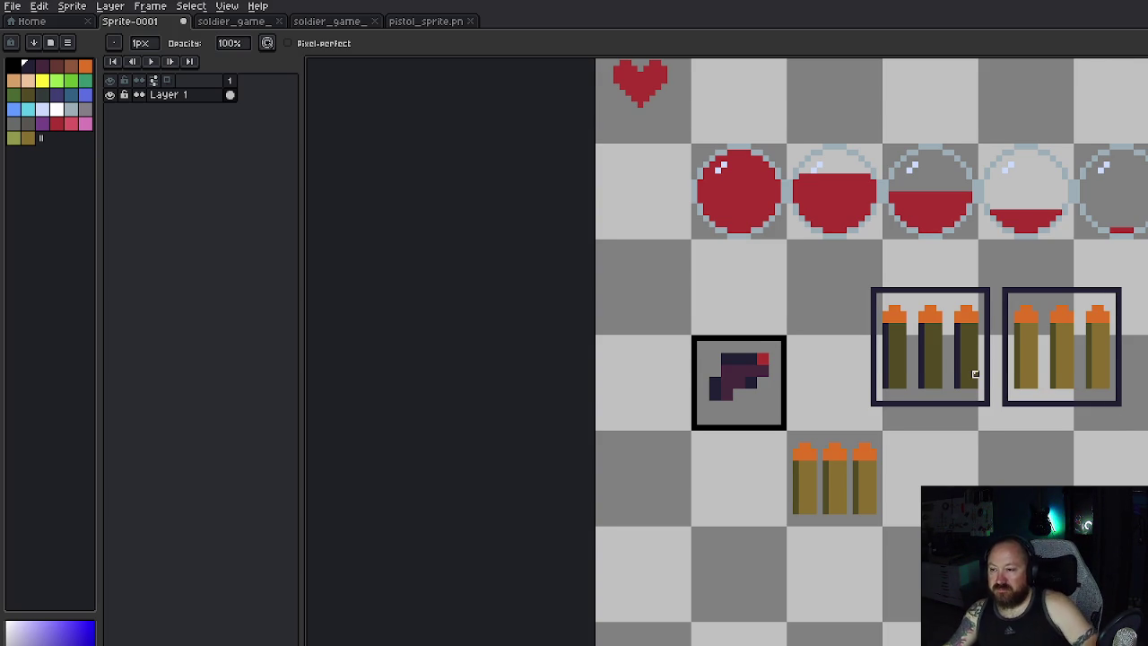
Step: Zoom the canvas in and out to review the frameless lower ammo clip
scroll(974, 374, "up", 1)
scroll(974, 374, "down", 1)
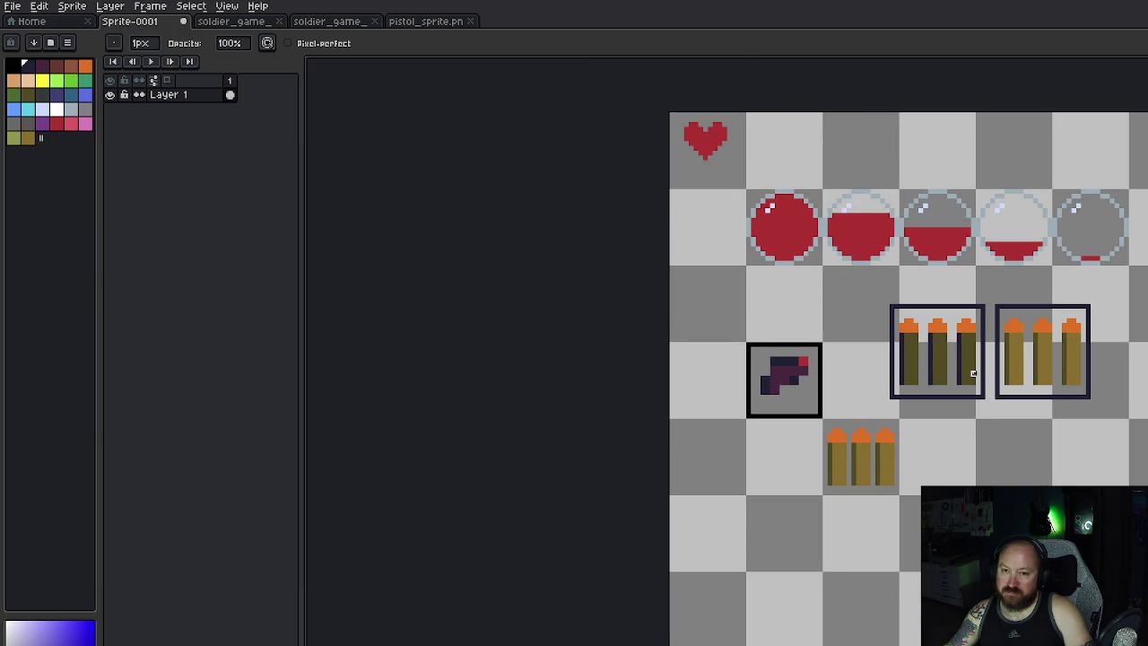
scroll(975, 375, "up", 1)
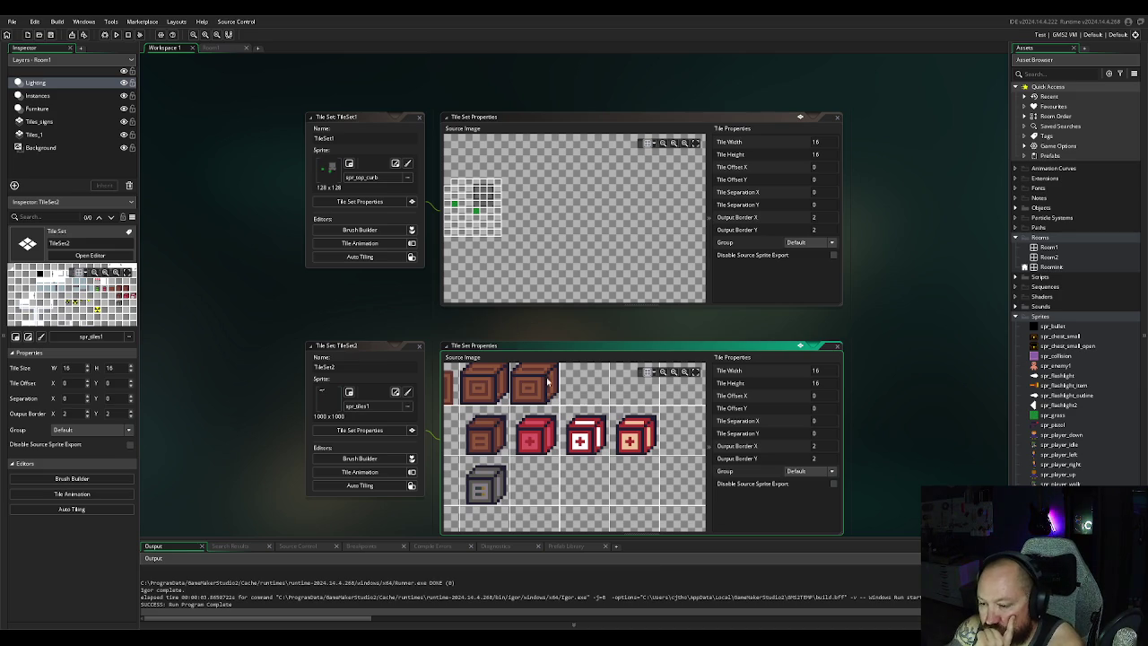
Step: Scroll through the TileSet2 source image, then switch to the Room1 room editor
scroll(538, 373, "down", 2)
scroll(529, 376, "up", 3)
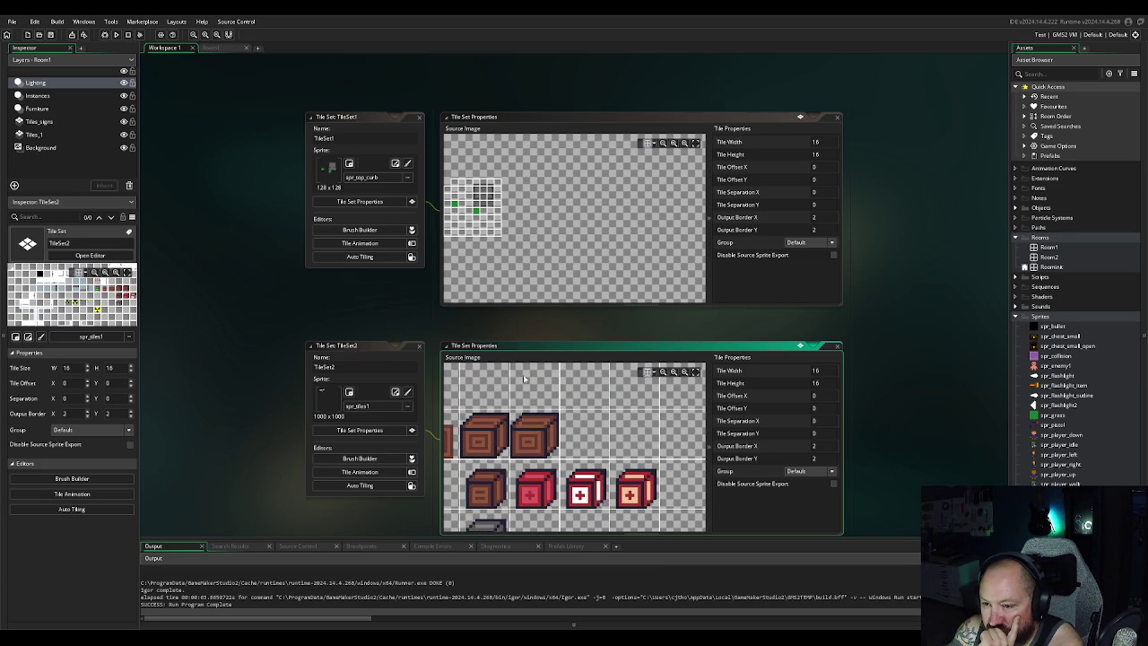
scroll(524, 378, "down", 1)
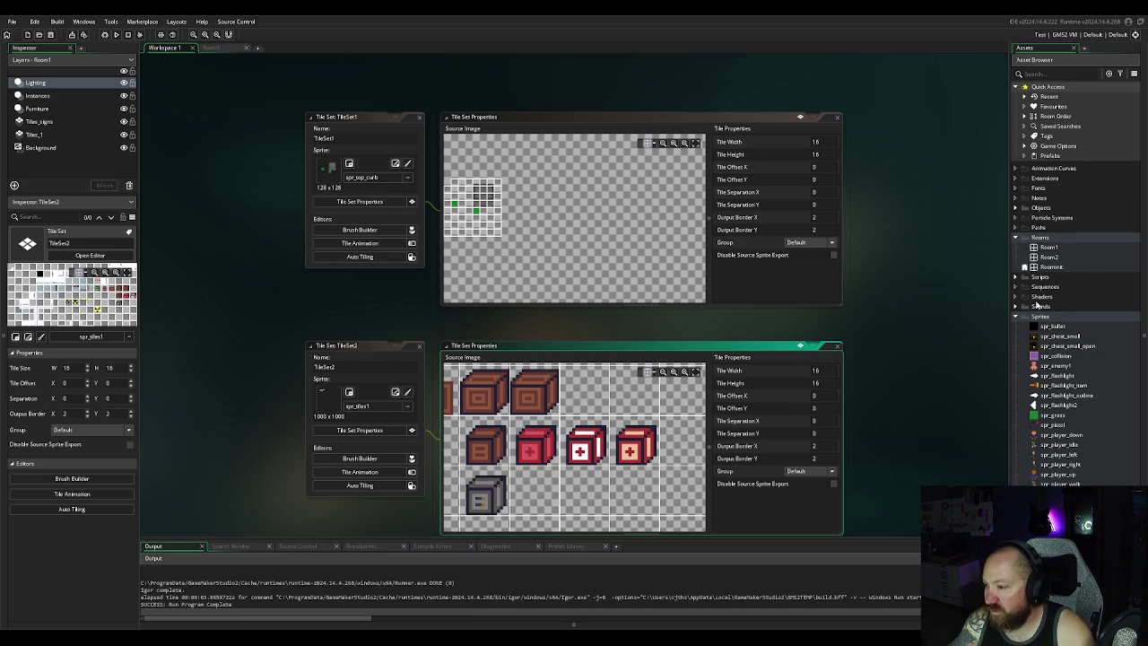
left_click(218, 47)
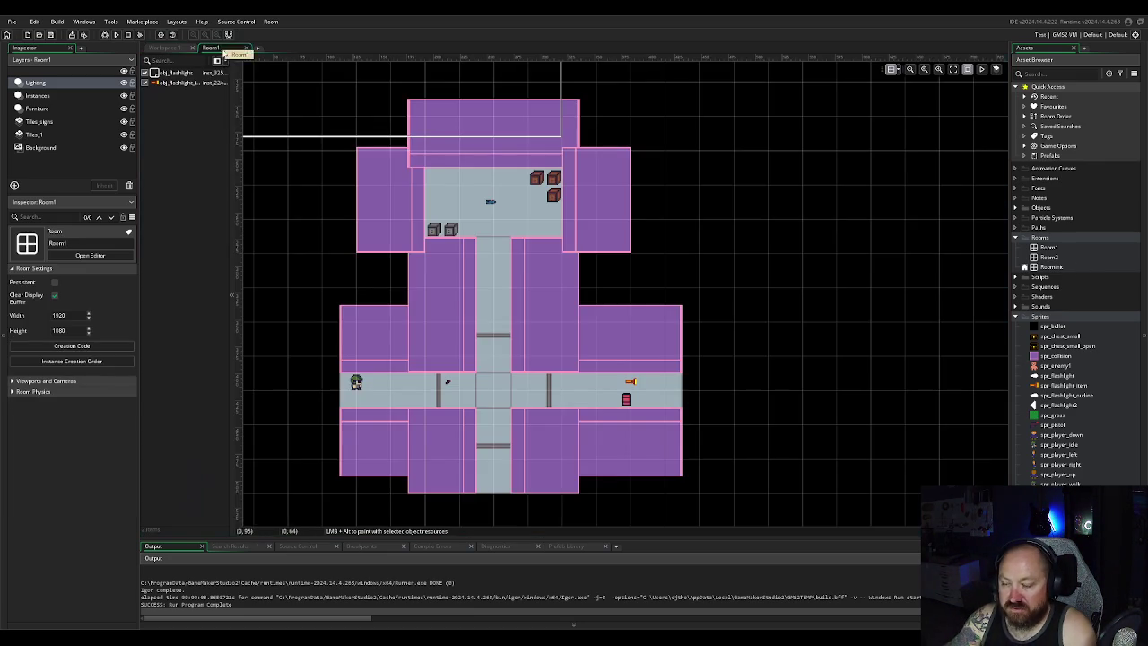
Step: Create a new blank sprite, Sprite24, from the Sprites folder in the Asset Browser
scroll(655, 257, "down", 1)
scroll(656, 256, "up", 2)
scroll(655, 258, "down", 1)
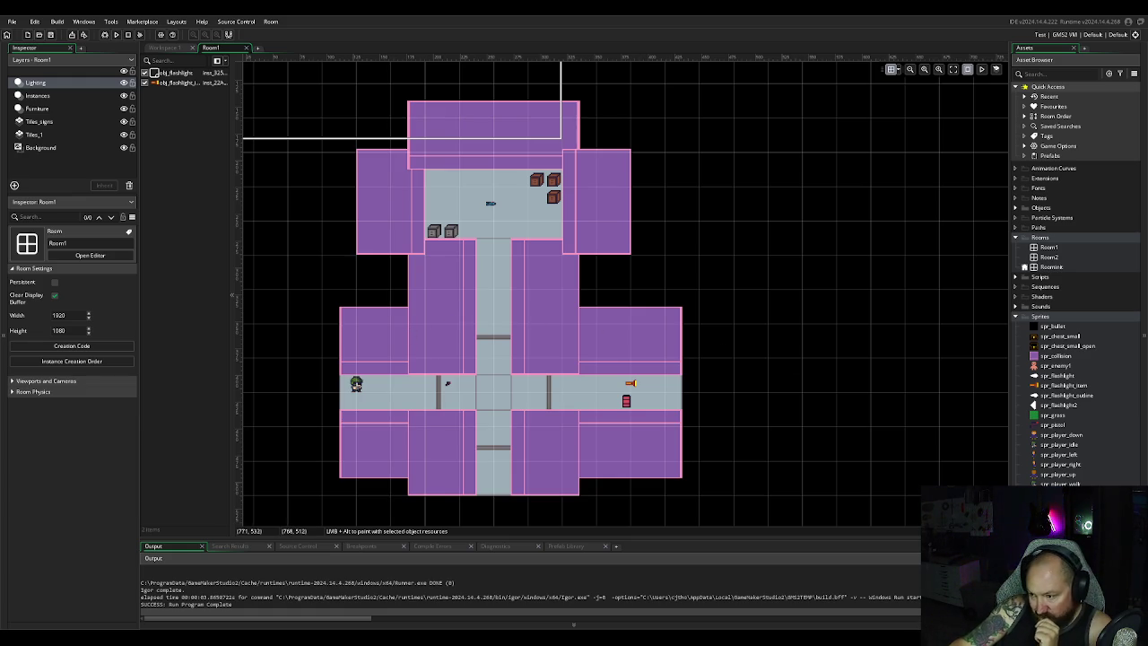
right_click(1045, 318)
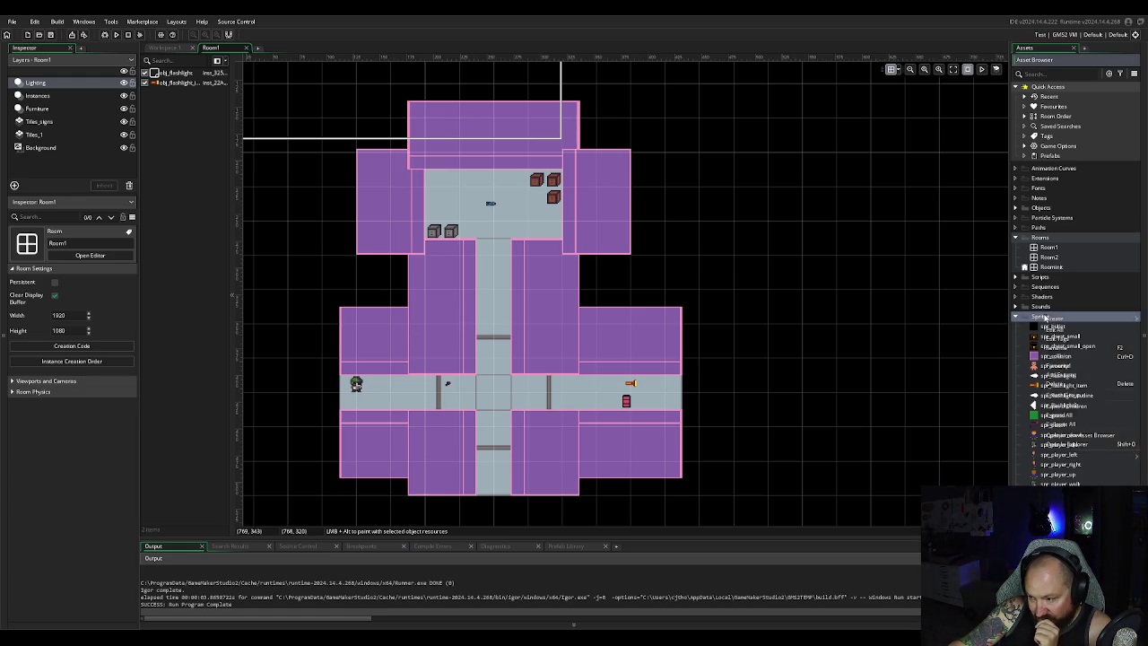
mouse_move(1047, 319)
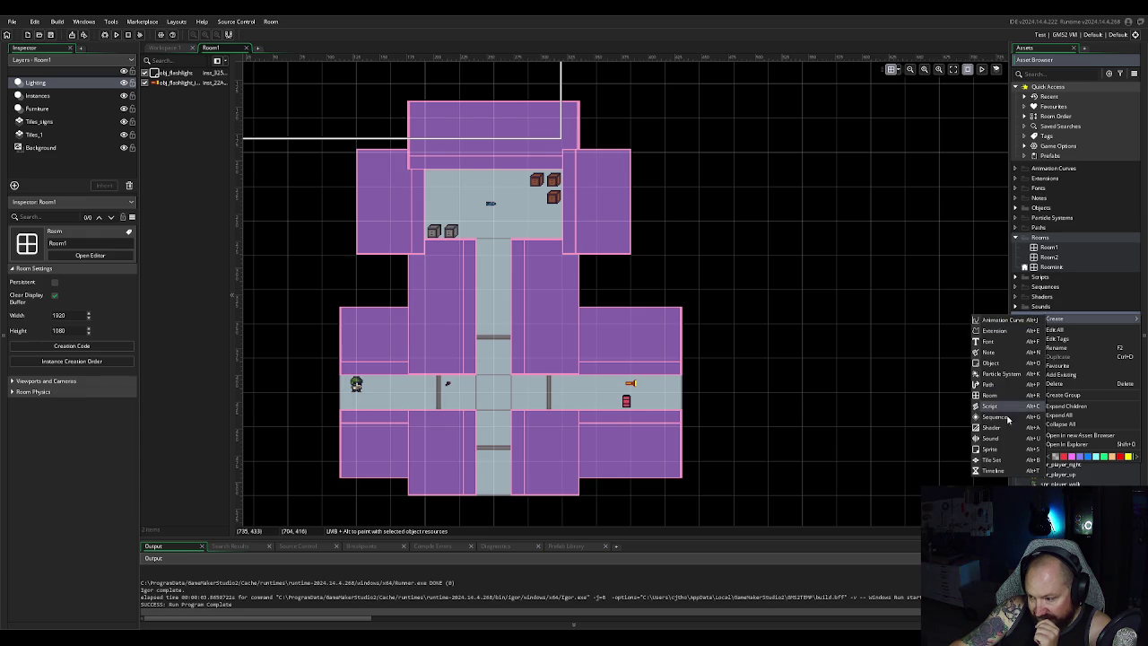
left_click(992, 449)
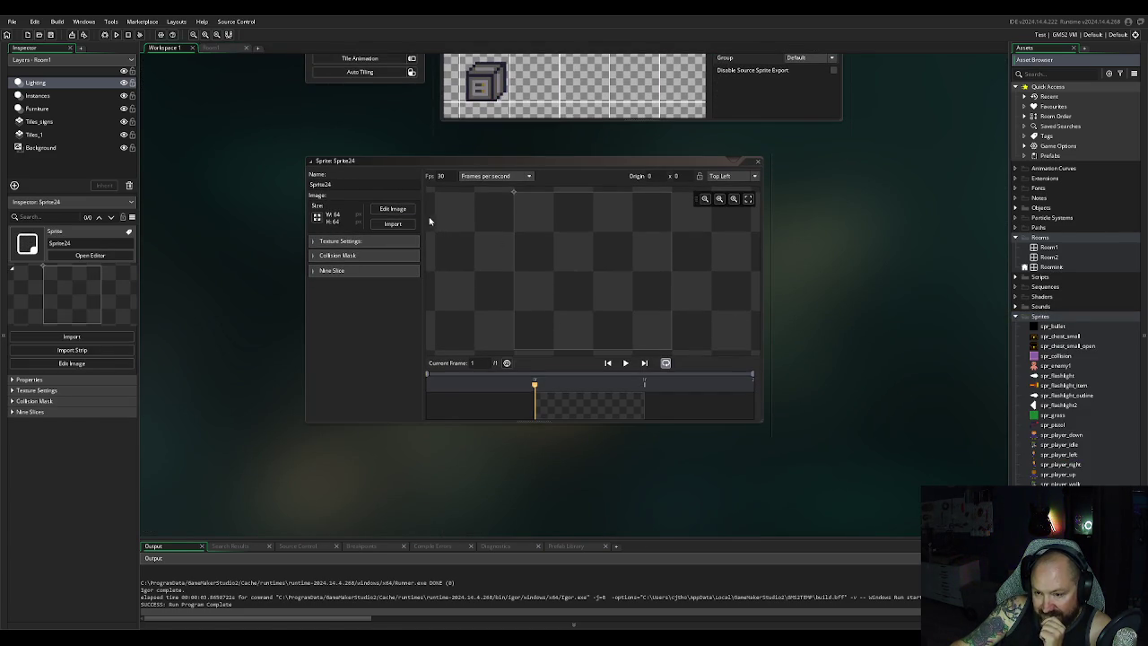
Step: Rename Sprite24 to spr_healthbar, fixing the mistyped spr_healthpack
left_click(334, 184)
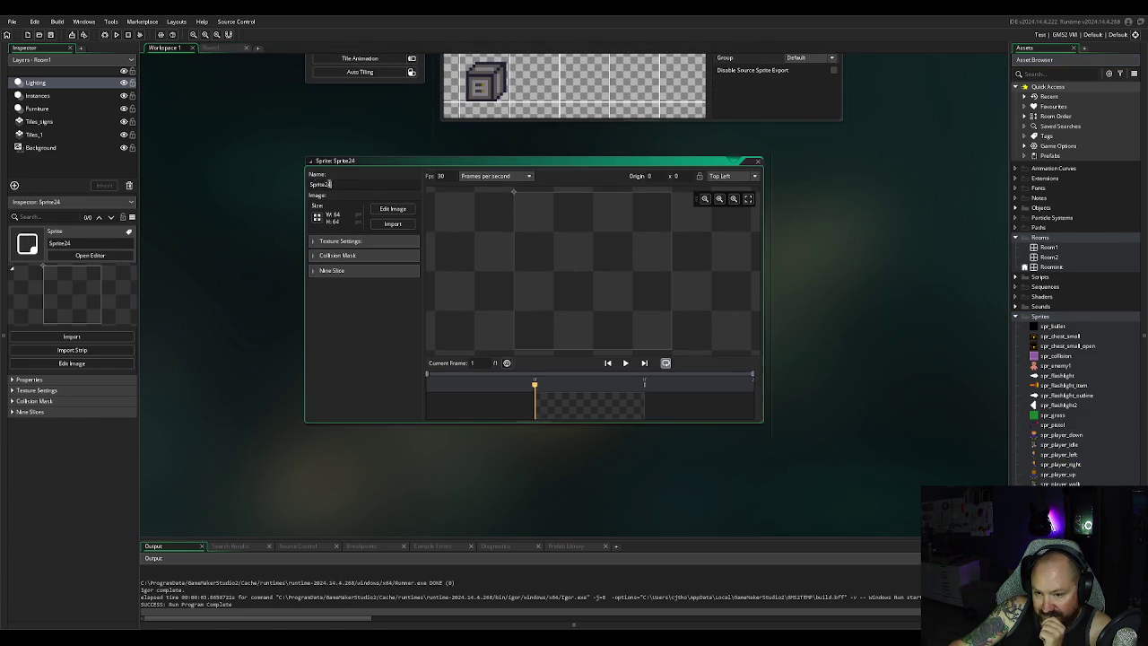
scroll(385, 195, "up", 3)
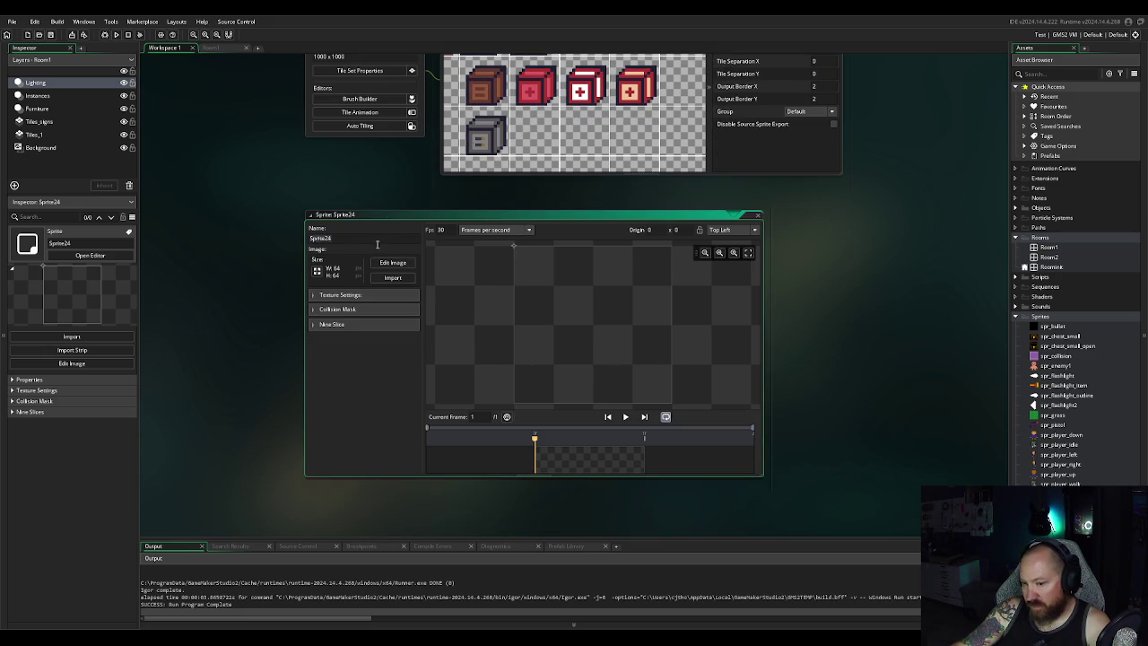
double_click(351, 237)
type("spr_")
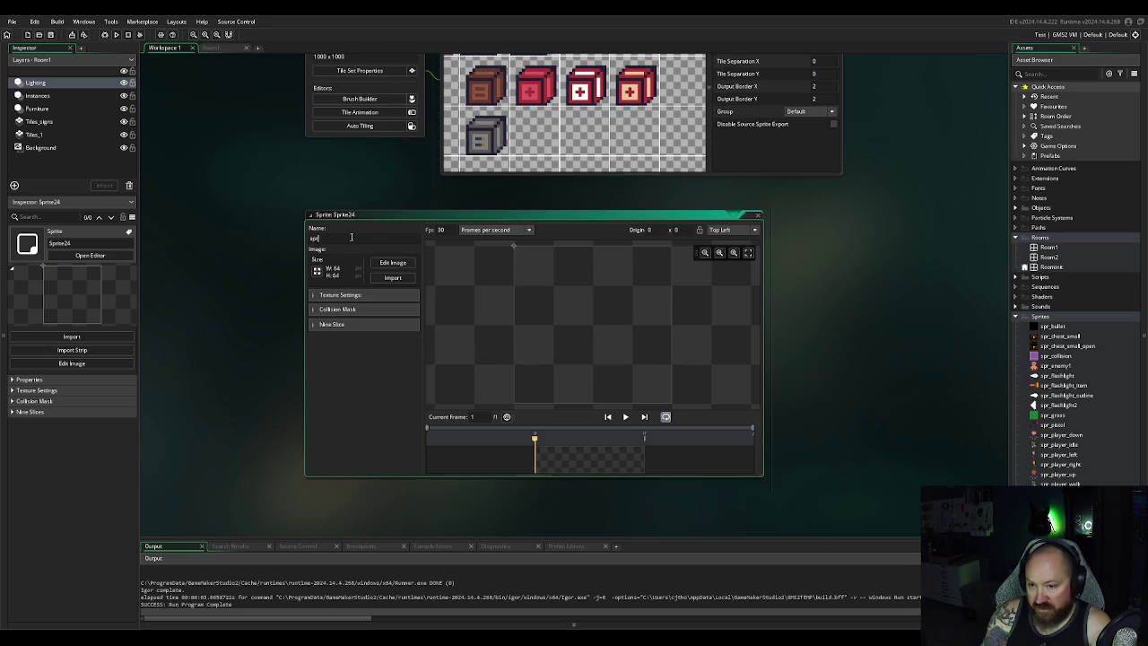
type("health")
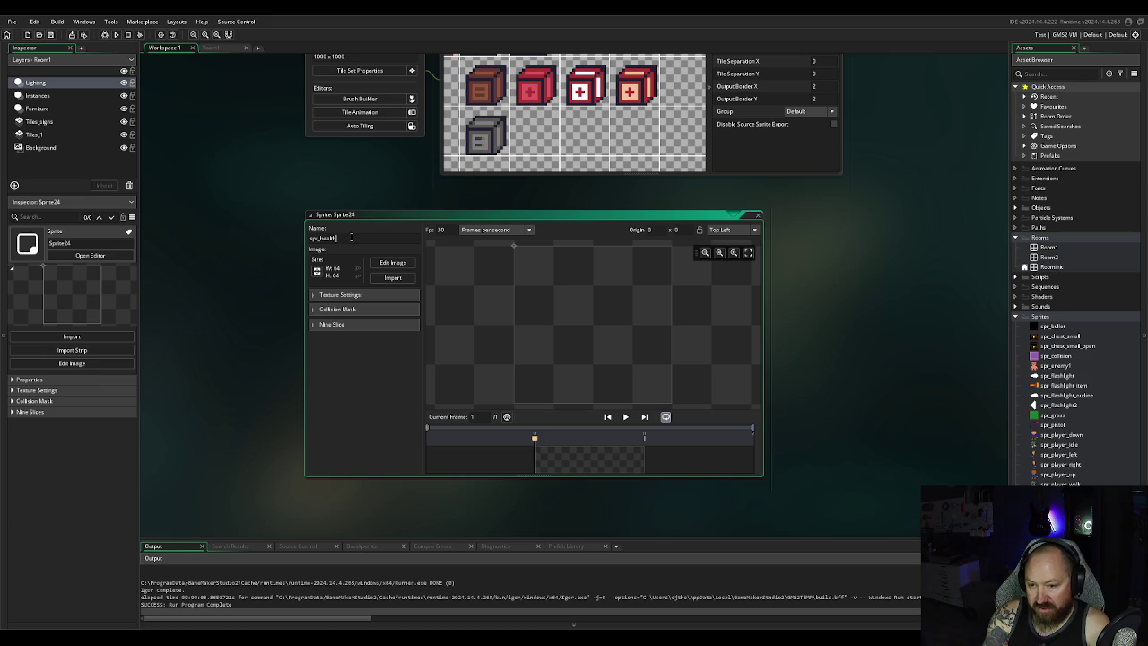
type("pa")
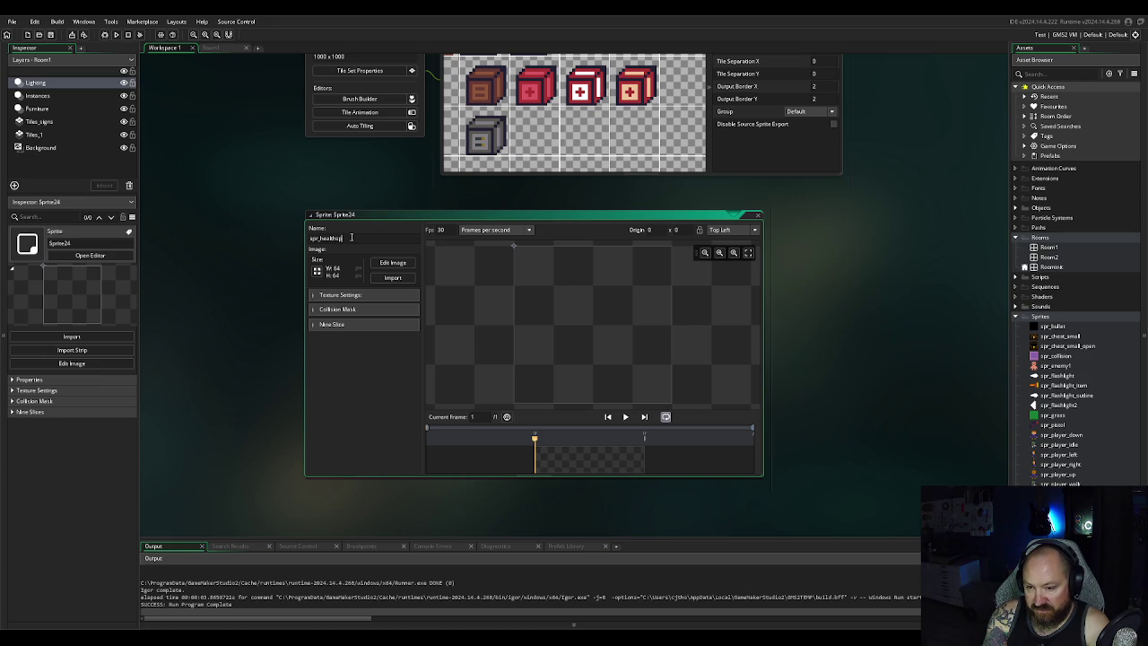
type("ck")
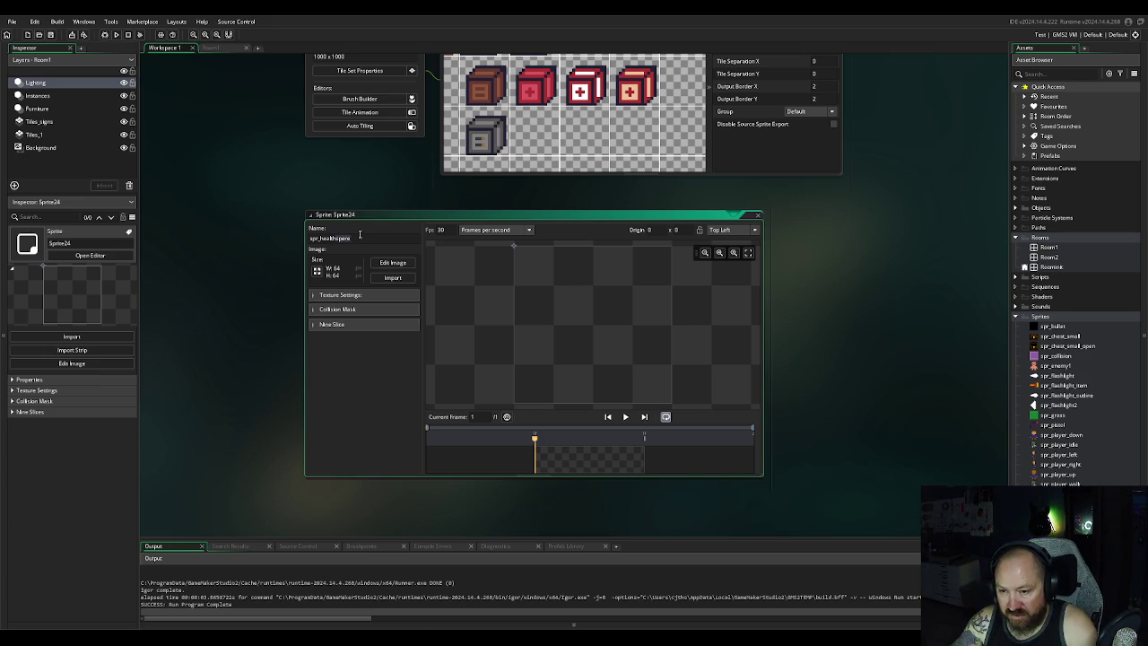
key("BackSpace")
key("BackSpace")
key("BackSpace")
type("bar")
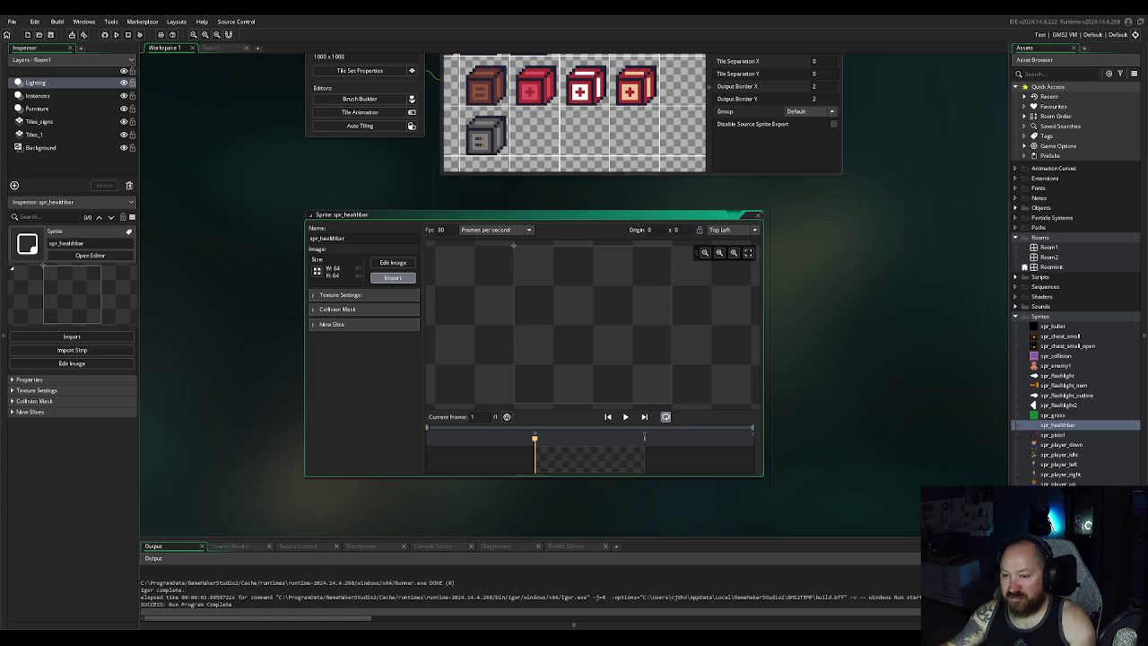
key("alt+Tab")
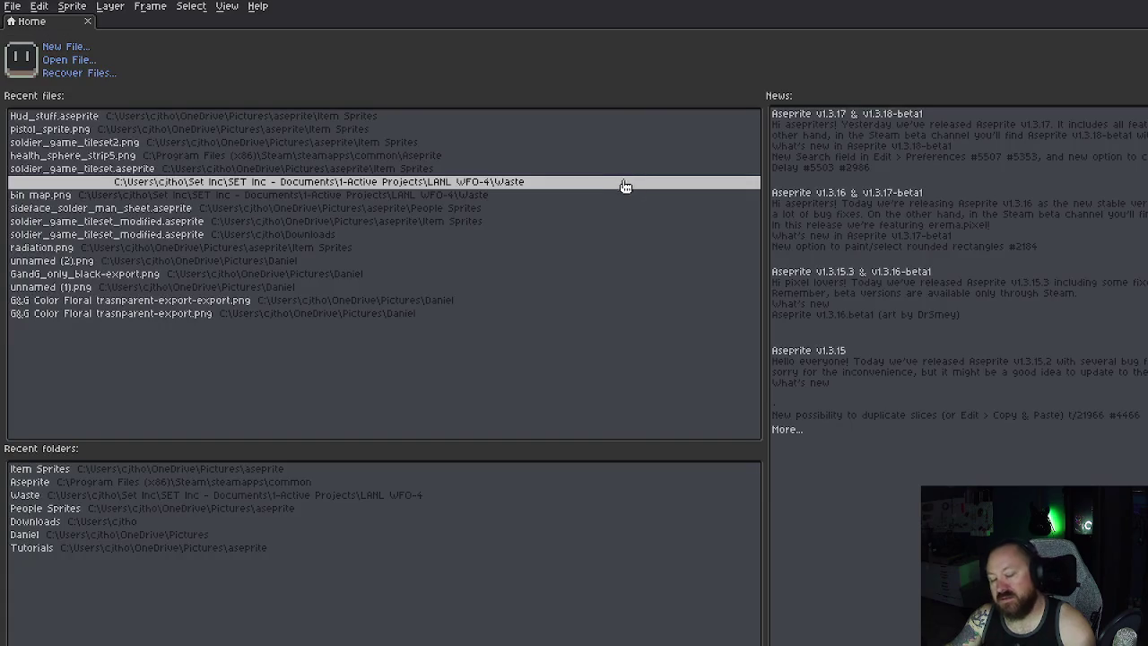
Step: Open Hud_stuff.aseprite from recent files and marquee-select the health-sphere row
left_click(54, 116)
scroll(862, 350, "up", 5)
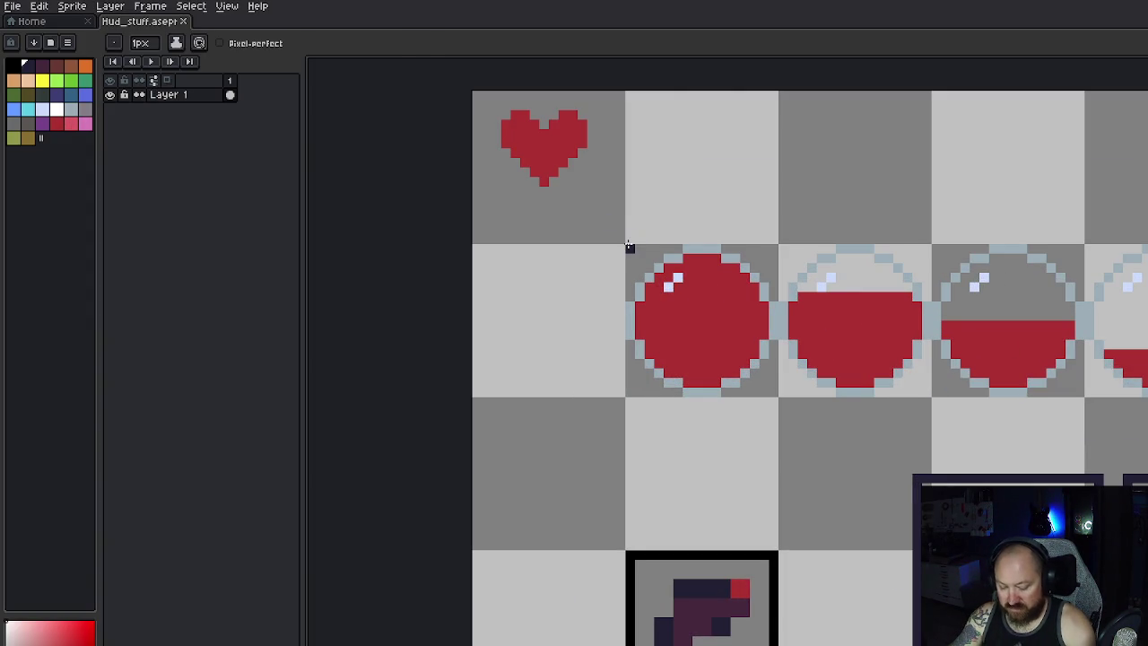
key("m")
mouse_move(628, 246)
left_mouse_down()
mouse_move(1147, 410)
mouse_move(1147, 395)
left_mouse_up()
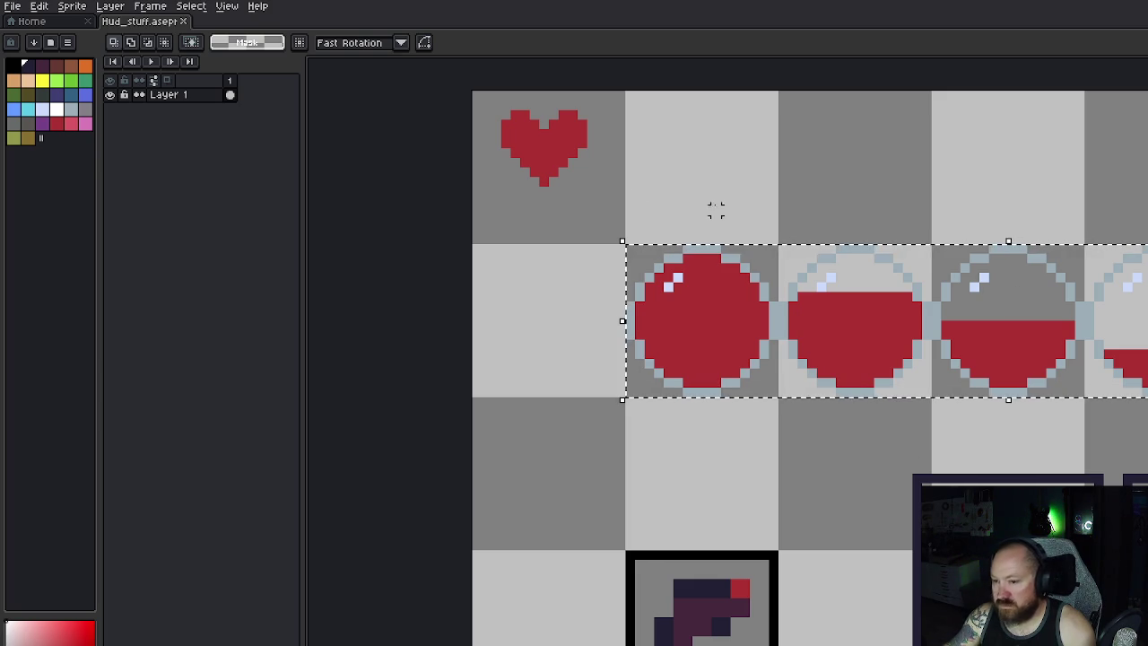
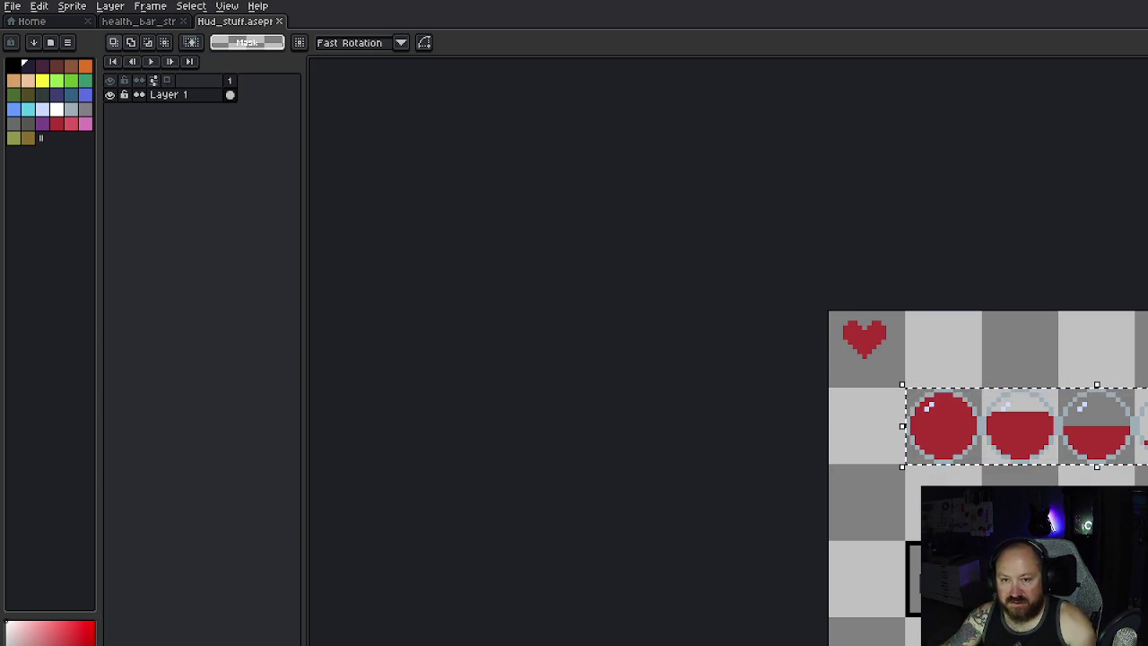
Step: Export the Aseprite health-orb frames and preview the five-frame spr_healthbar animation in GameMaker
left_click(12, 6)
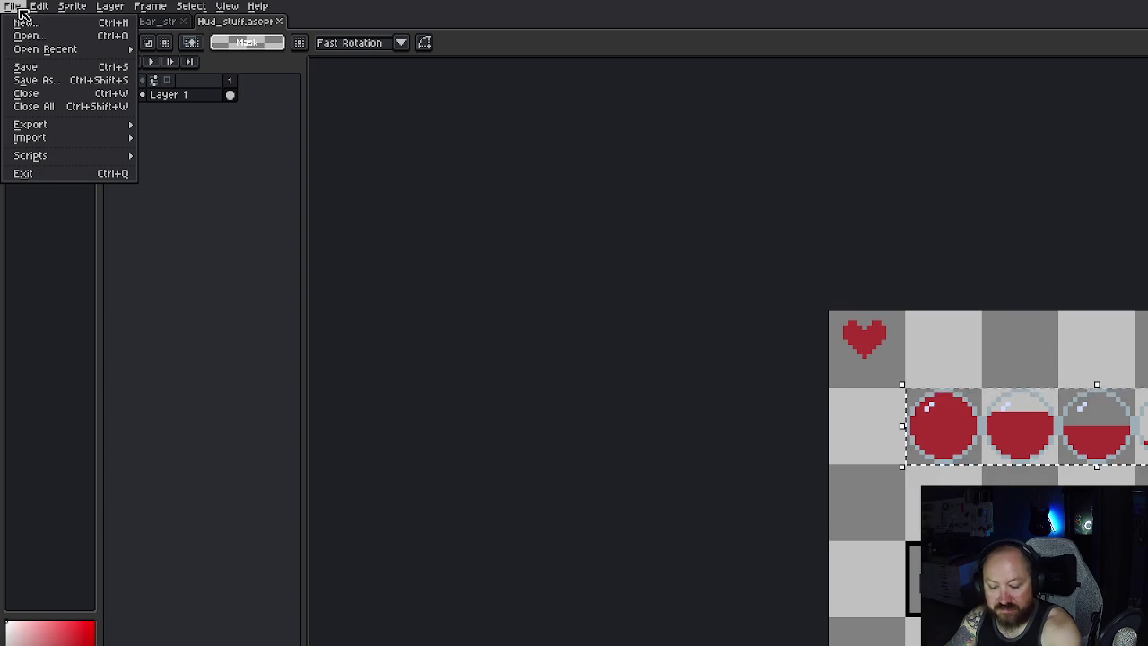
mouse_move(38, 6)
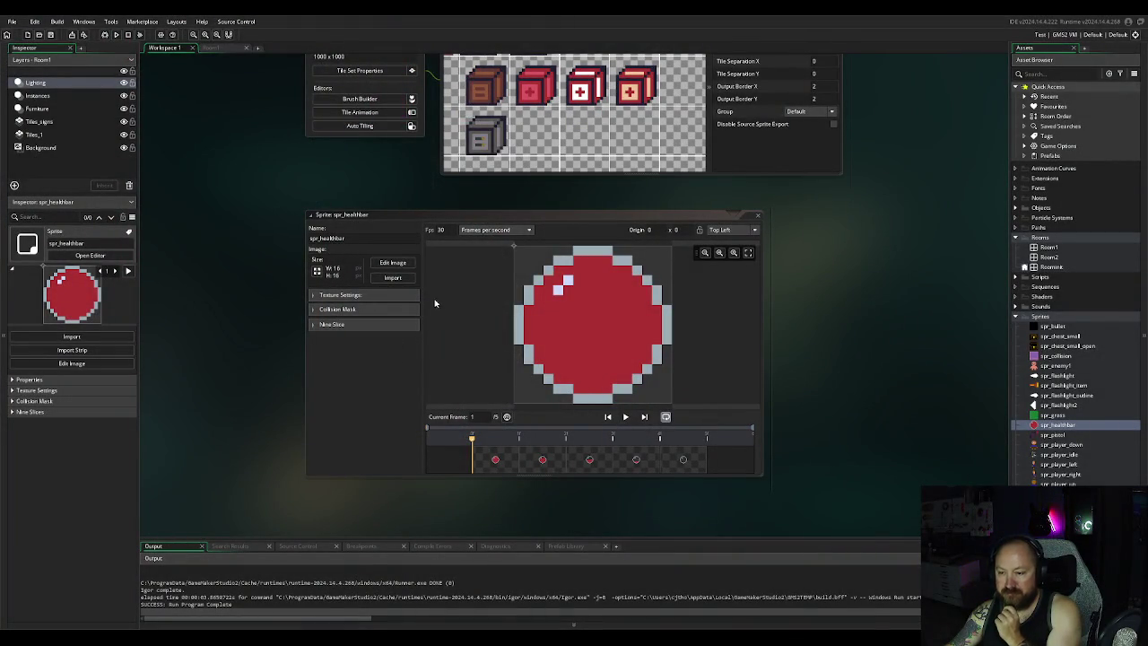
left_click(626, 416)
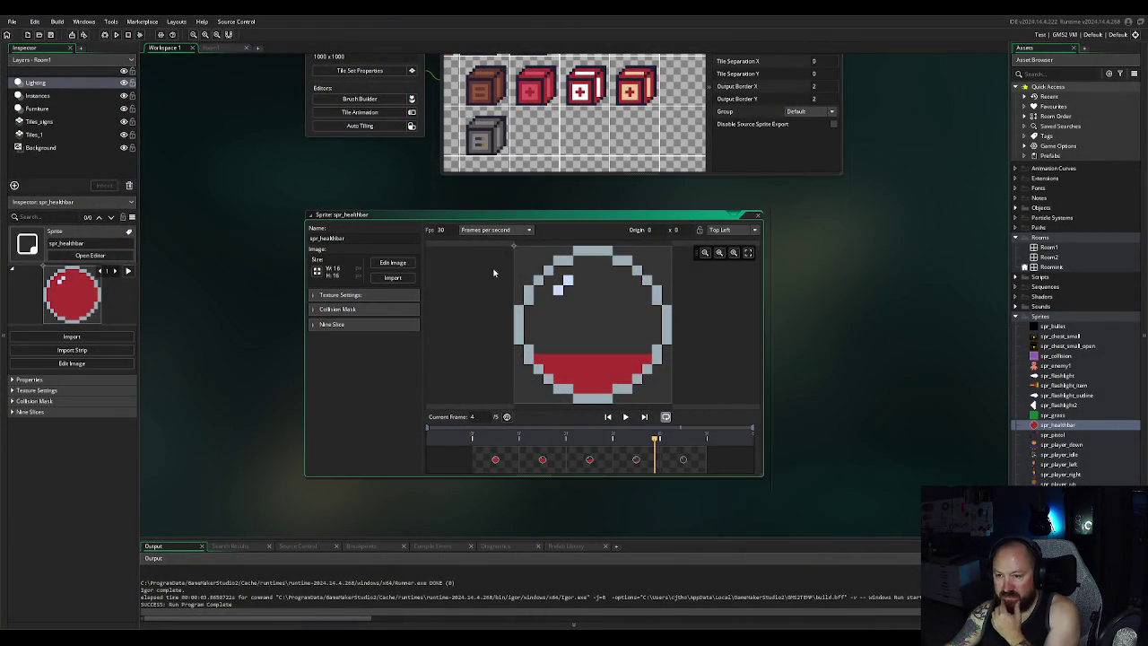
Step: Set spr_healthbar's playback speed to 1 fps, preview it, then go to the Room1 editor
double_click(440, 231)
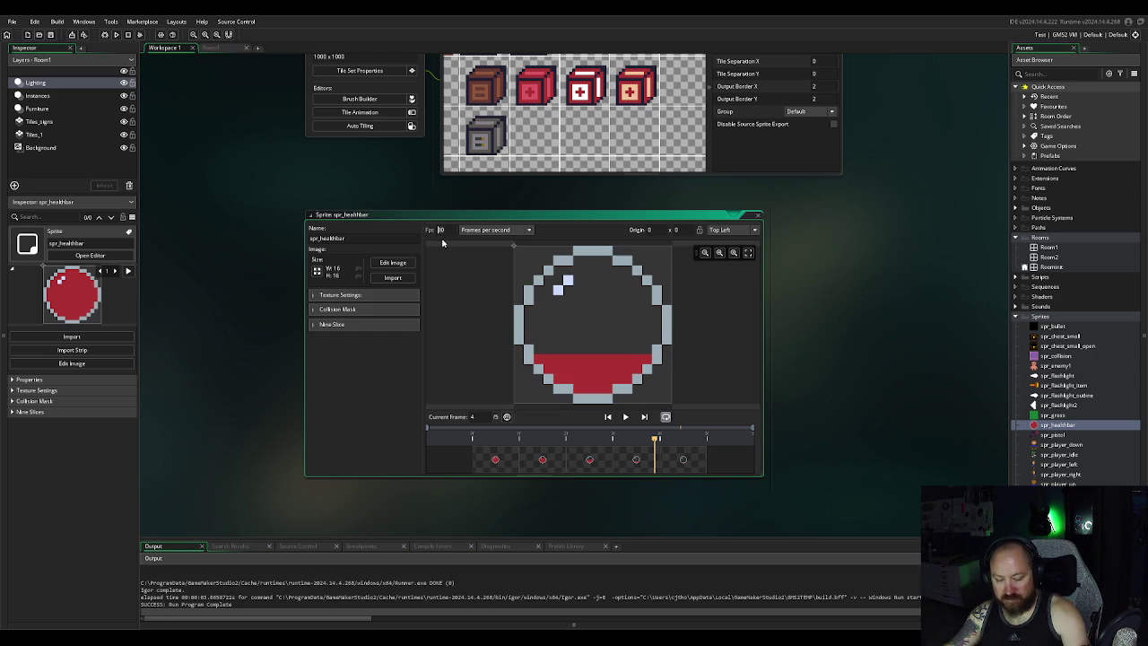
type("1")
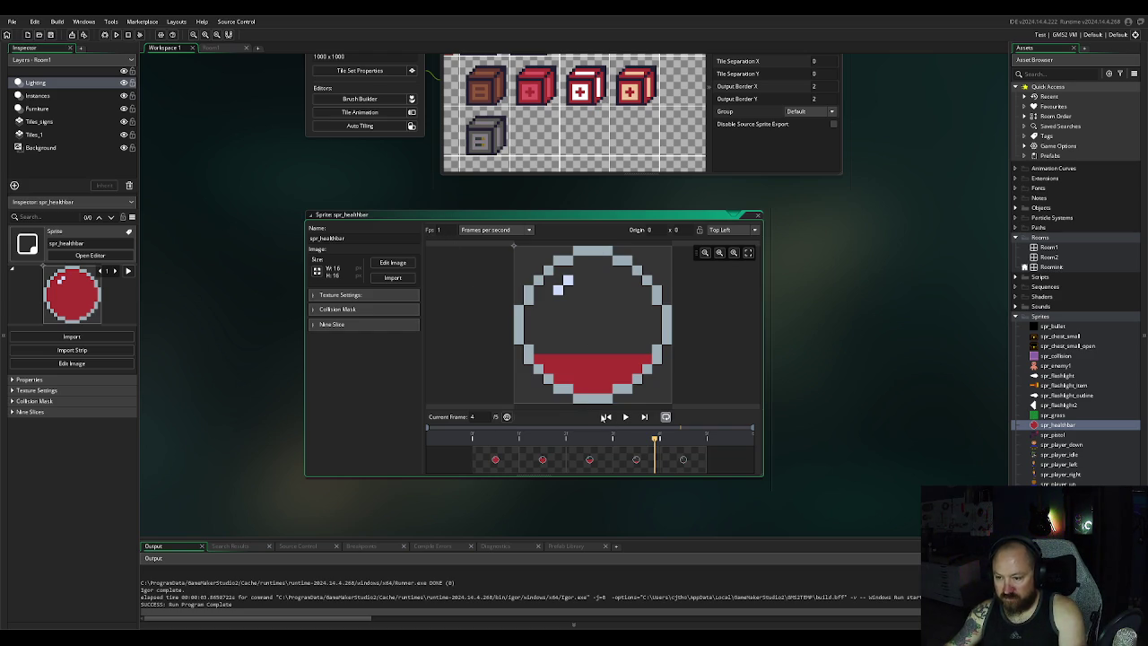
left_click(625, 416)
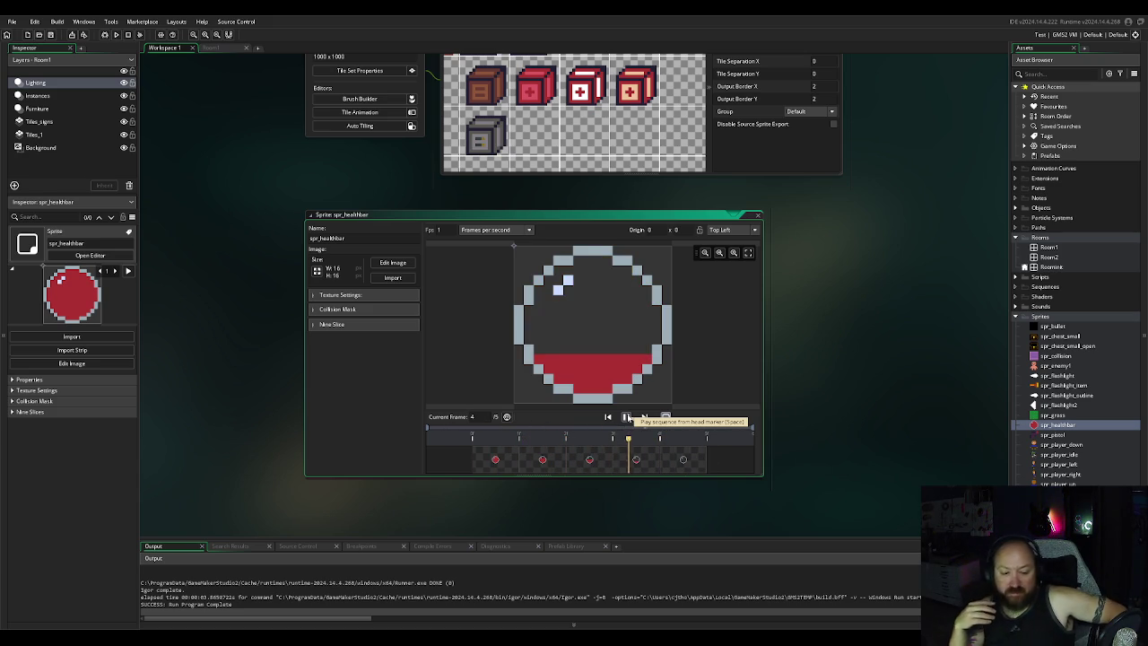
left_click(627, 418)
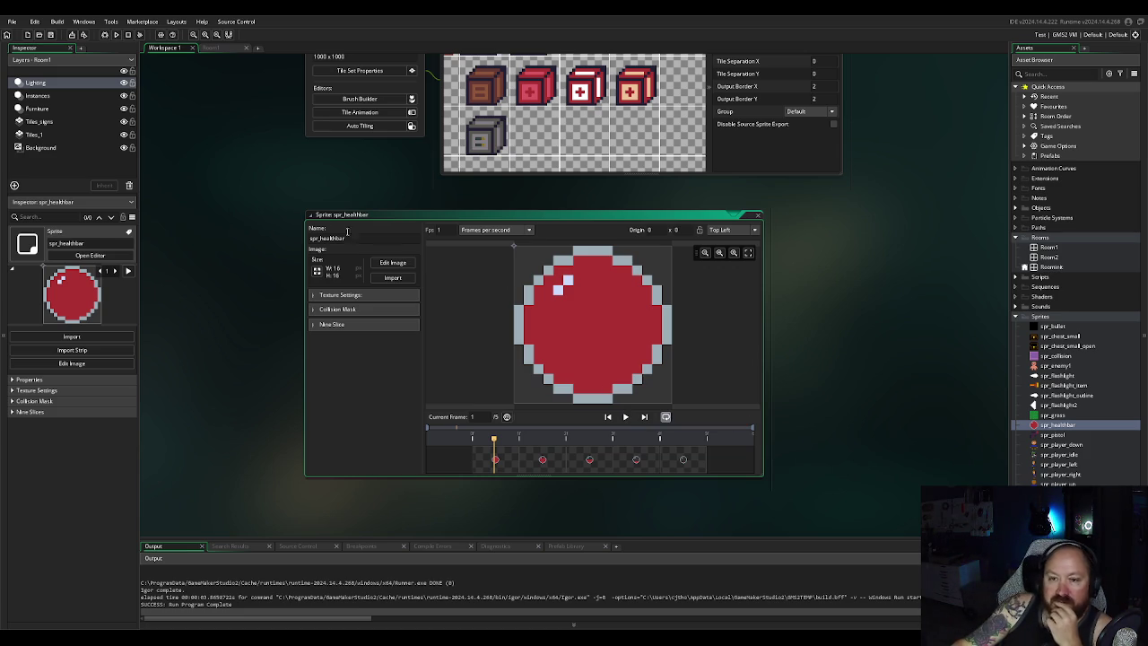
left_click(218, 49)
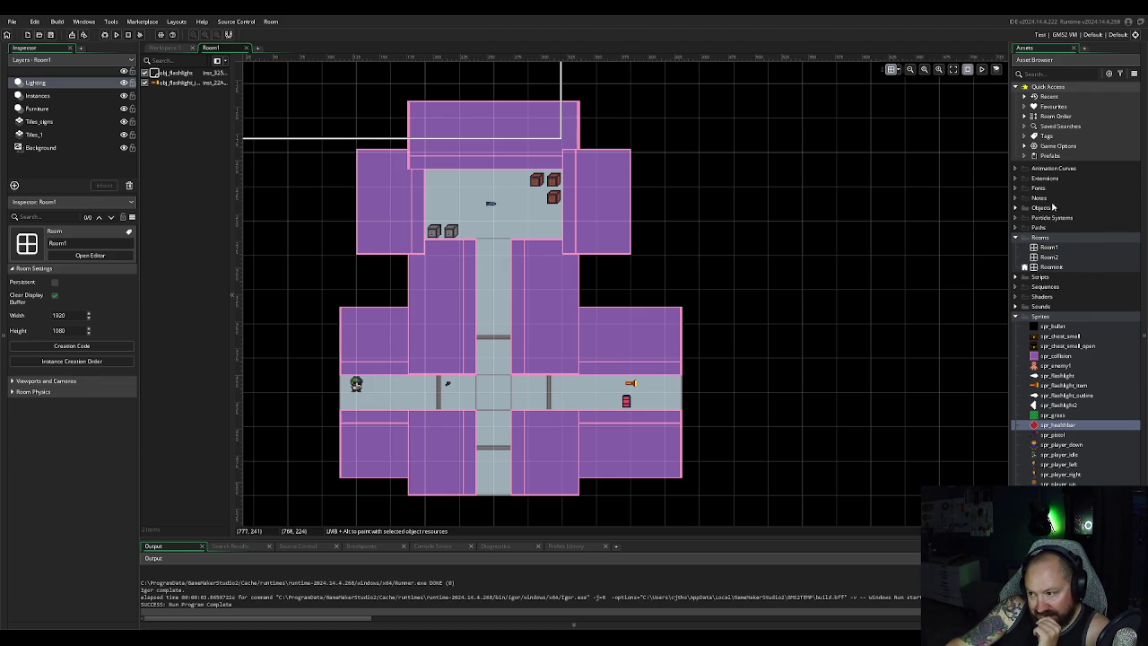
Step: Expand Objects > World in the Asset Browser, briefly checking the Containers and Enemies folders
left_click(1017, 209)
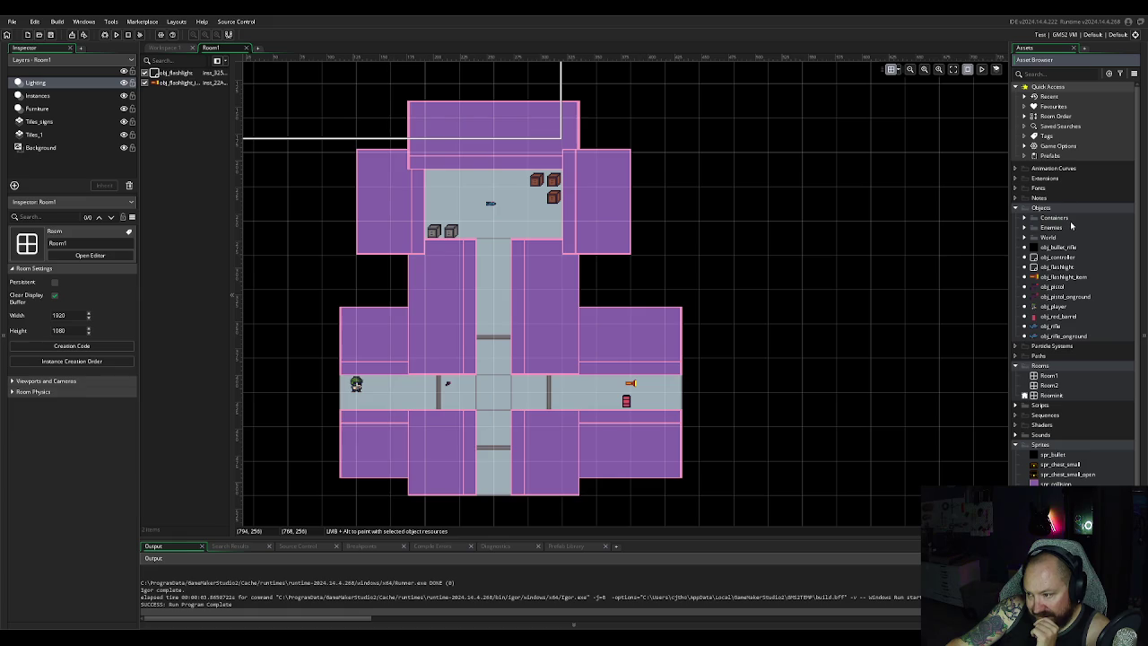
left_click(1023, 238)
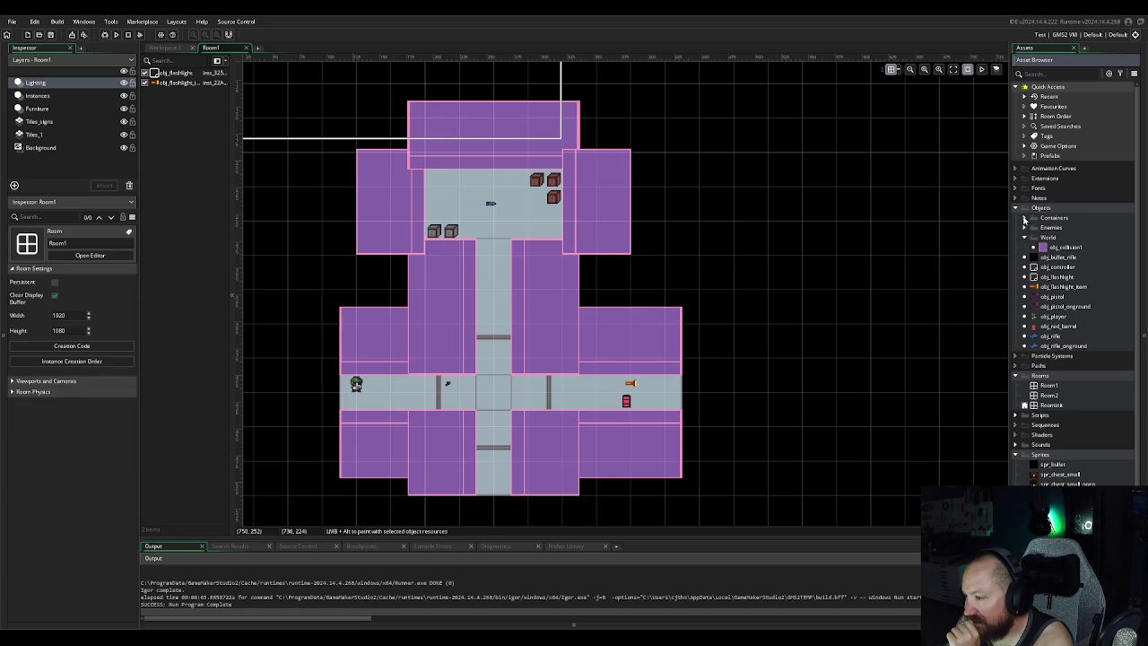
left_click(1025, 218)
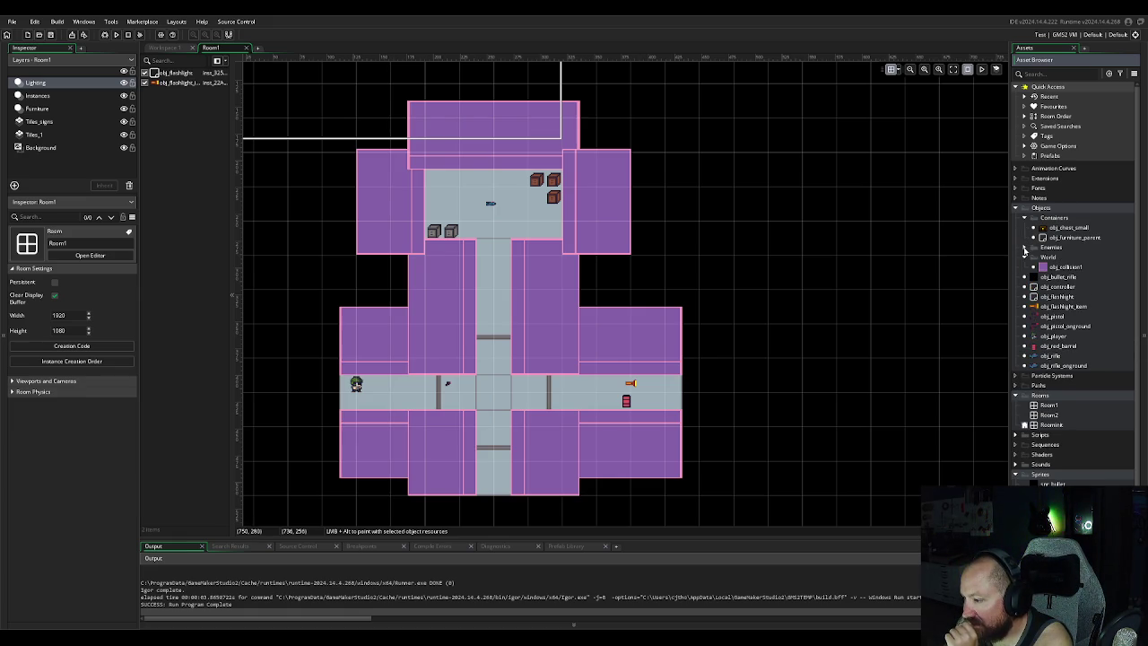
left_click(1025, 247)
left_click(1025, 248)
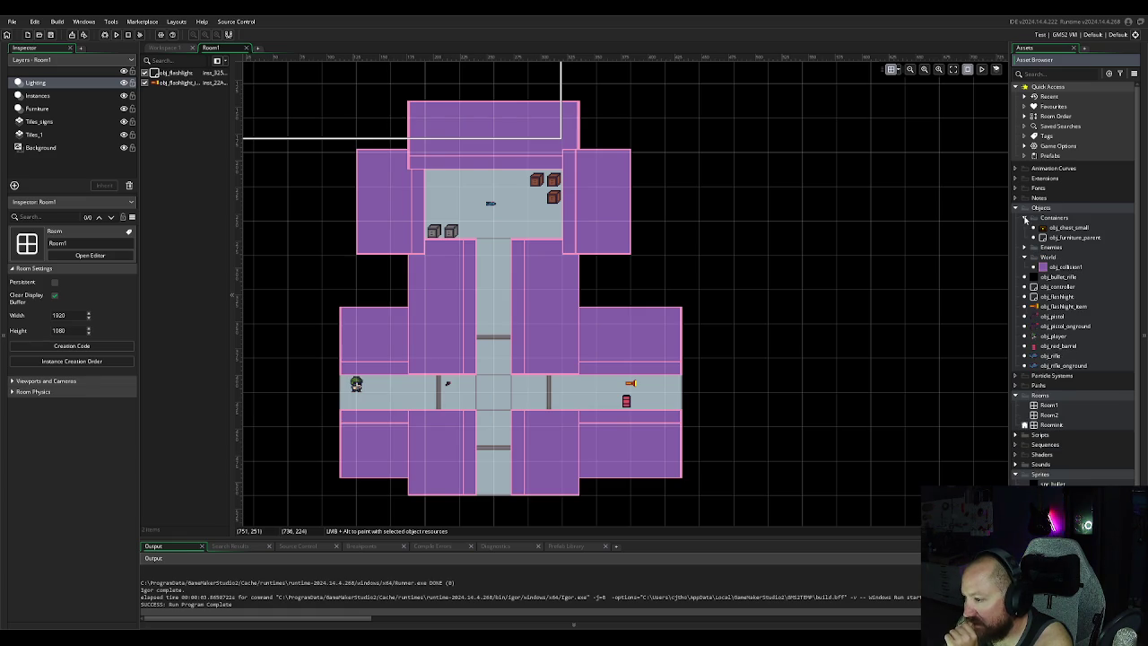
left_click(1024, 218)
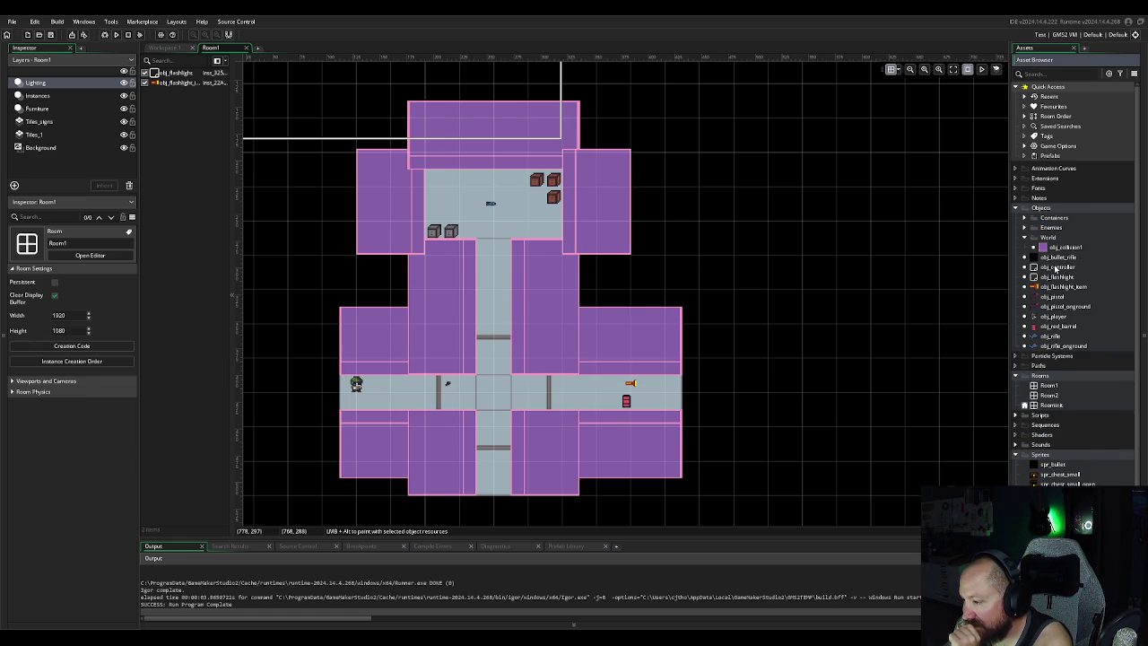
Step: Open obj_controller's code and scroll down to its Draw GUI event
double_click(1056, 267)
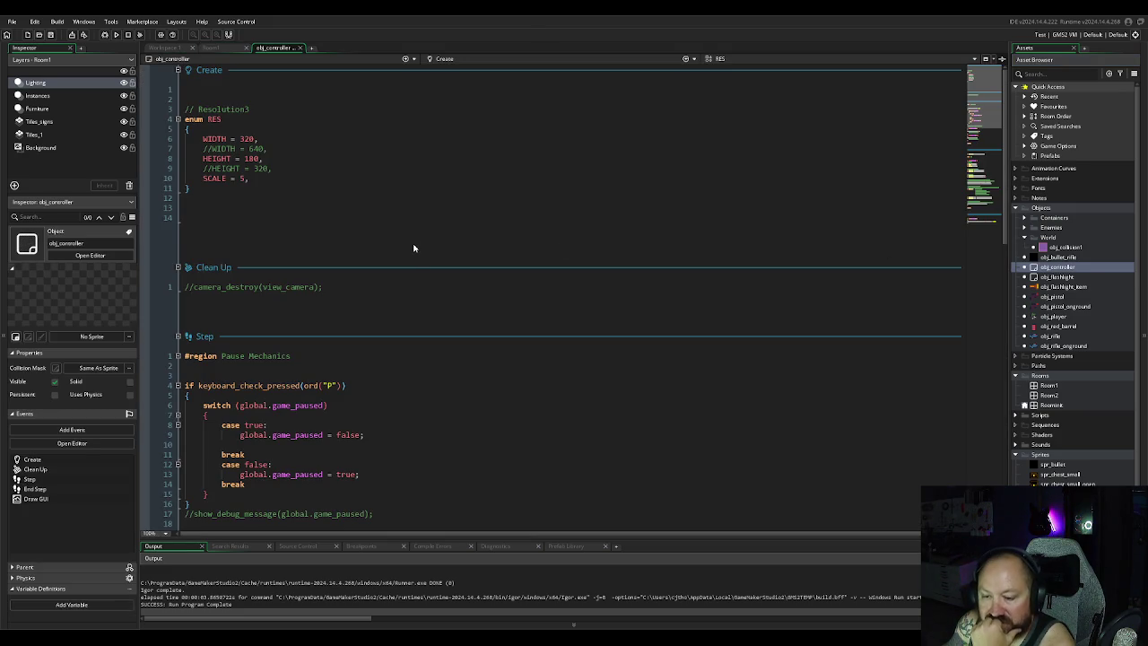
scroll(414, 248, "down", 15)
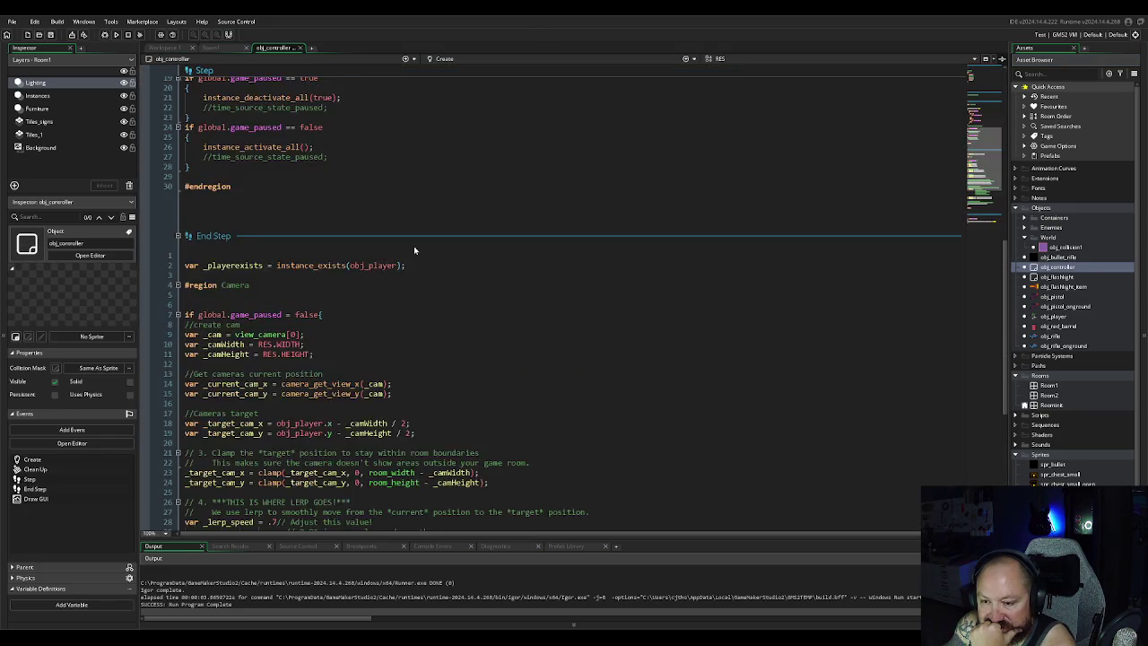
scroll(413, 245, "up", 15)
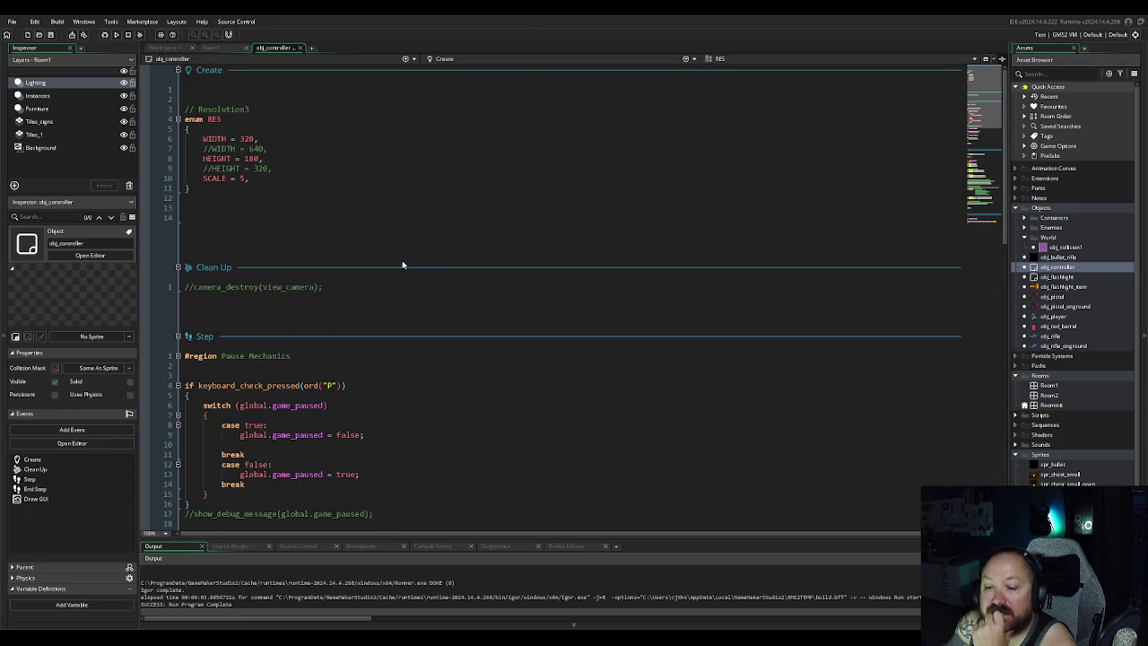
scroll(403, 267, "down", 5)
scroll(401, 266, "down", 5)
scroll(378, 264, "up", 10)
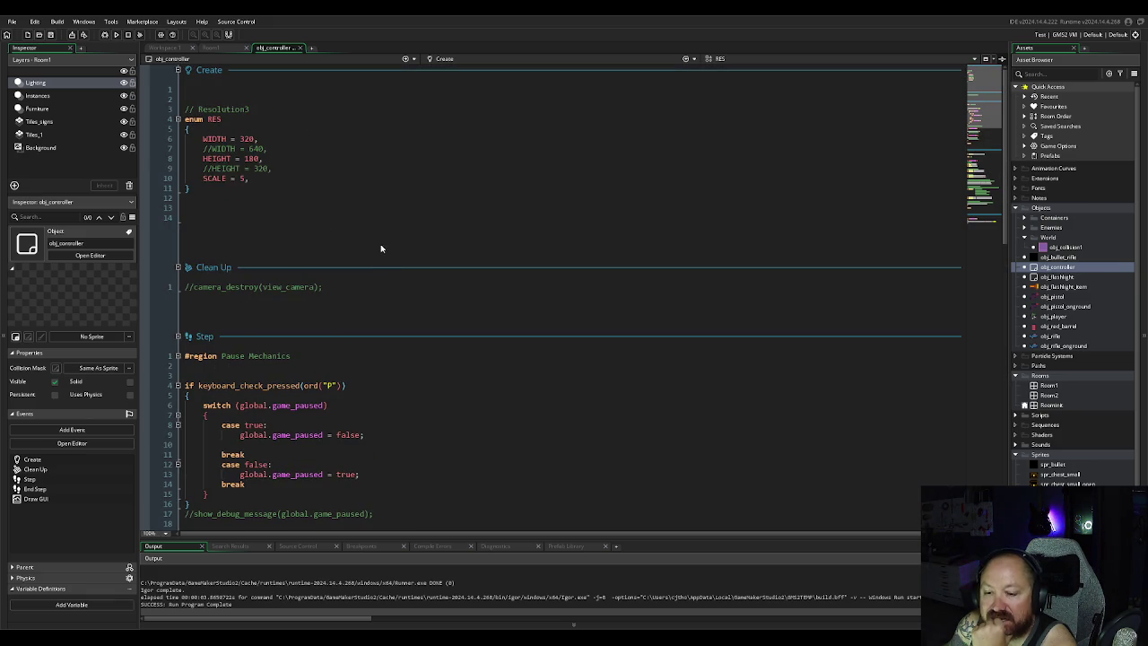
scroll(384, 256, "down", 15)
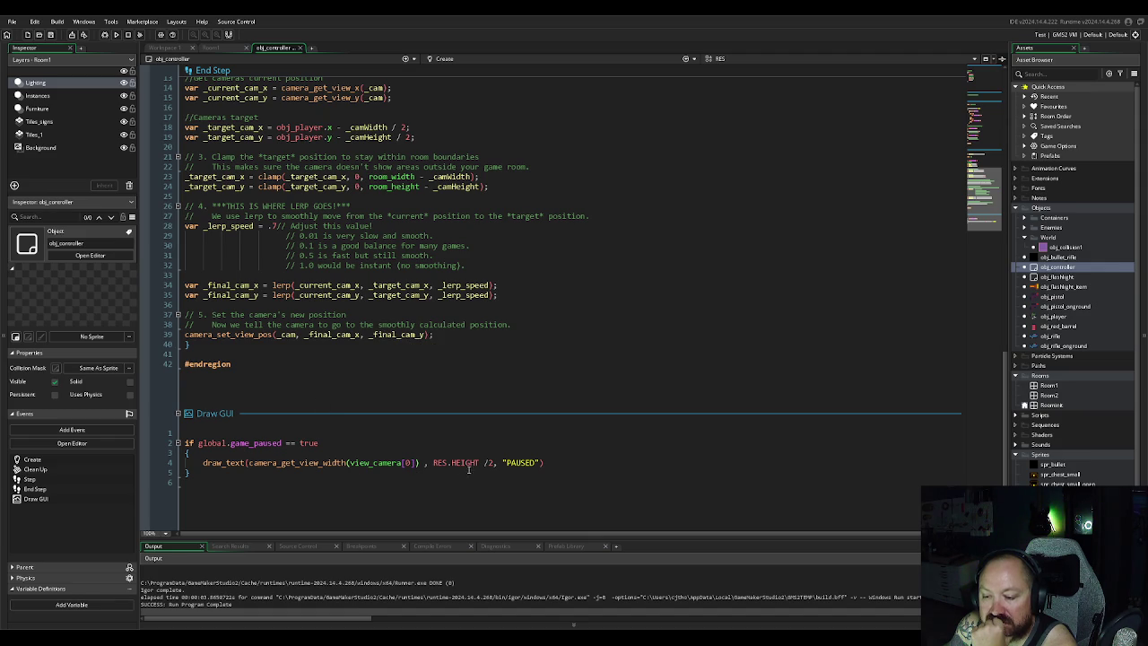
Step: Run the game and test pausing and resuming it with Escape
key("F5")
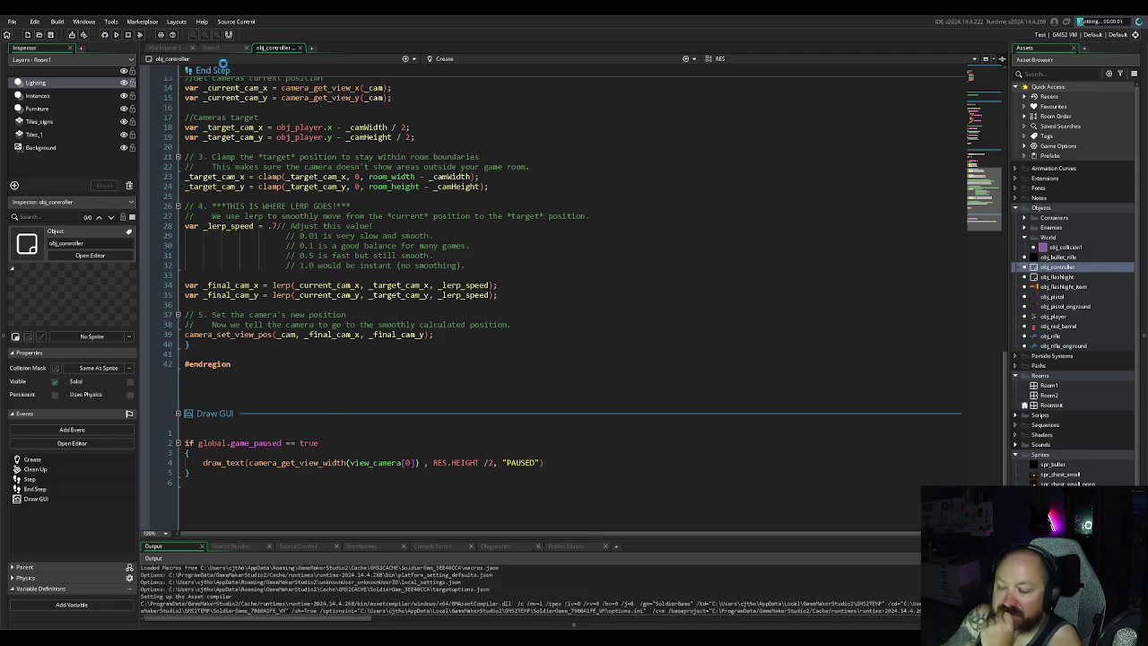
key("Escape")
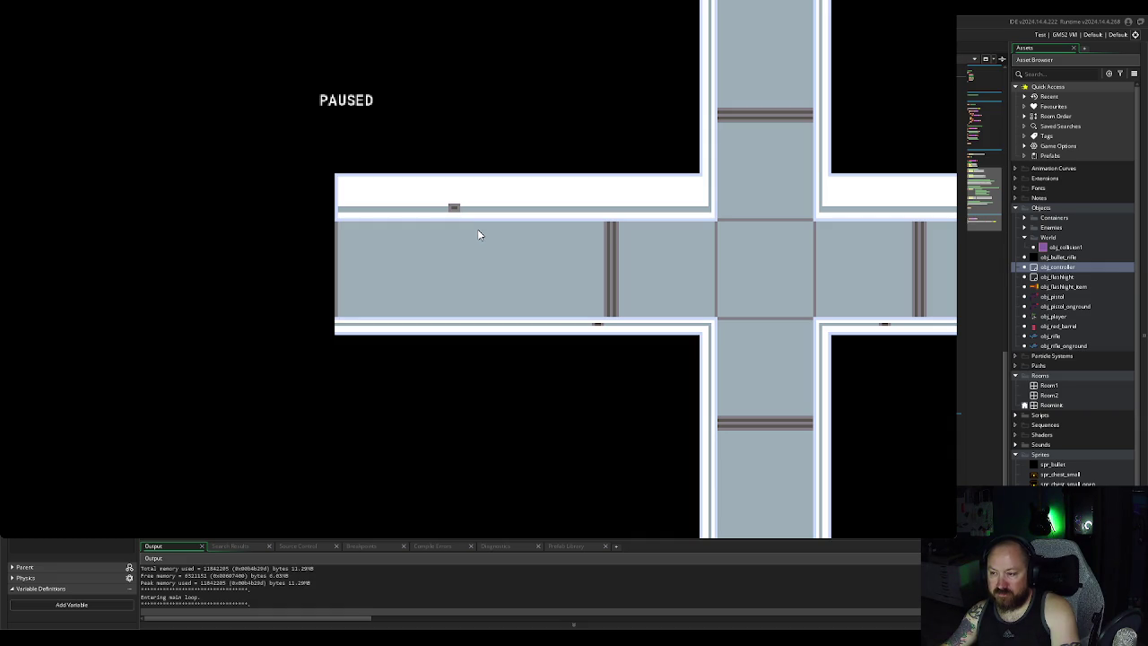
key("Escape")
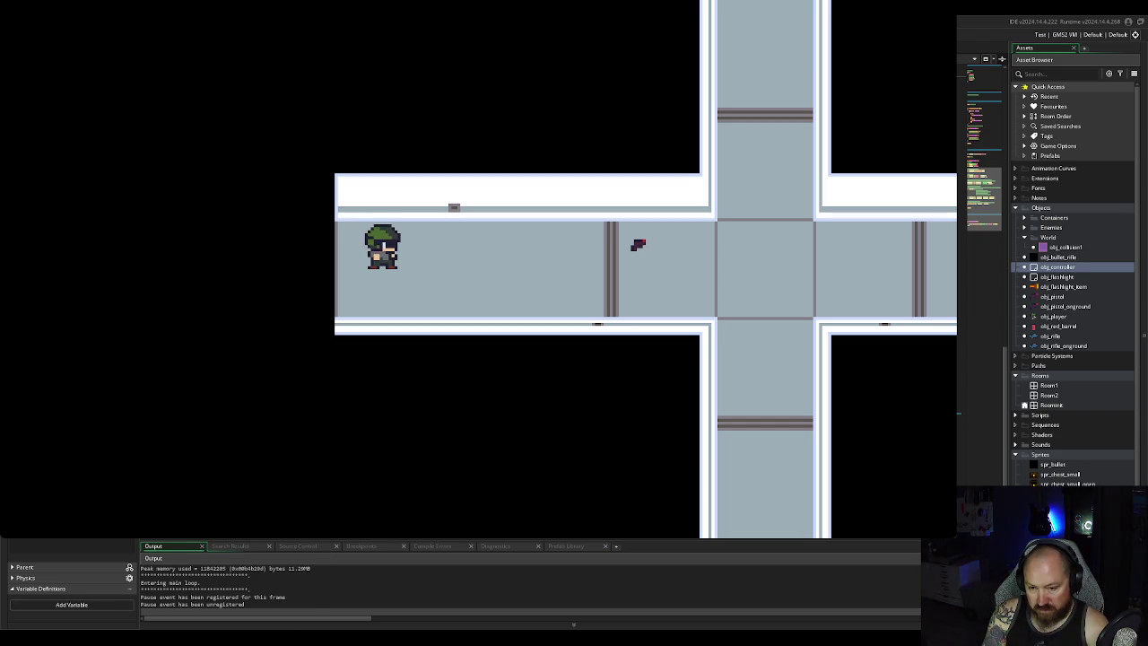
Step: Add draw_sprite(spr_healthbar,1,10,10) to Draw GUI, then close the test run
type("an")
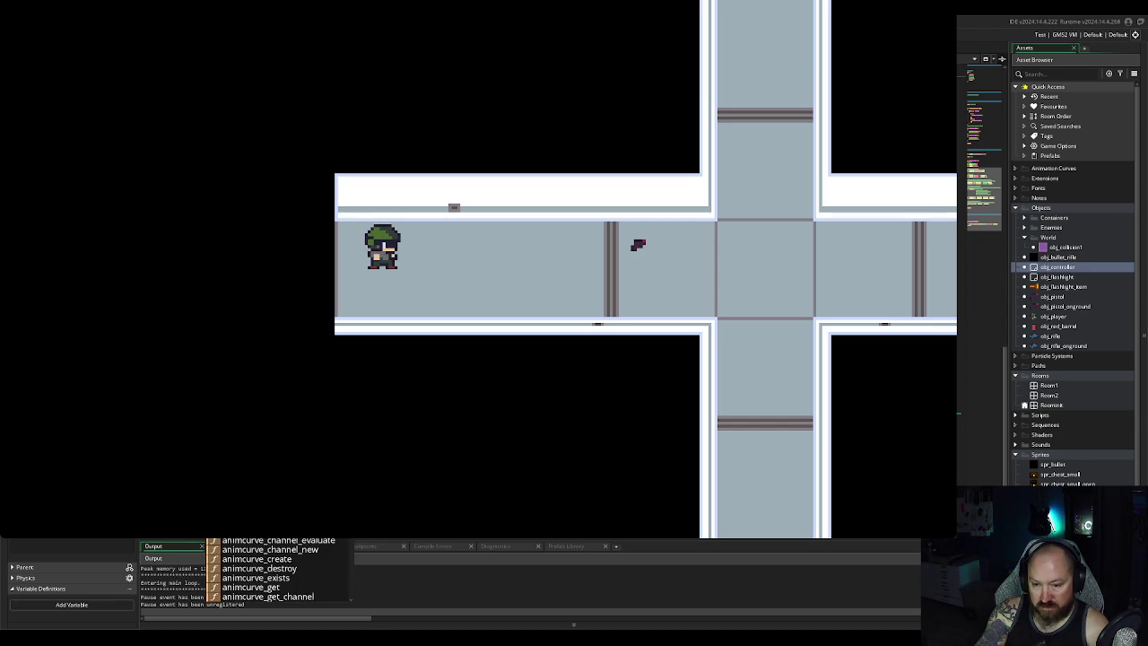
key("Escape")
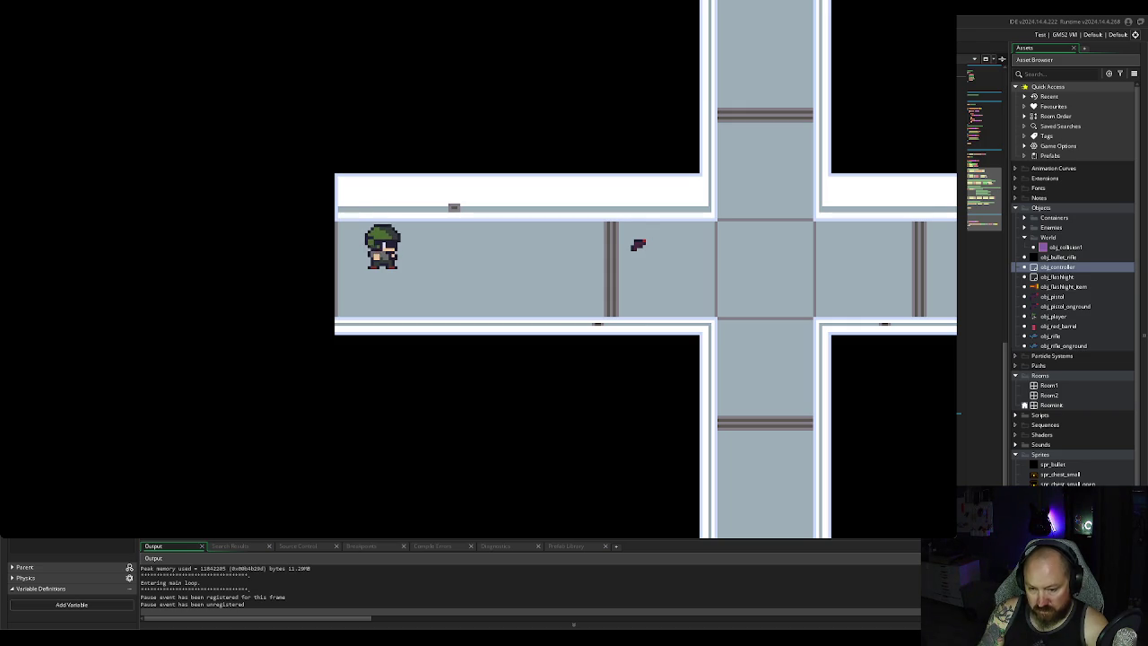
type("draw")
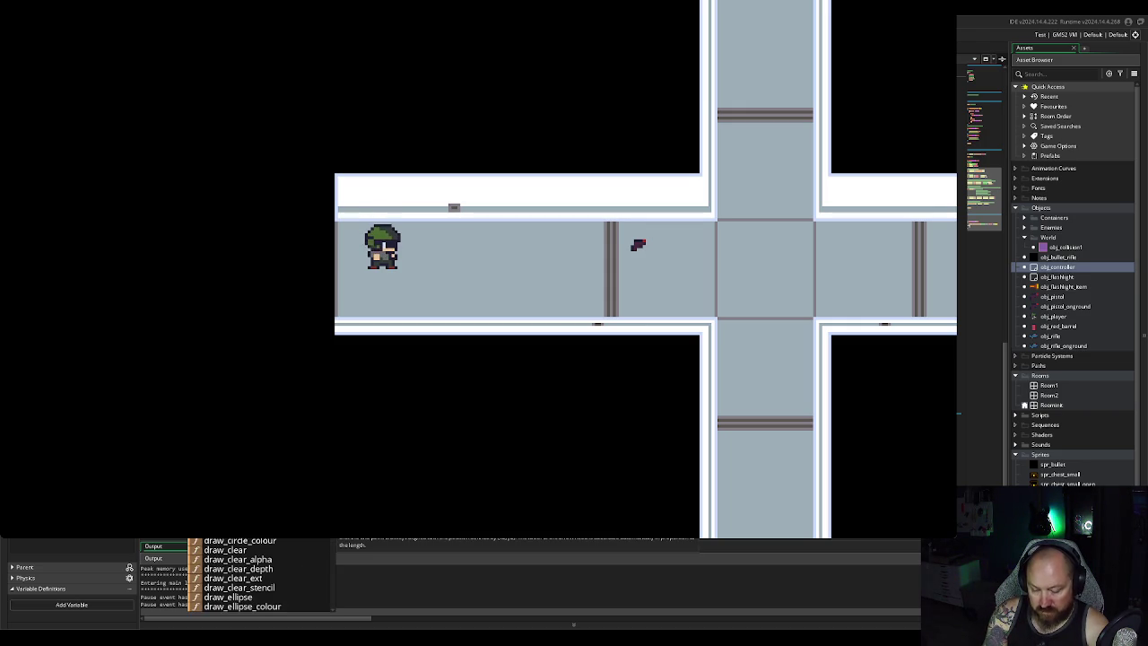
type("_sp")
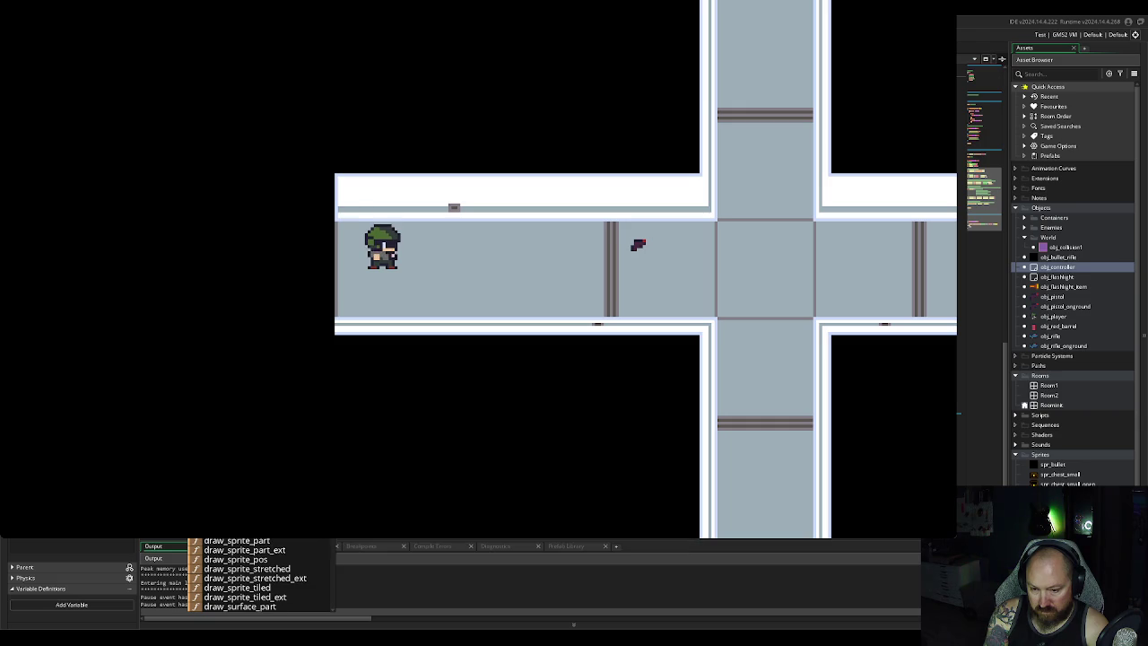
type("r")
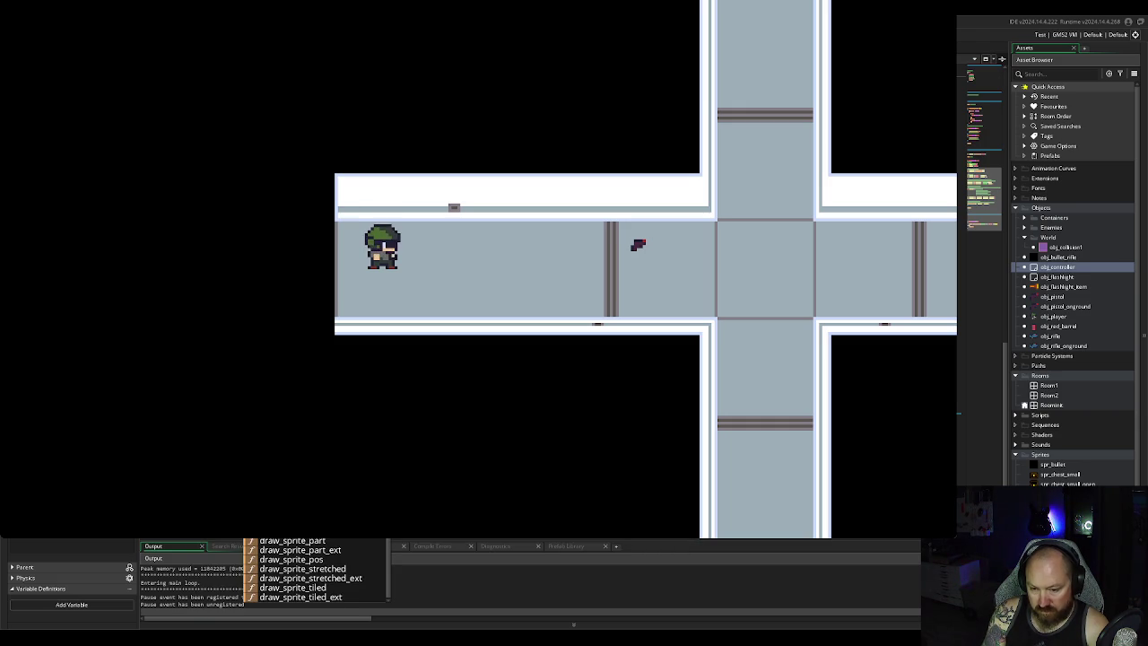
key("Return")
key("Down")
key("Down")
key("Down")
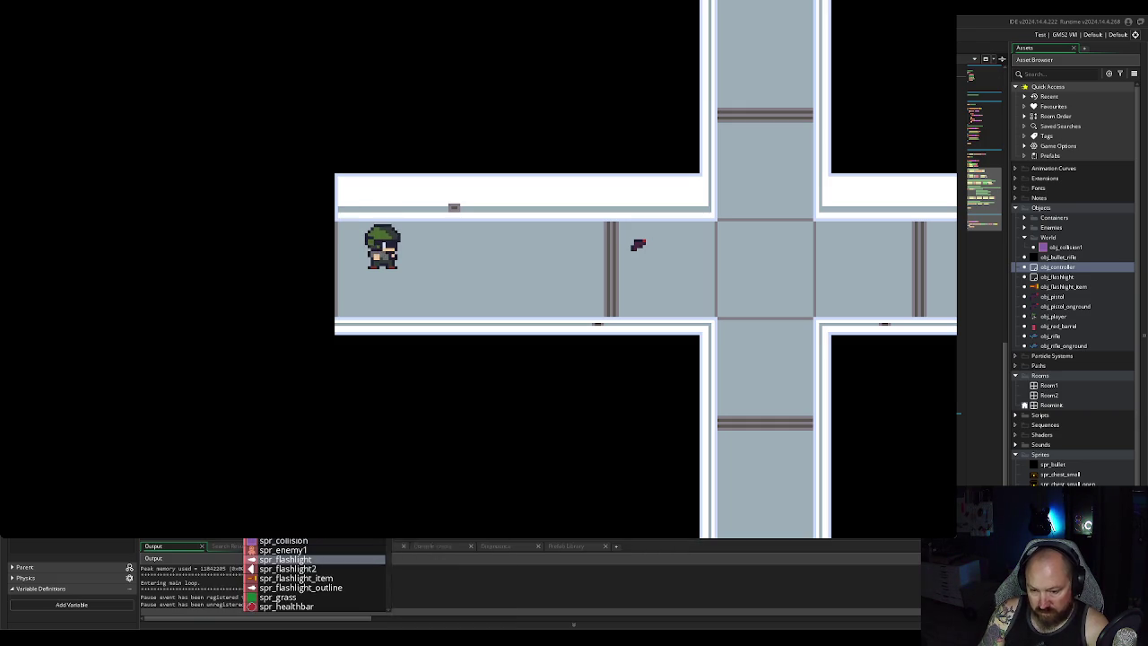
key("Return")
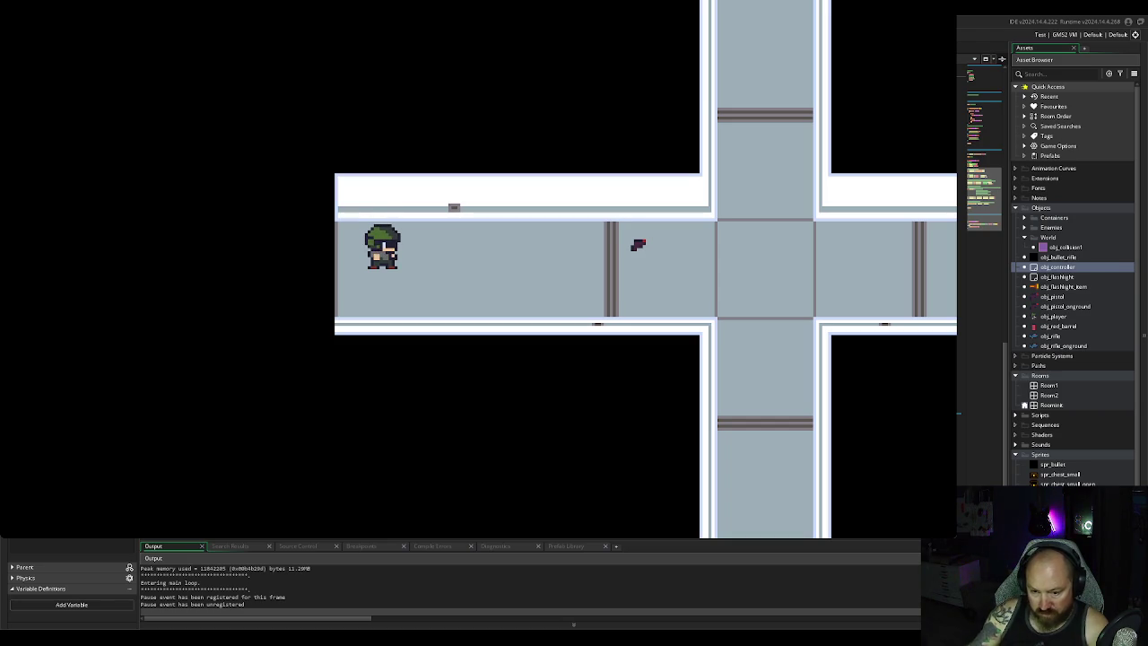
type(",")
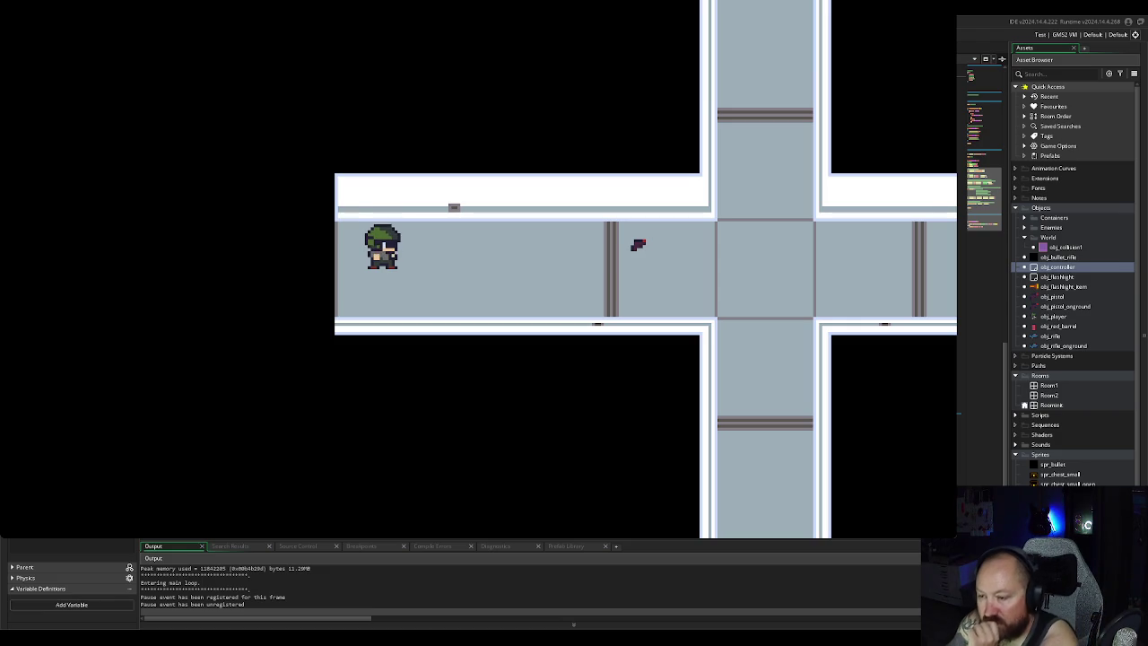
key("Escape")
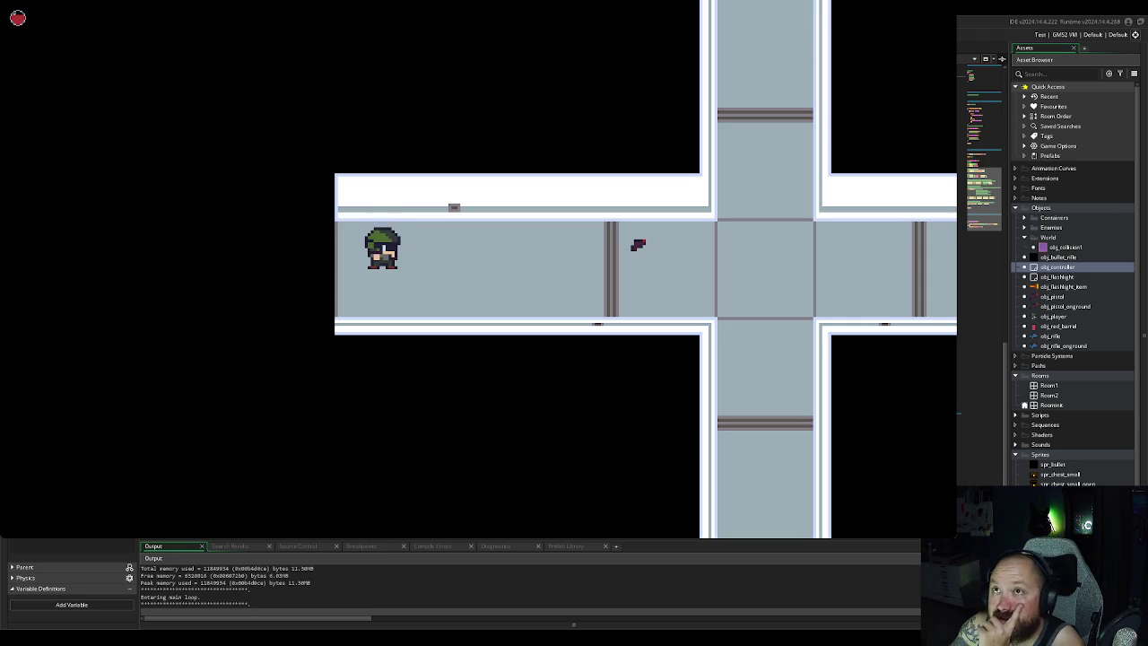
key("Escape")
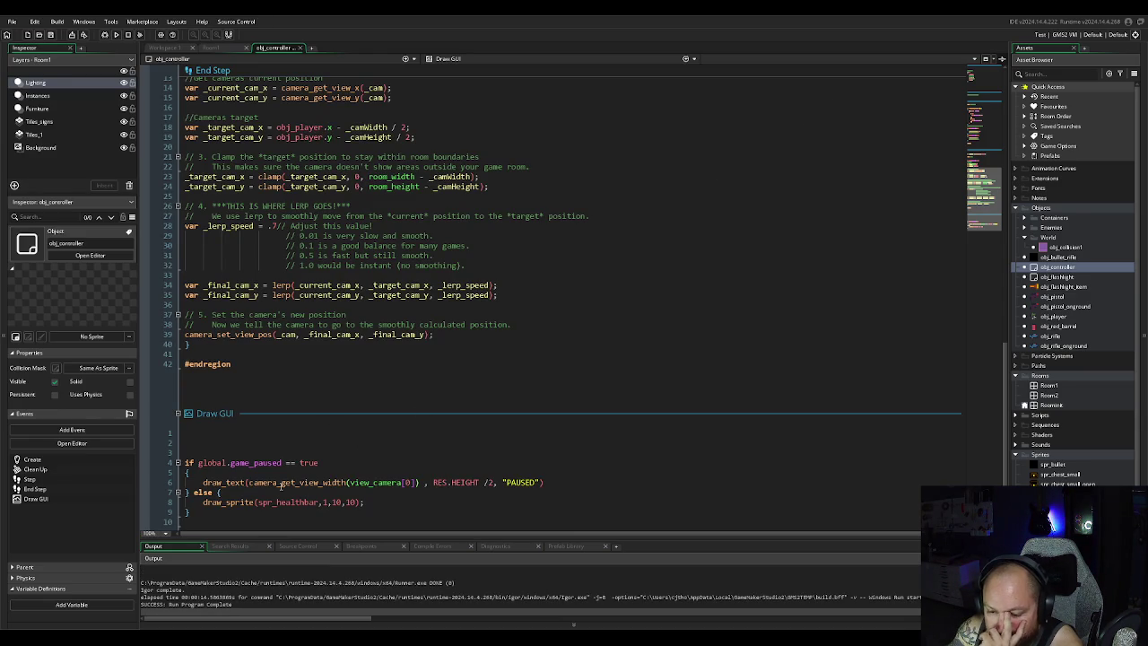
Step: Change the draw_sprite subimage argument from 1 to 0 and open the spr_healthbar sprite
left_click(326, 502)
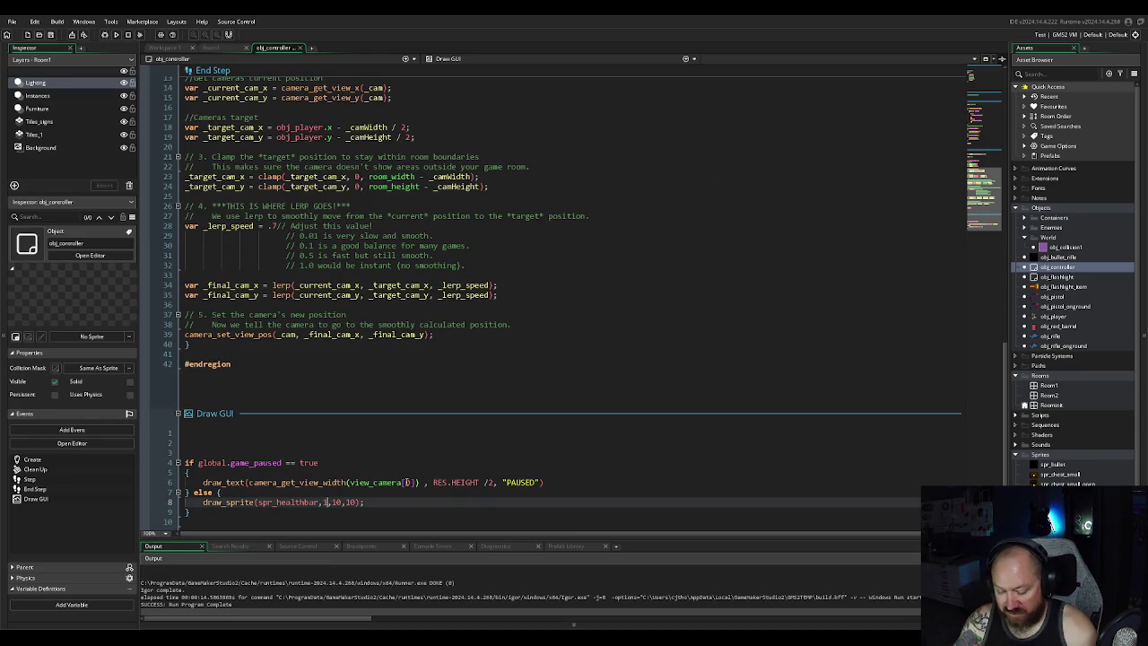
key("Delete")
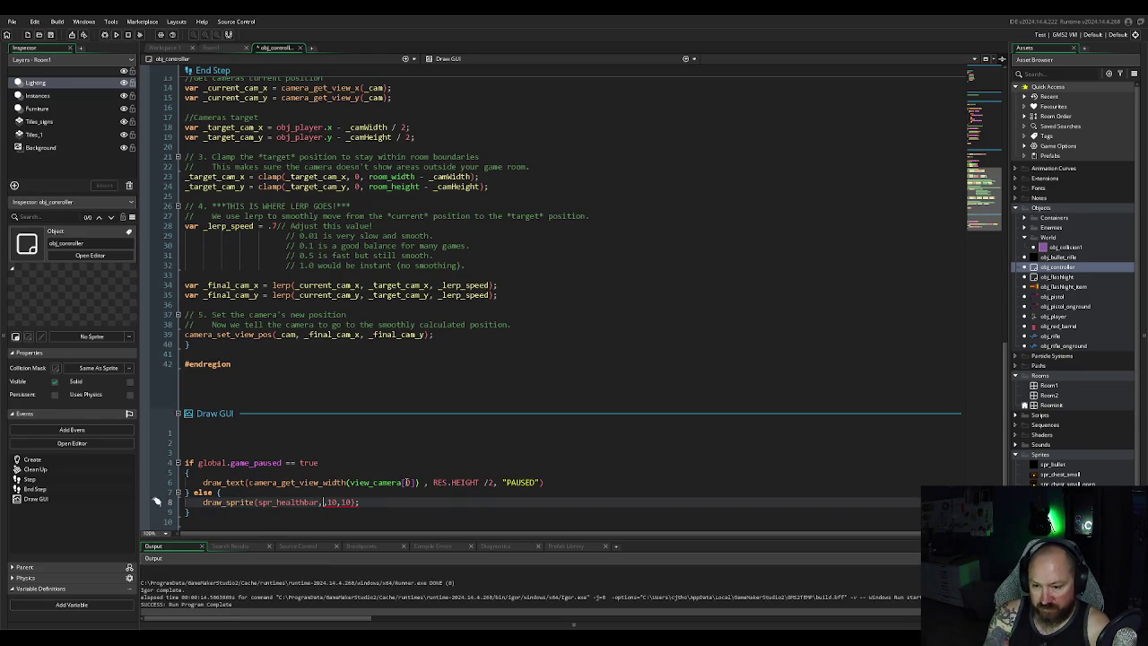
type("current")
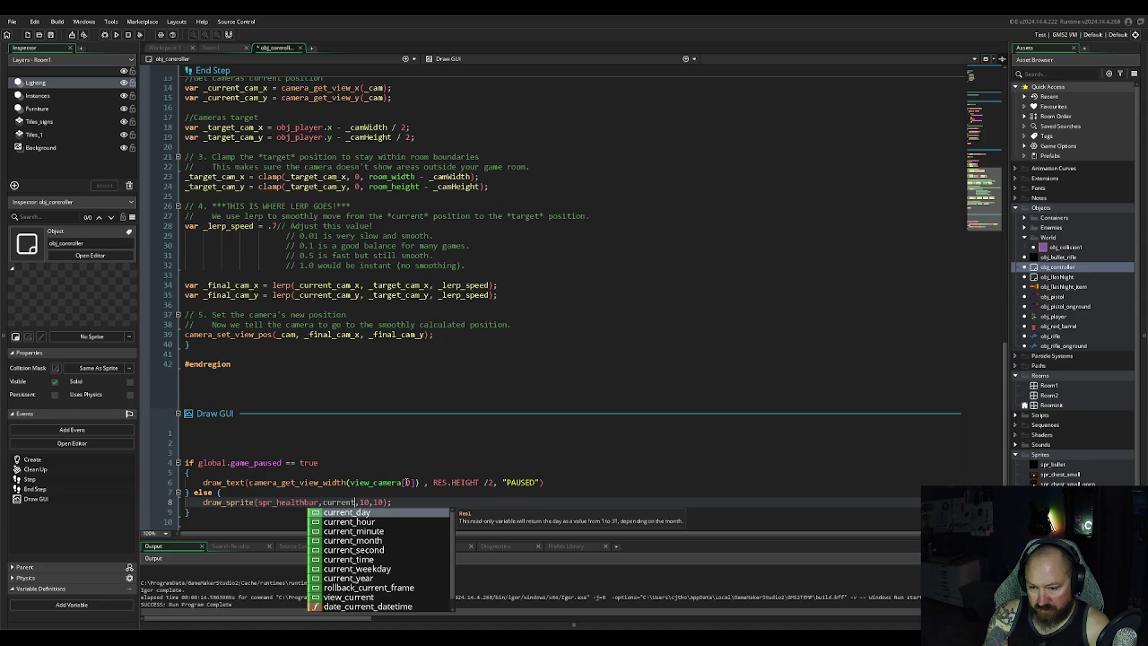
key("BackSpace")
key("BackSpace")
key("BackSpace")
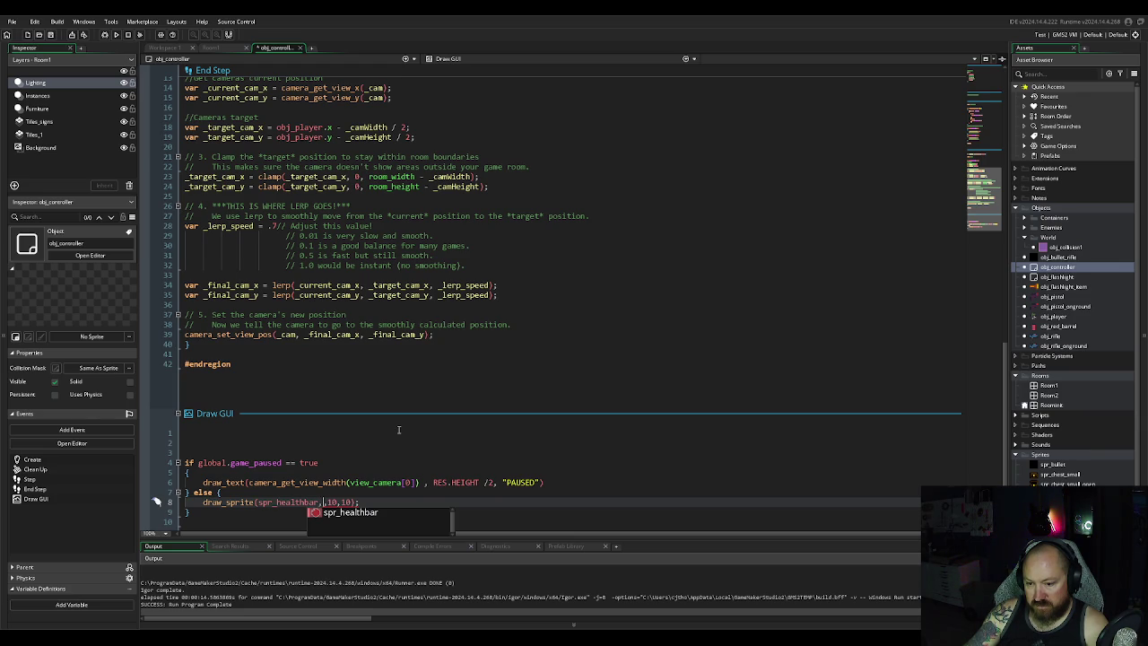
type("0,")
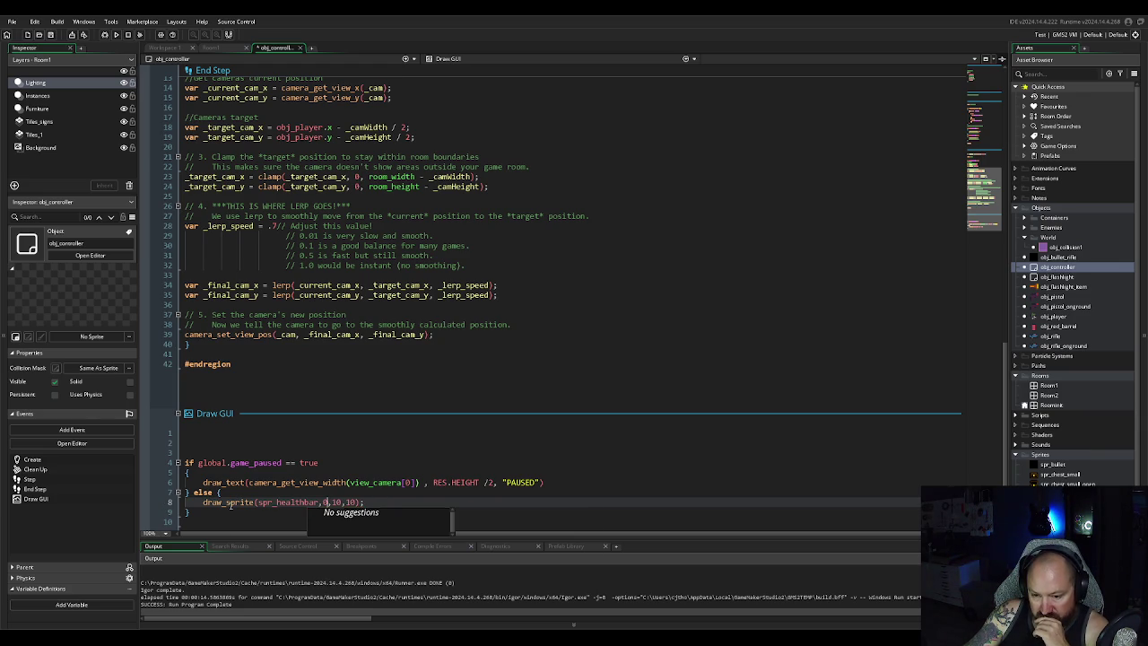
mouse_move(229, 504)
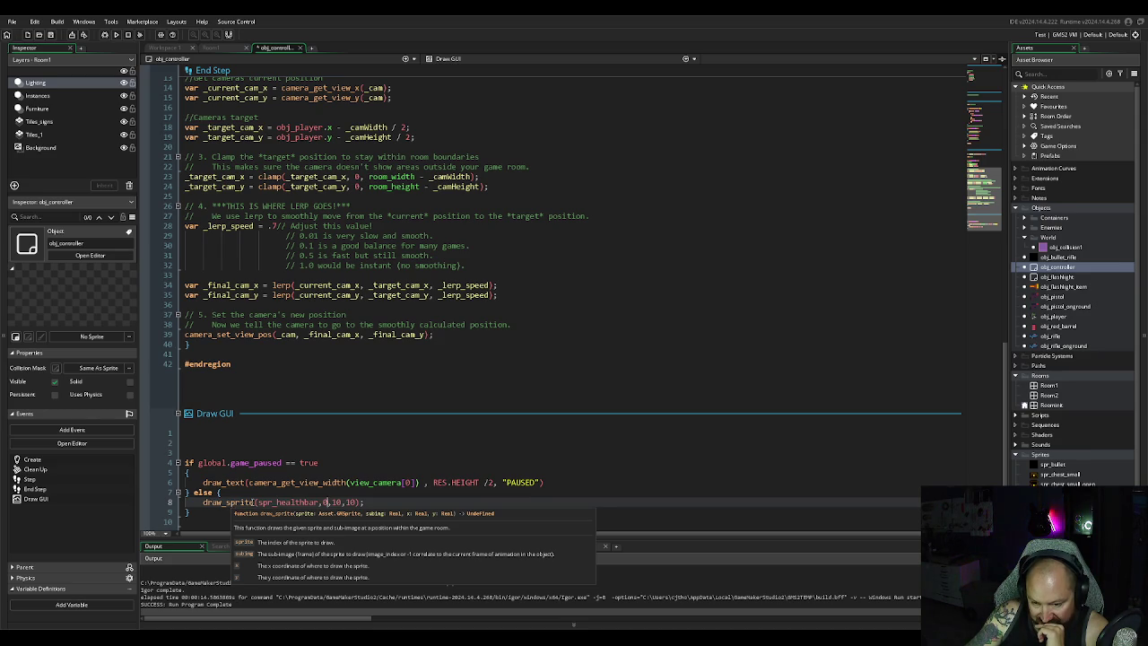
left_click(375, 502)
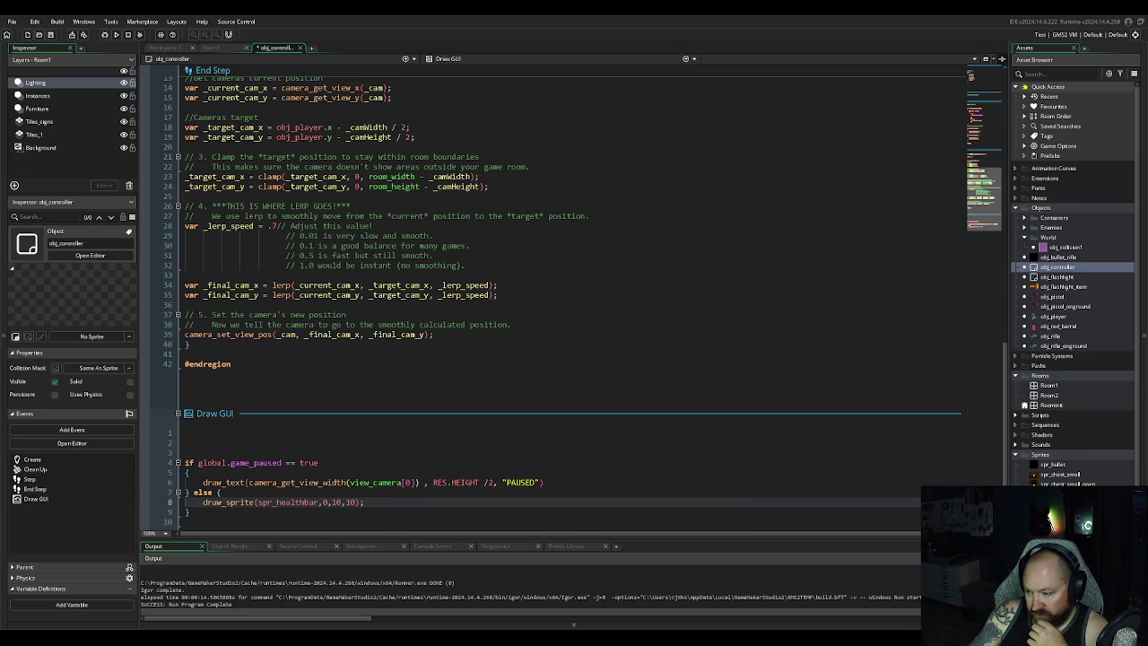
middle_click(285, 502)
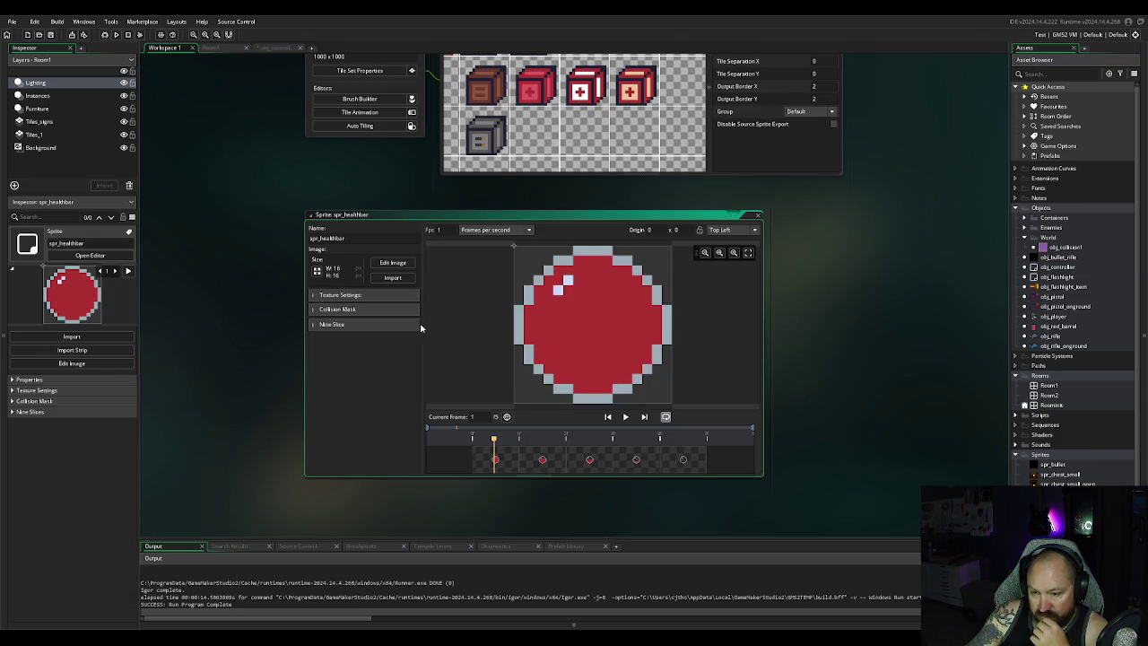
Step: Resize all spr_healthbar frames from 16 to 48 pixels and run the game to test it
left_click(392, 263)
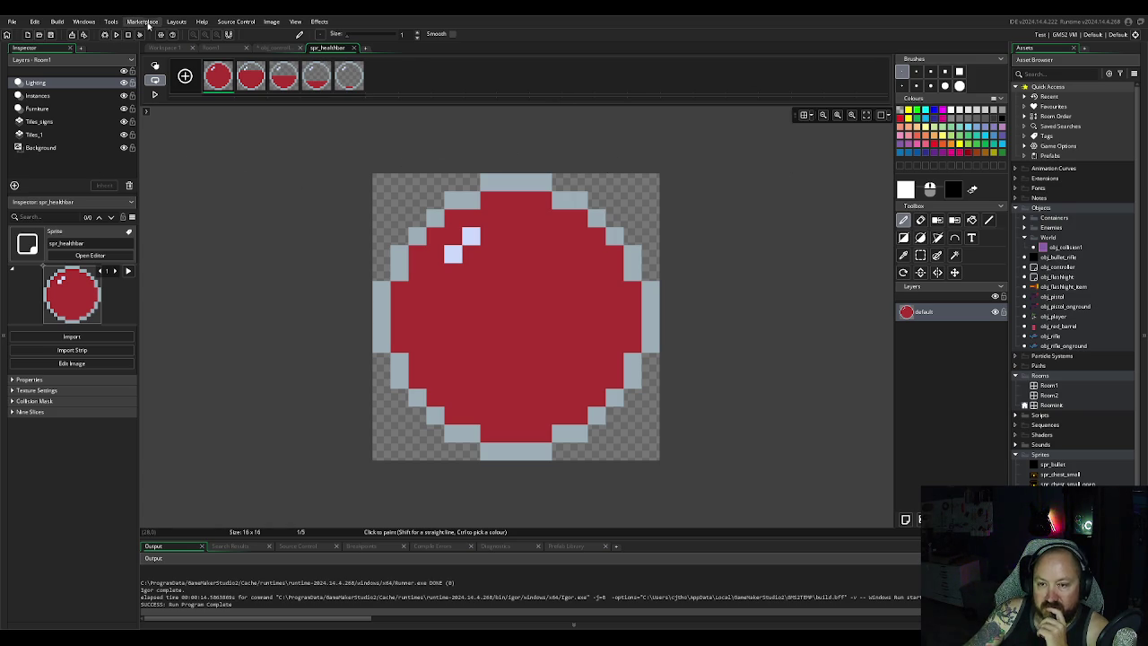
left_click(271, 22)
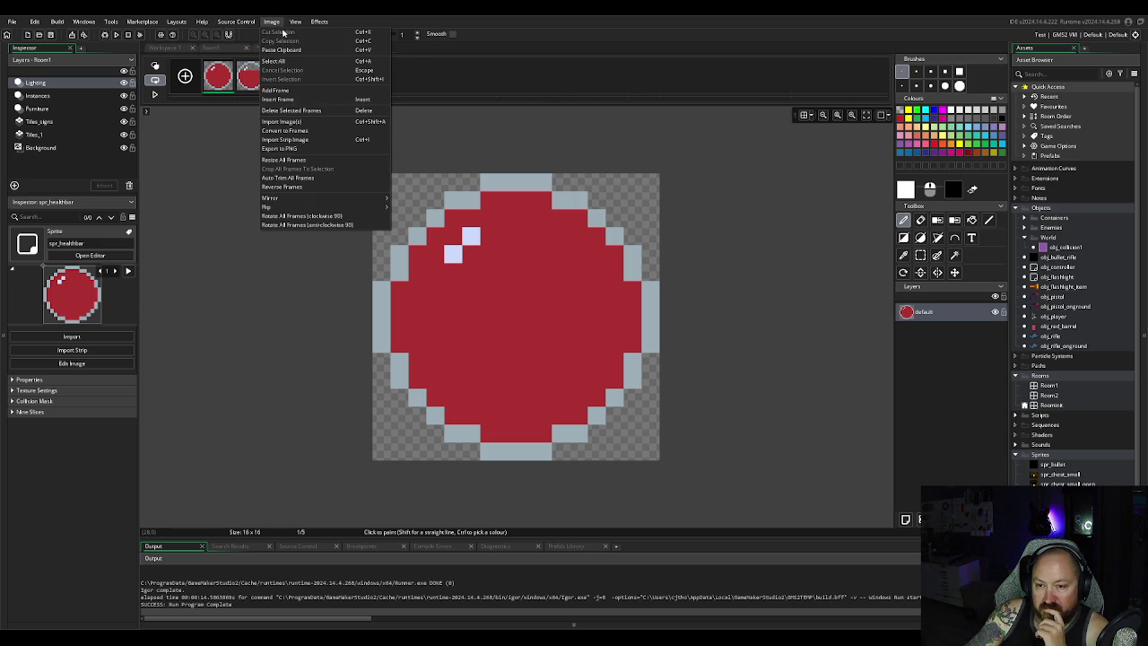
left_click(300, 159)
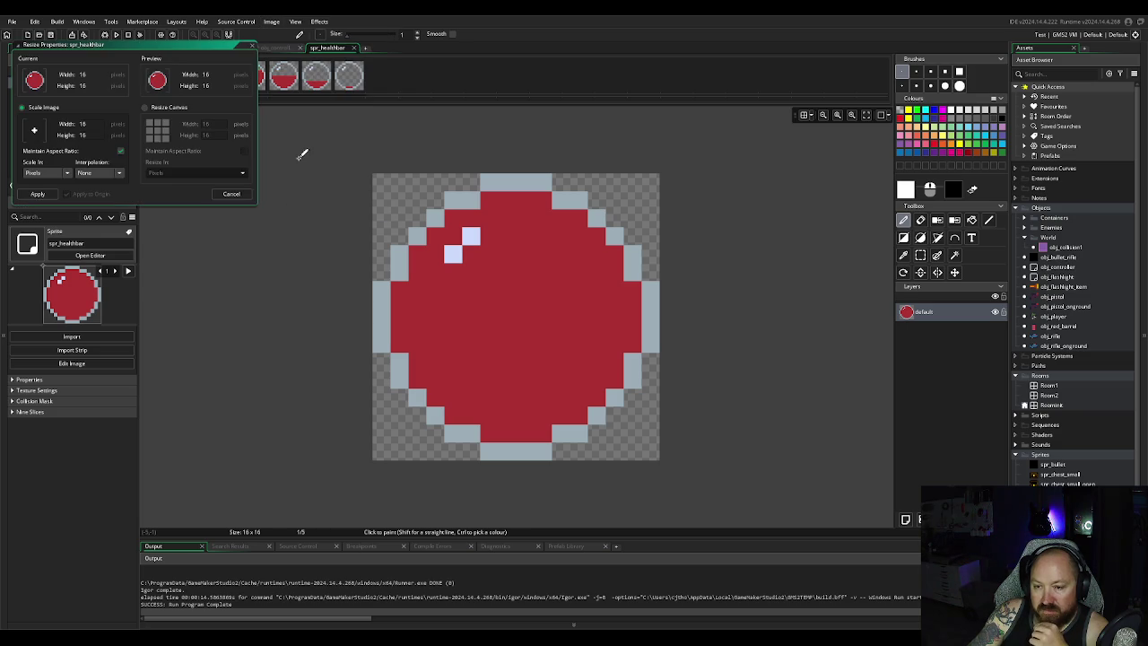
double_click(92, 123)
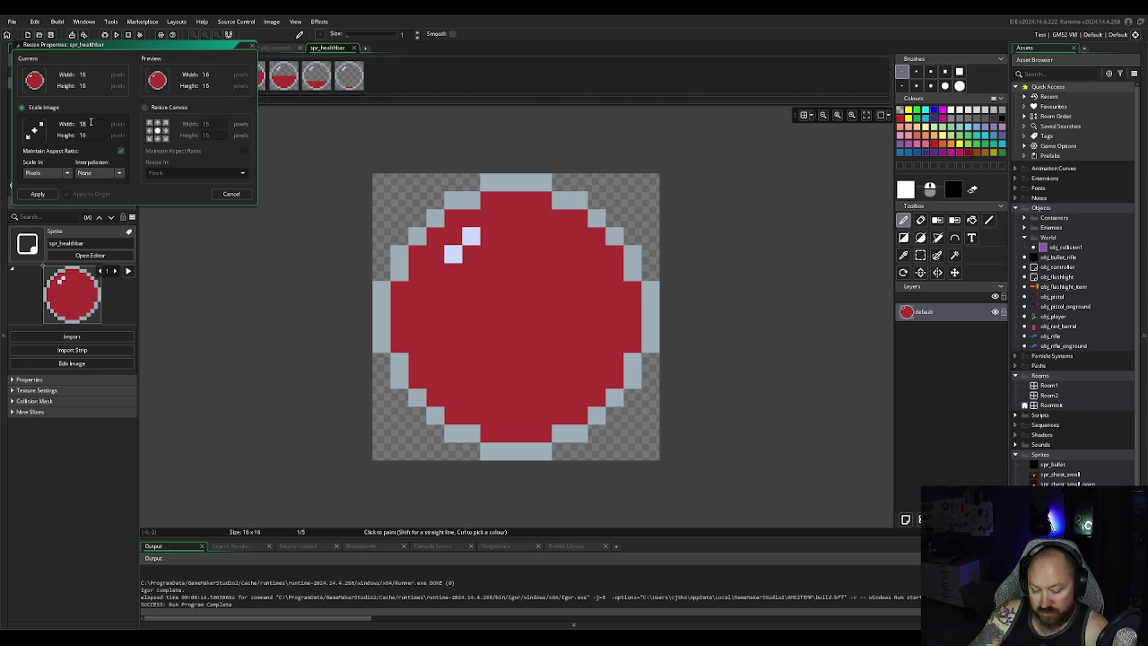
type("48")
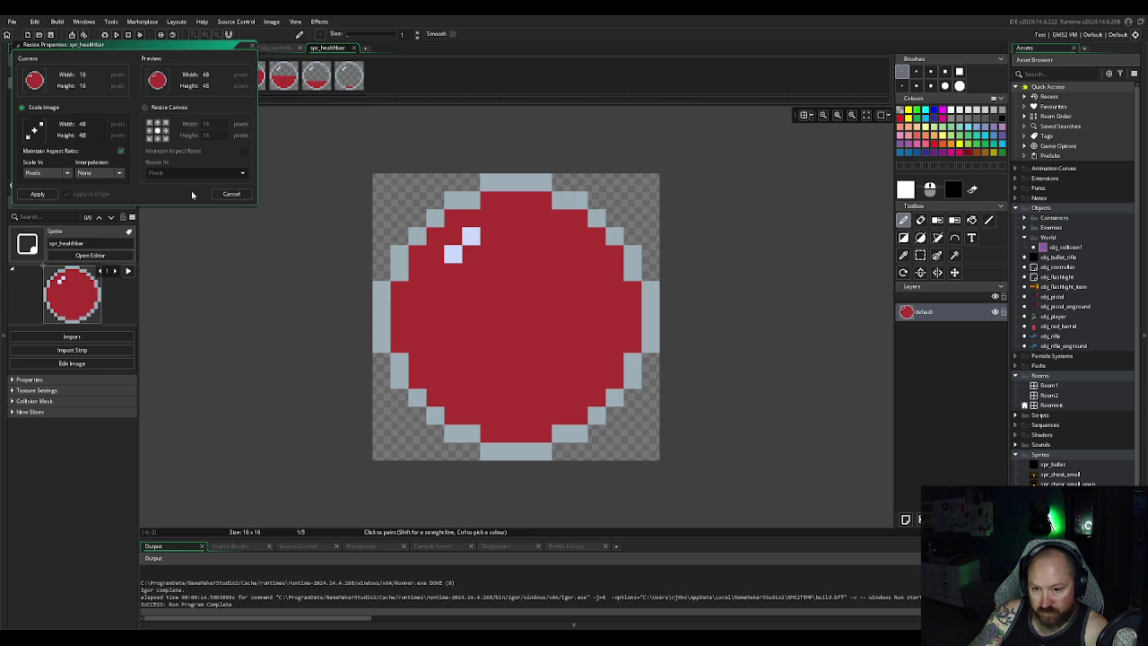
left_click(38, 194)
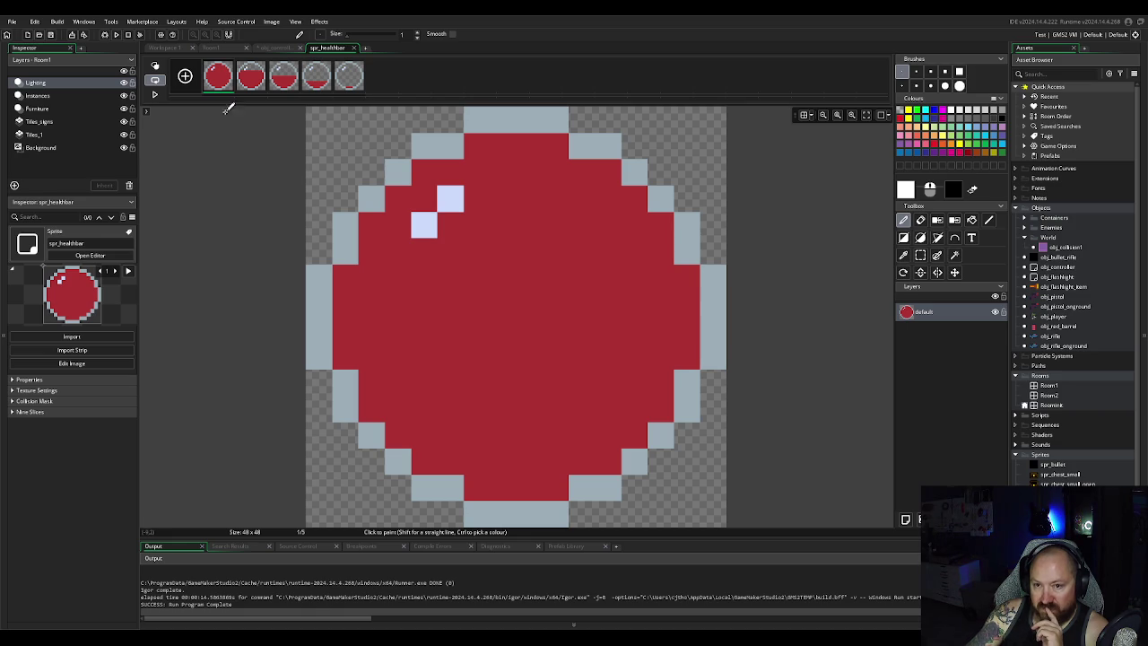
left_click(132, 34)
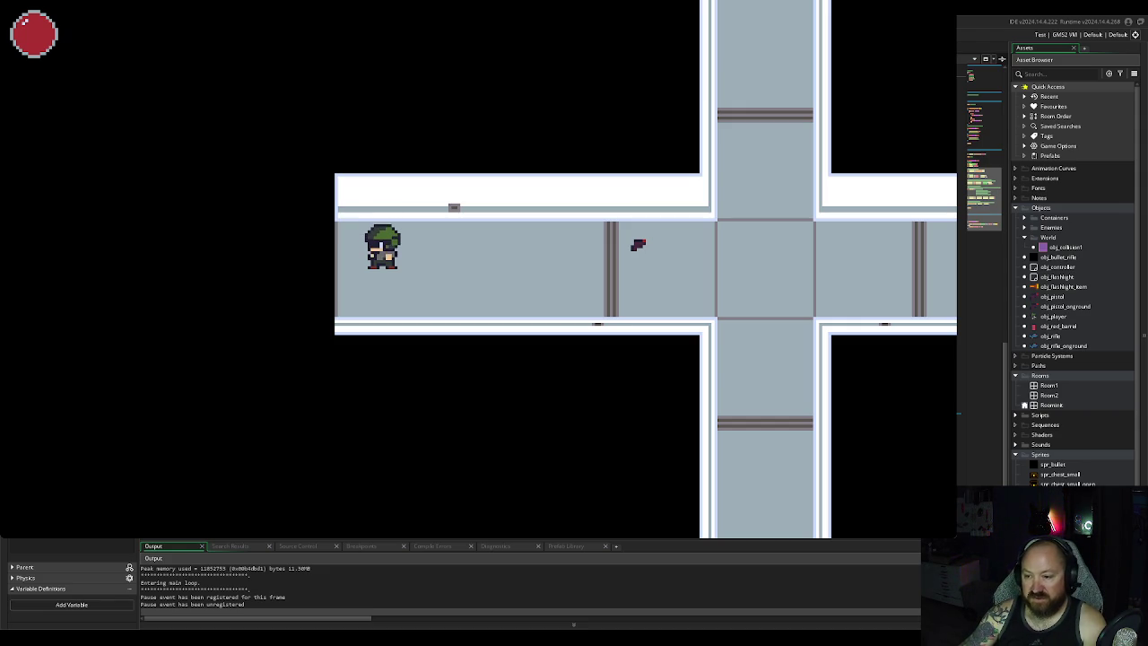
Step: Stop the game test and return to the spr_healthbar sprite editor
key("Escape")
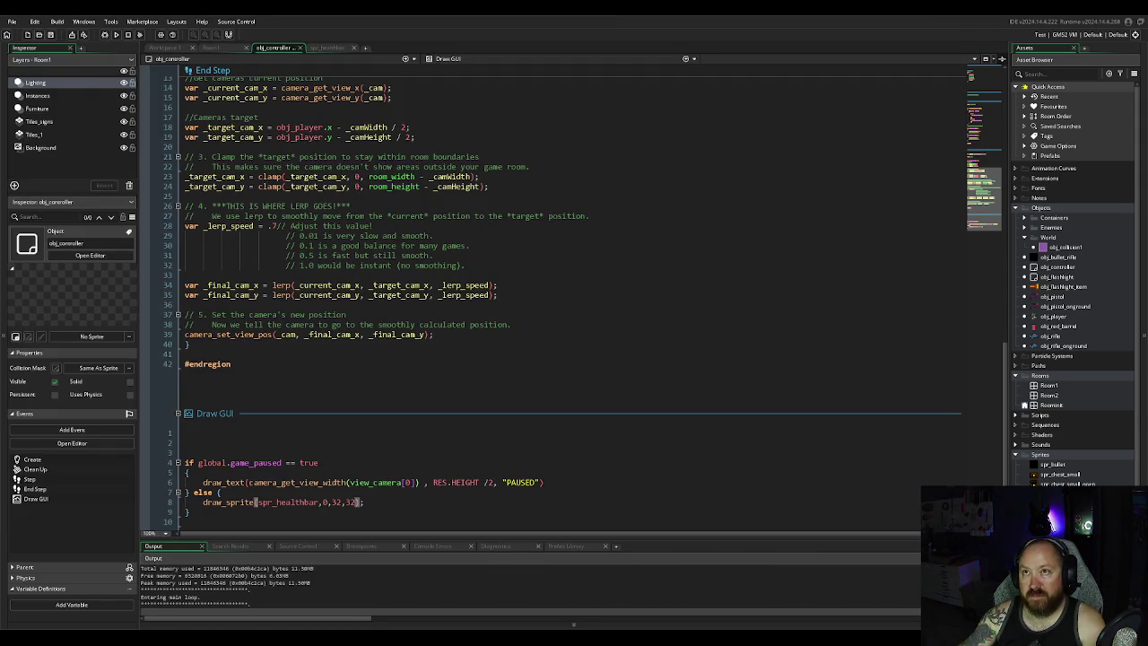
key("alt+Tab")
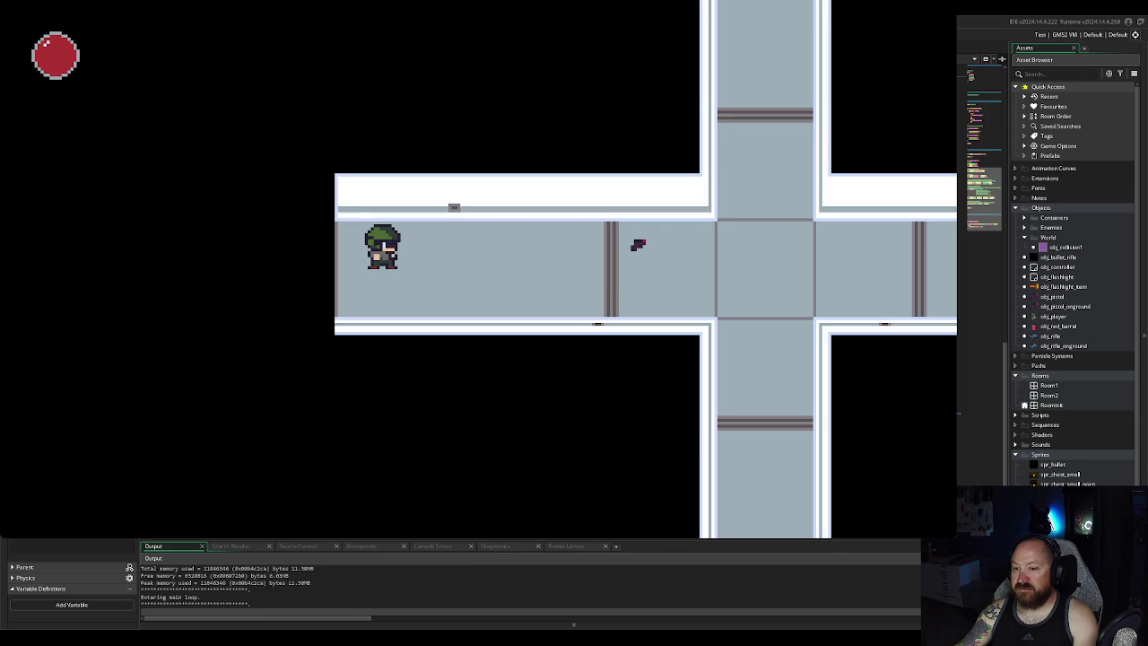
left_click(937, 2)
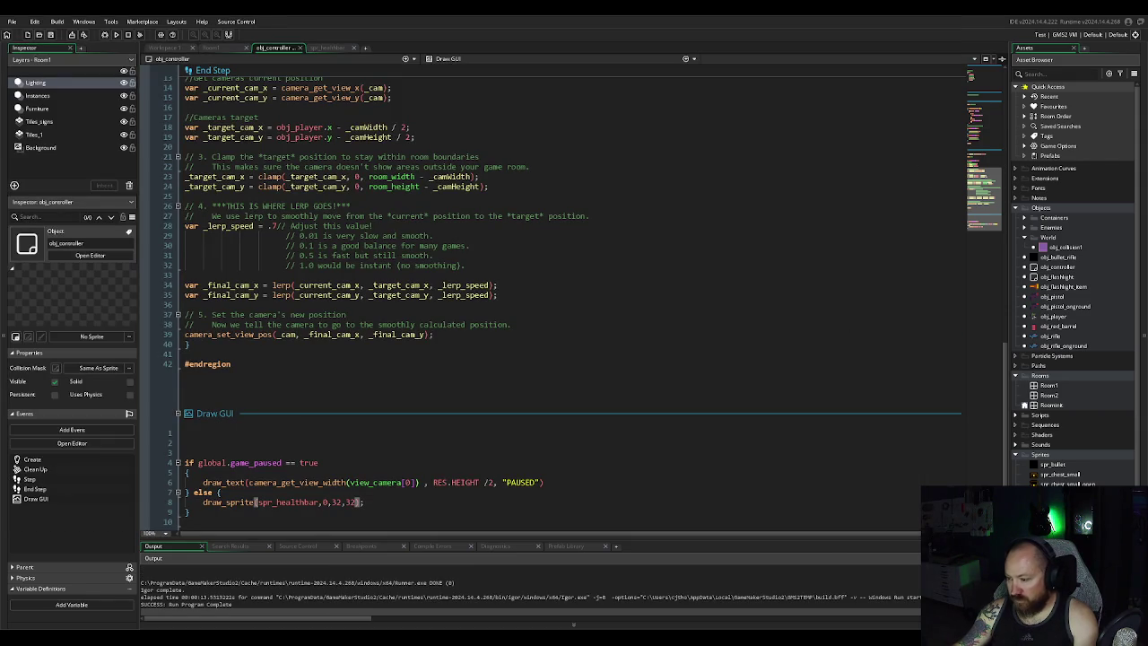
key("F12")
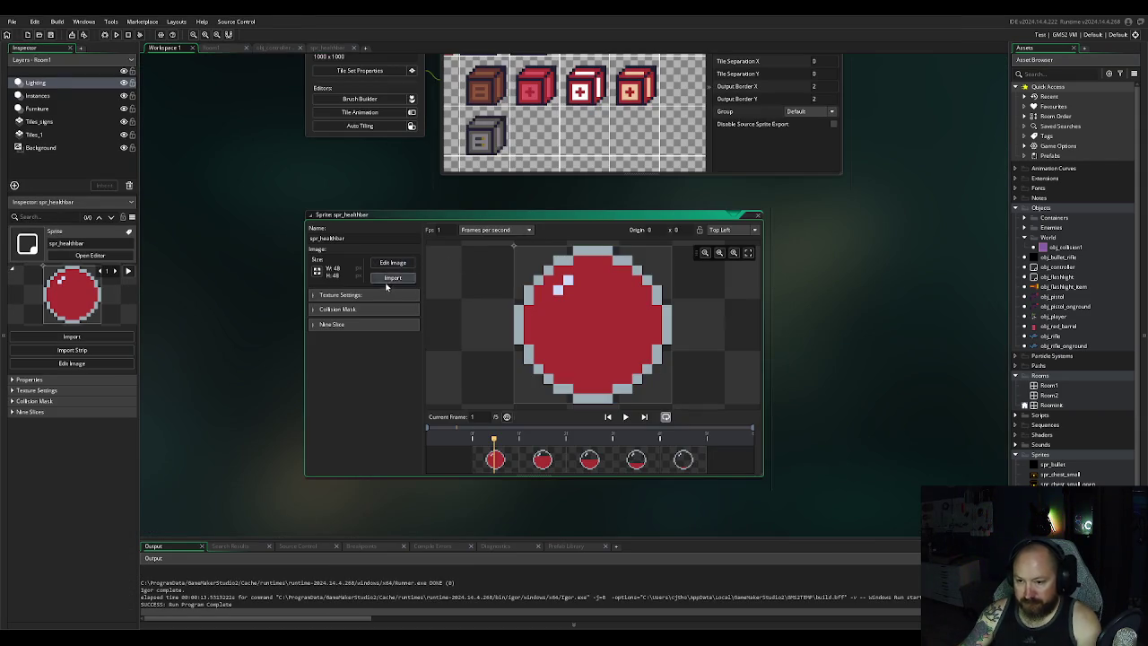
Step: Resize all spr_healthbar frames from 48 to 64 pixels wide
left_click(393, 263)
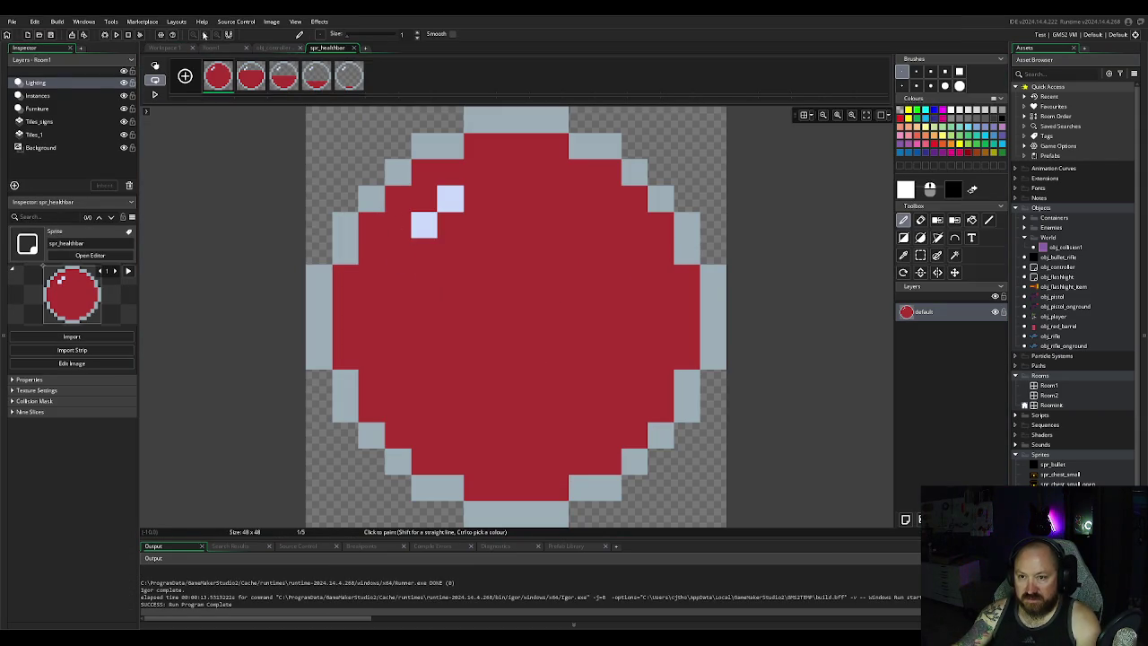
left_click(271, 20)
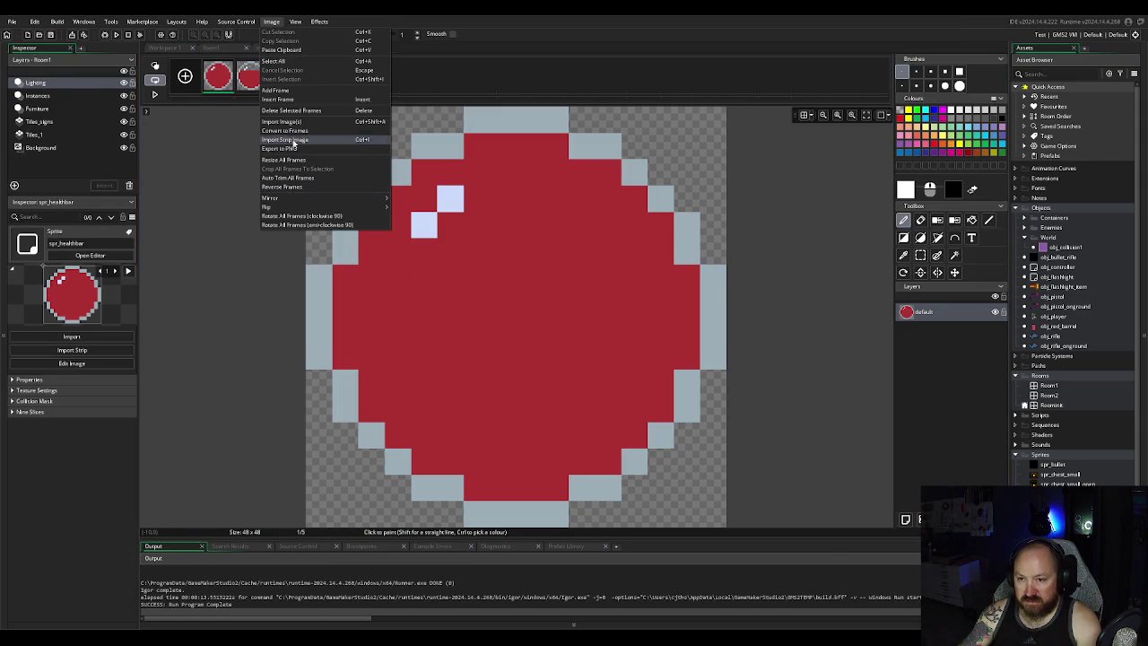
left_click(310, 159)
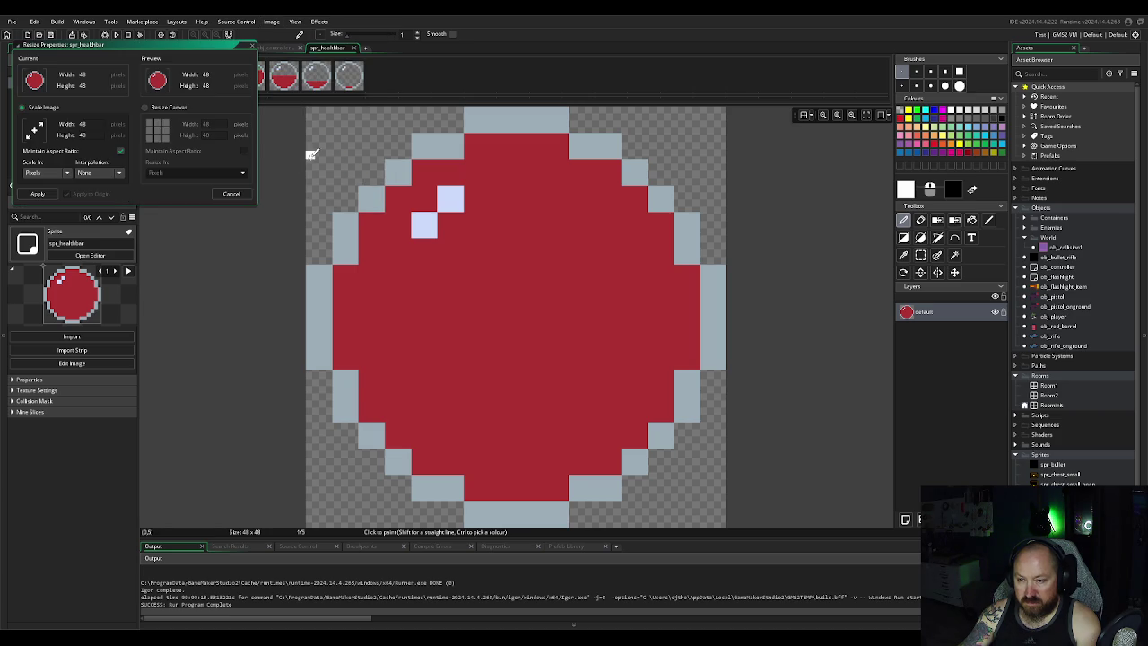
left_click(83, 124)
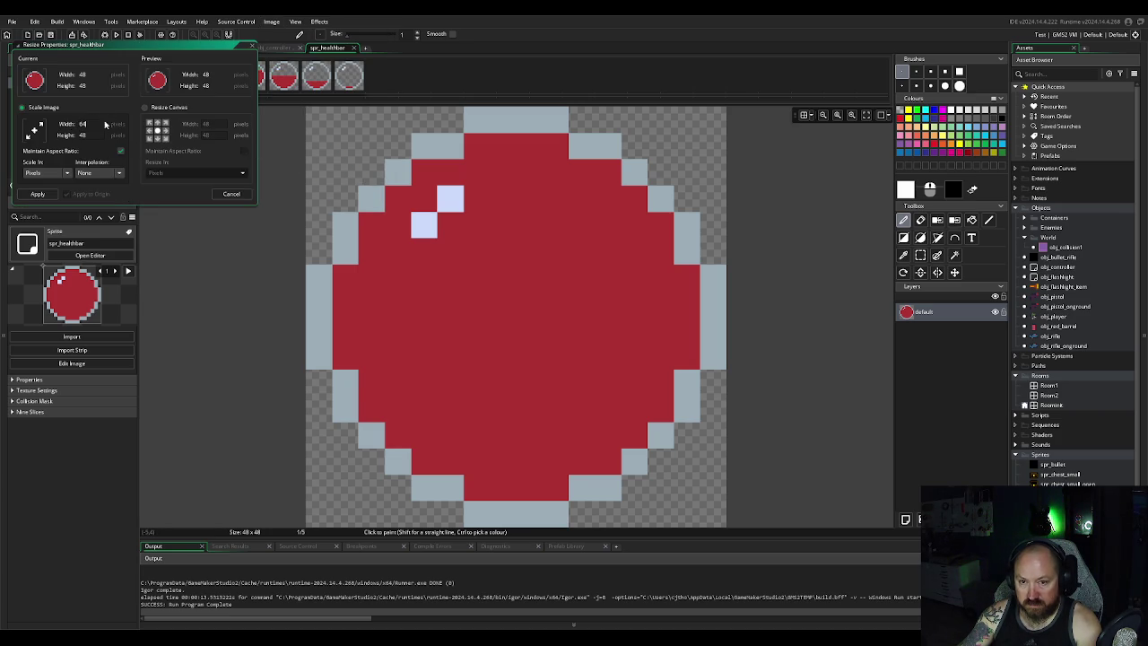
type("64")
key("Tab")
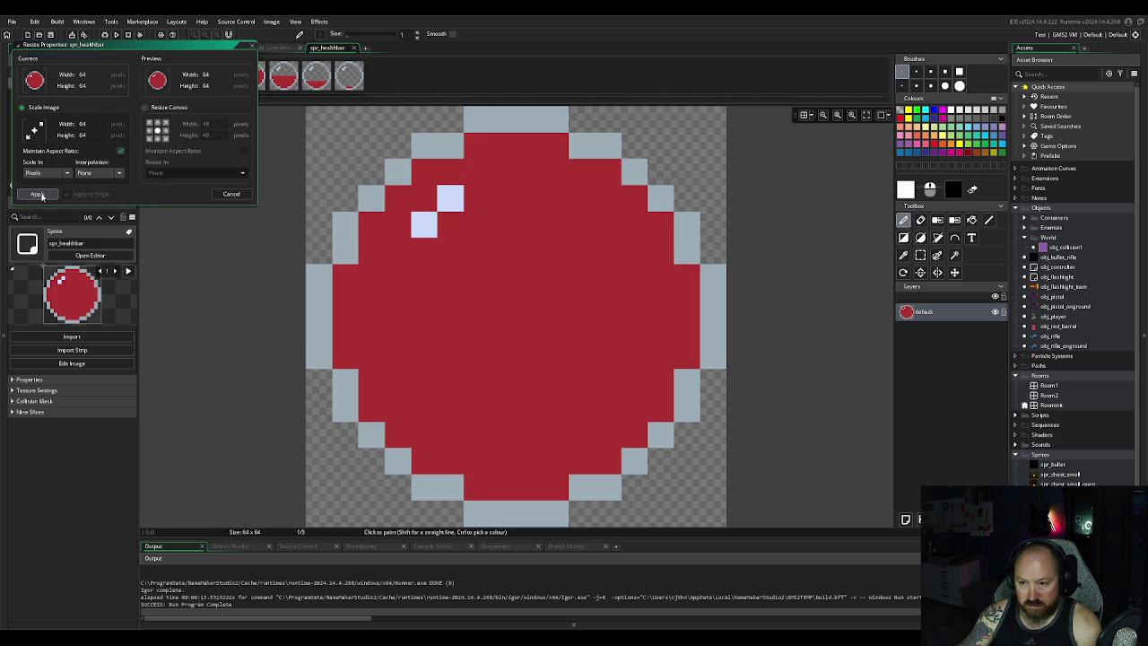
left_click(38, 194)
Step: Test-run the game with the larger orb, then return to obj_controller's code
left_click(118, 36)
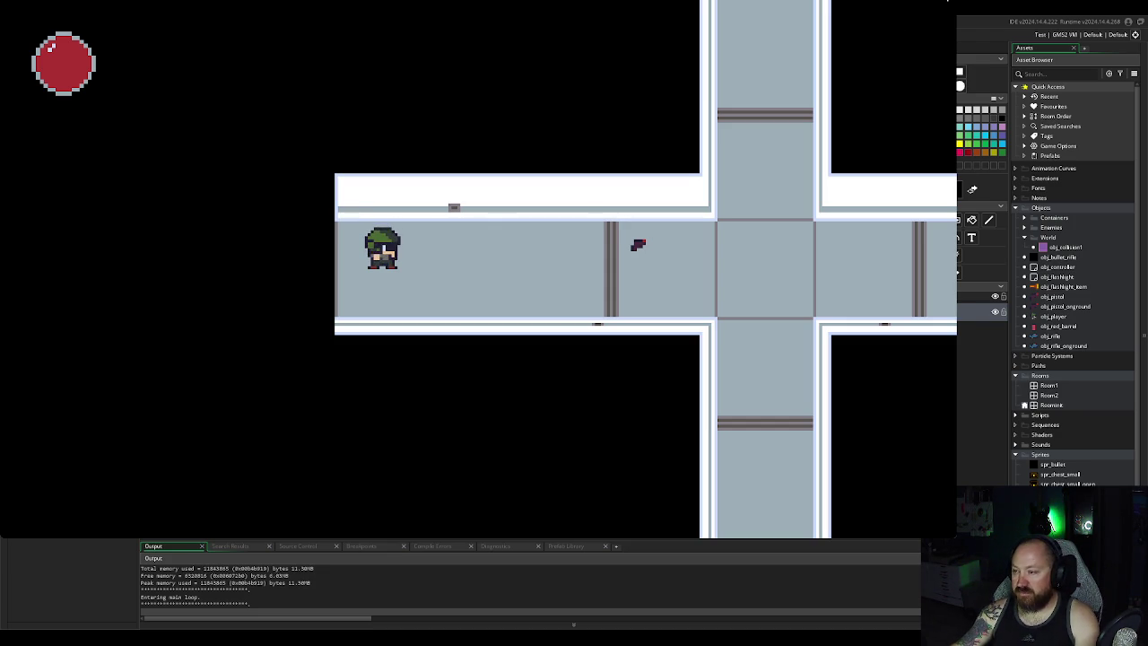
key("Escape")
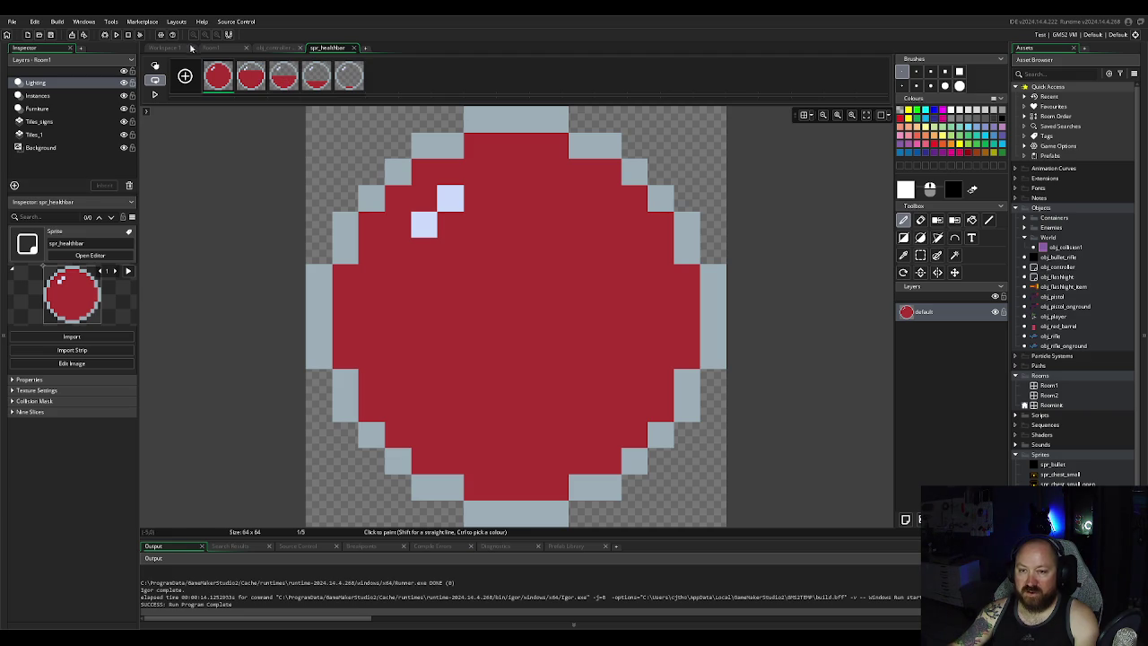
left_click(277, 51)
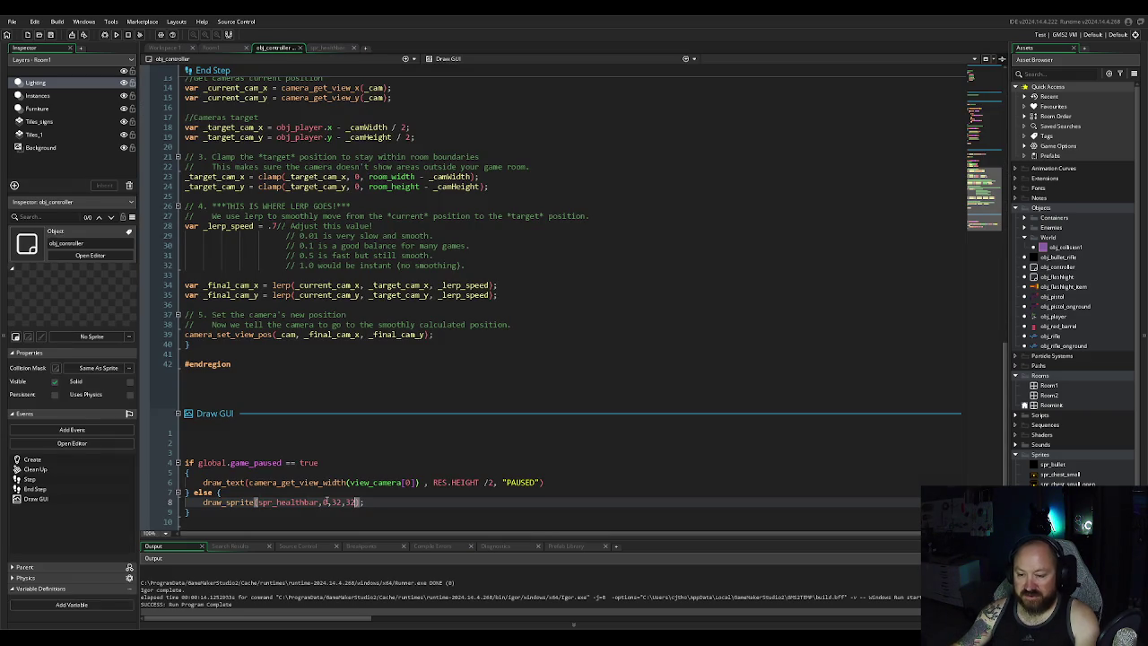
Step: Change line 8 to draw_sprite(spr_healthbar,2,28,28) and run the game
key("BackSpace")
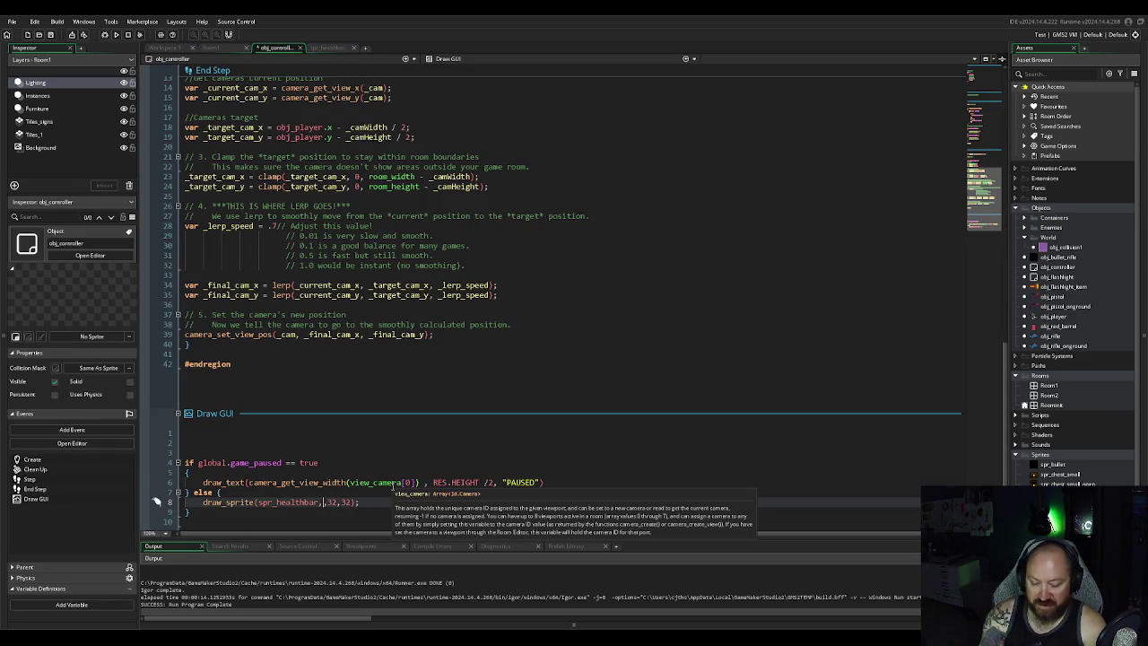
type("currenthe")
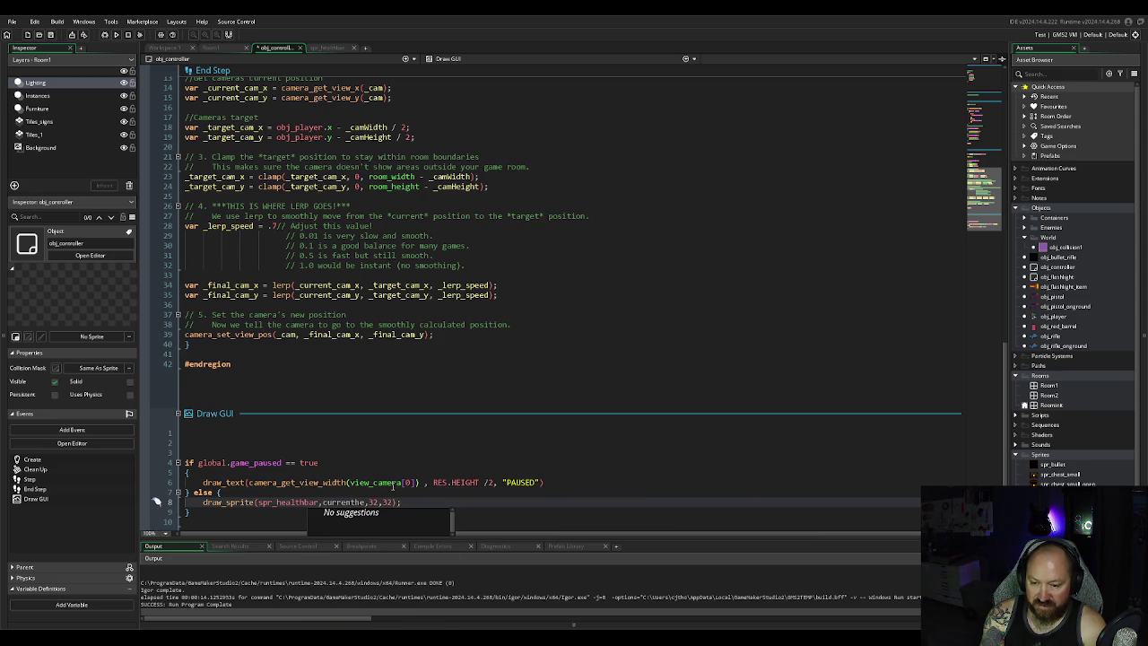
type("althstat")
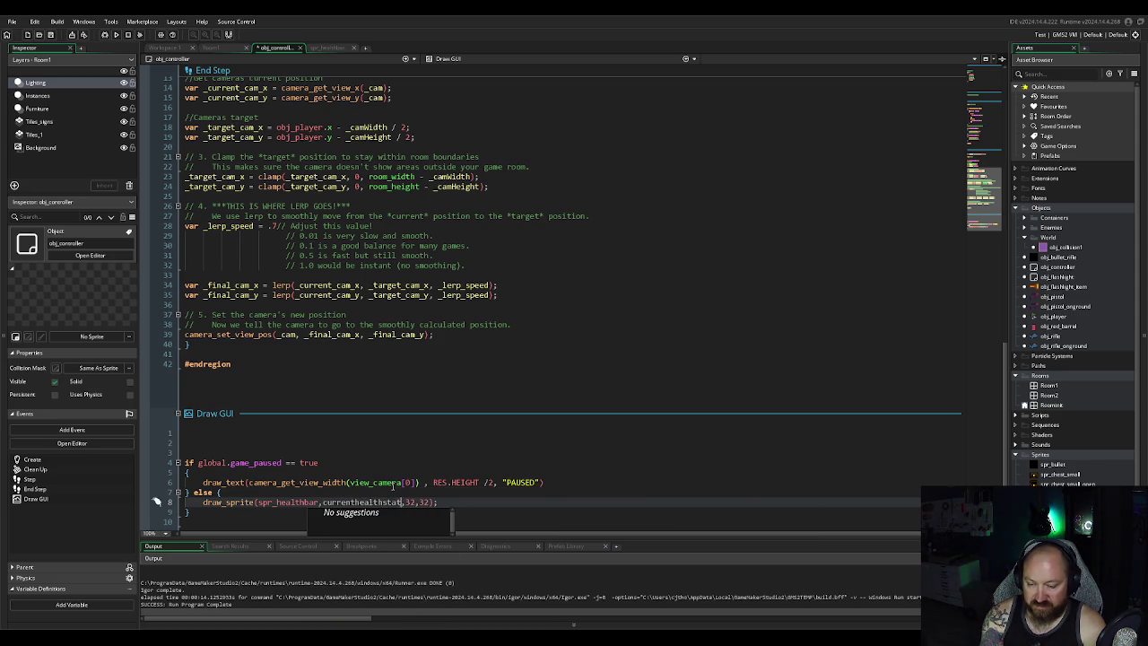
key("BackSpace")
key("BackSpace")
key("BackSpace")
type(",")
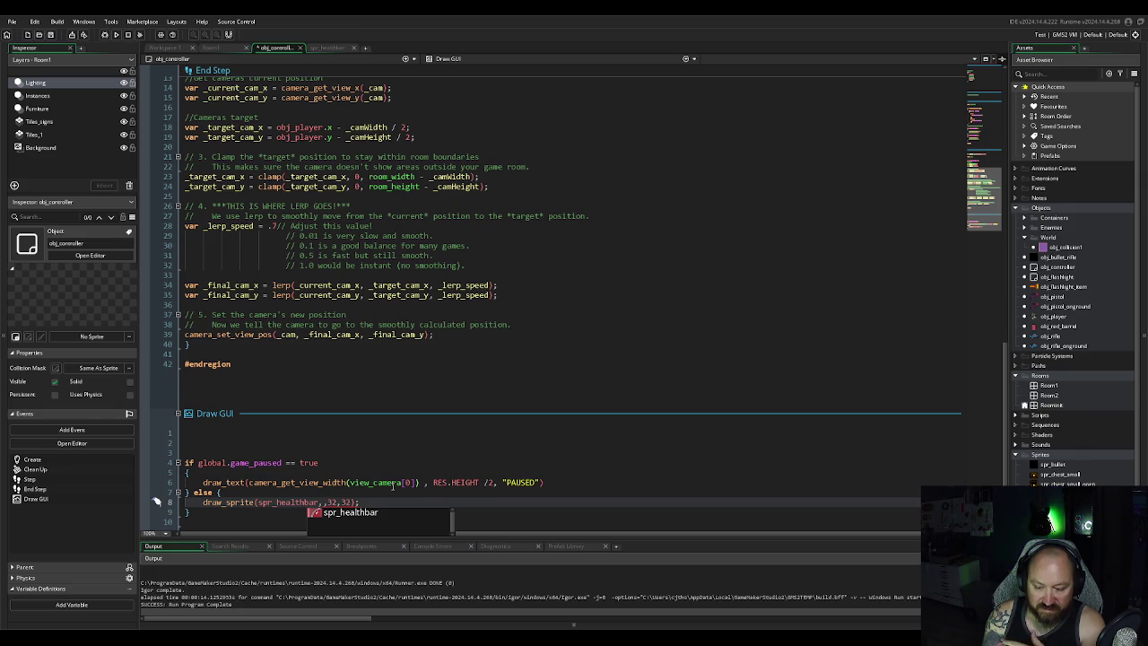
type("2,")
left_click(523, 453)
left_click(343, 501)
key("BackSpace")
key("BackSpace")
key("BackSpace")
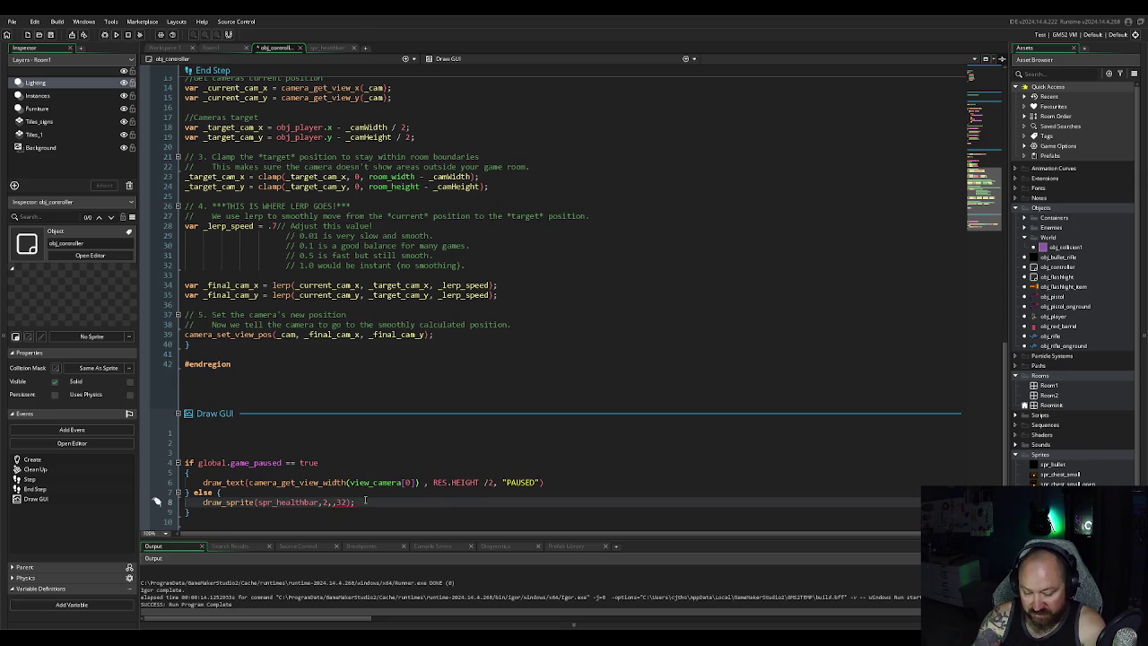
type("28,28")
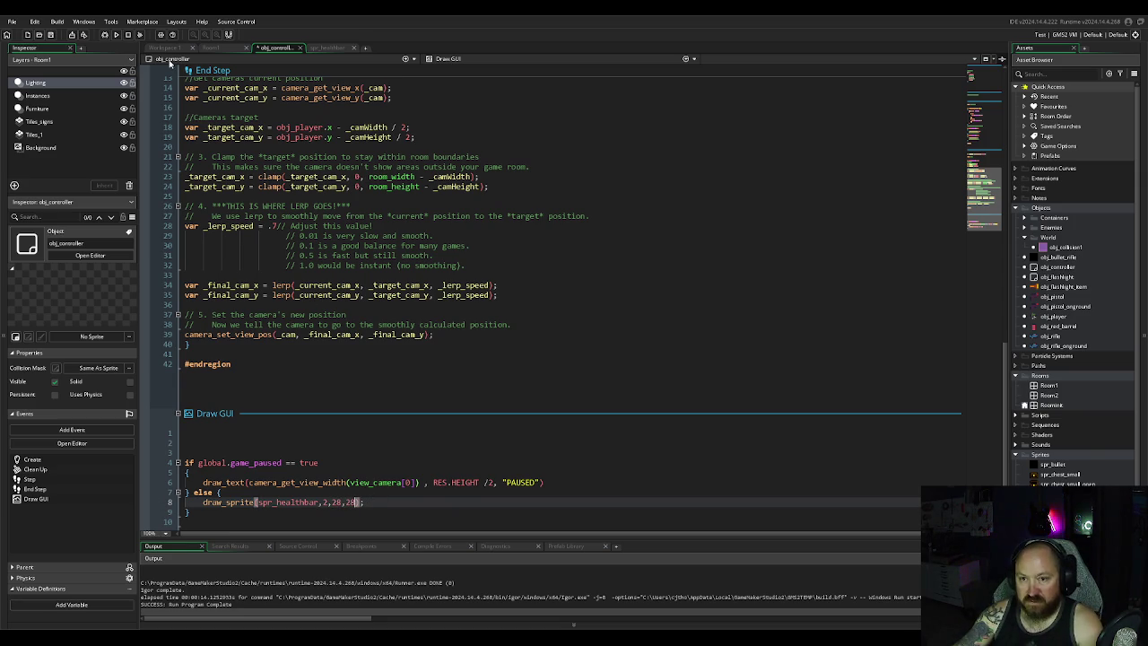
left_click(116, 34)
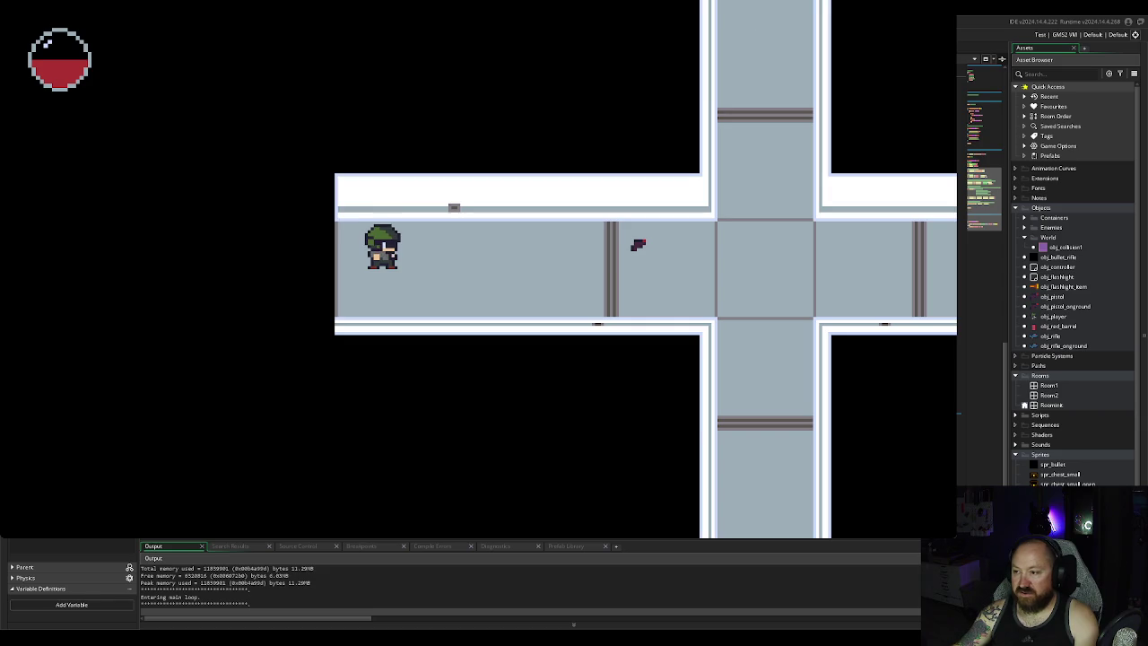
Step: Close the game and move the health bar to 20,20 on line 8
key("Escape")
key("Left")
key("Left")
key("Left")
key("BackSpace")
key("BackSpace")
type("20")
key("Right")
key("Right")
key("BackSpace")
type("0")
left_click(480, 466)
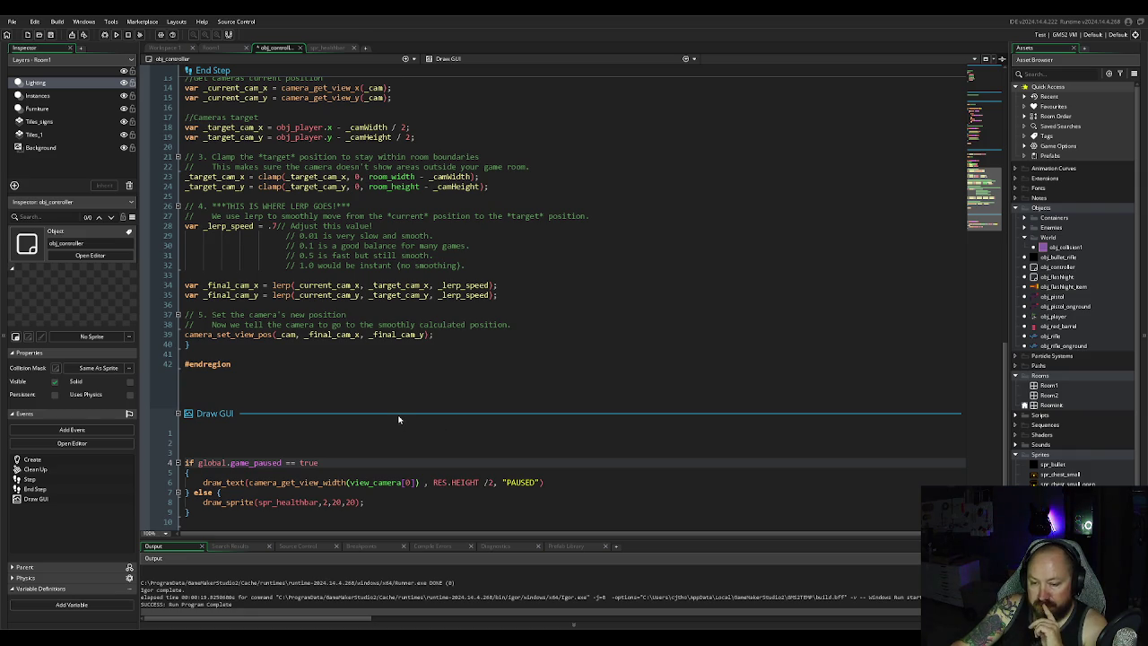
Step: Run the game, walk the player around the corridors with WASD, then close it
left_click(116, 34)
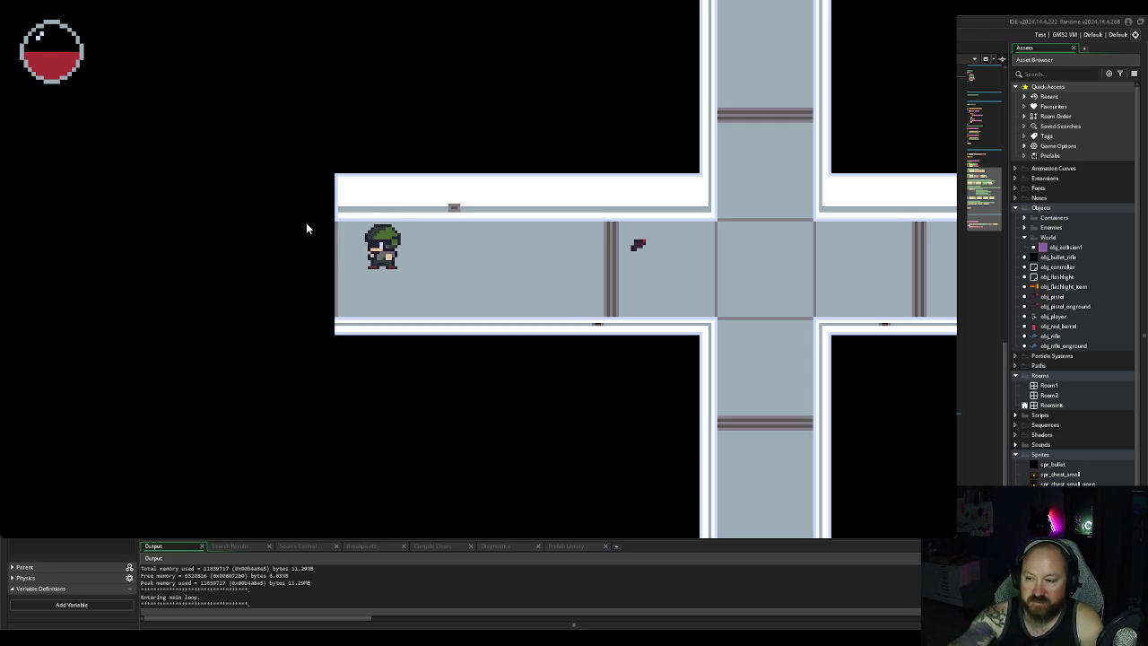
key("d")
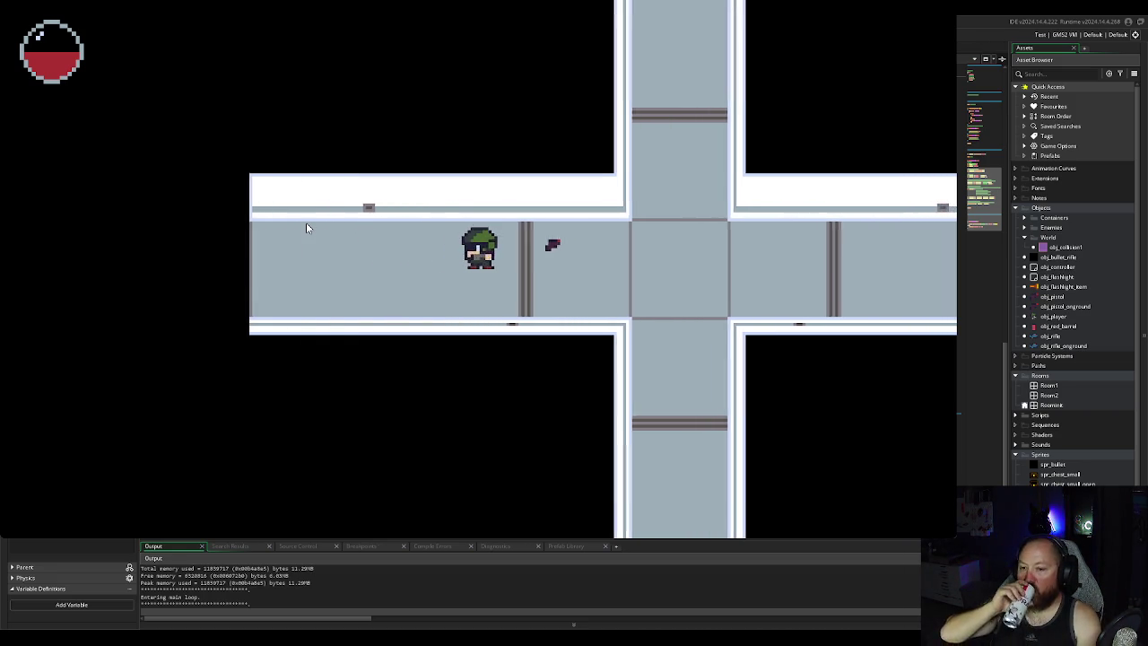
key("w")
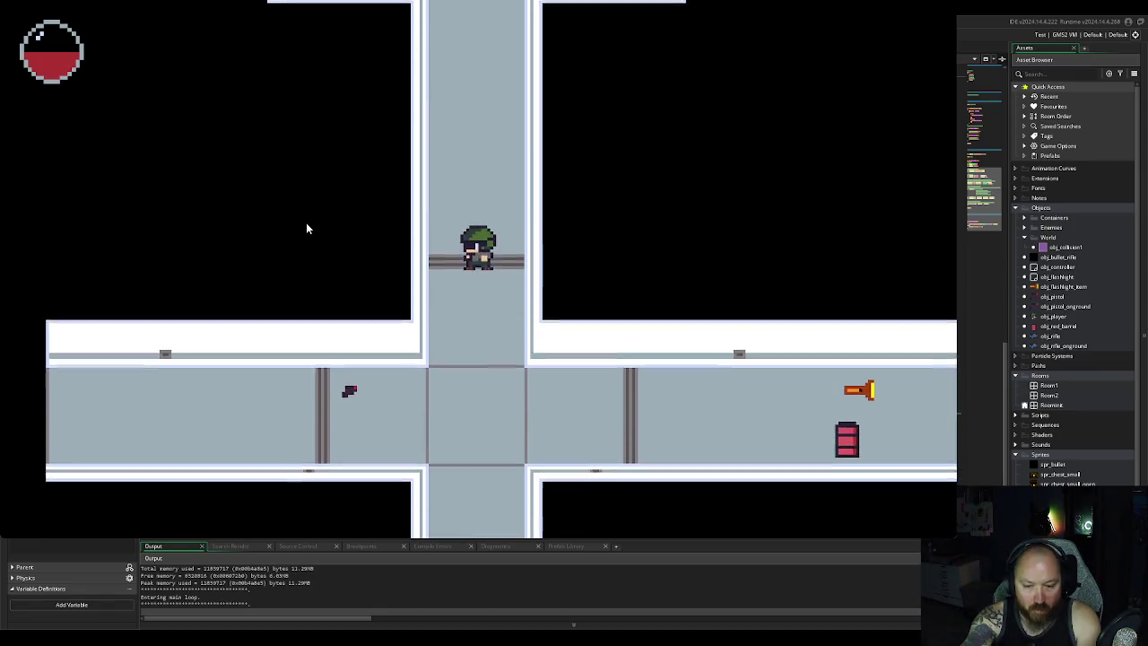
key("s")
key("a")
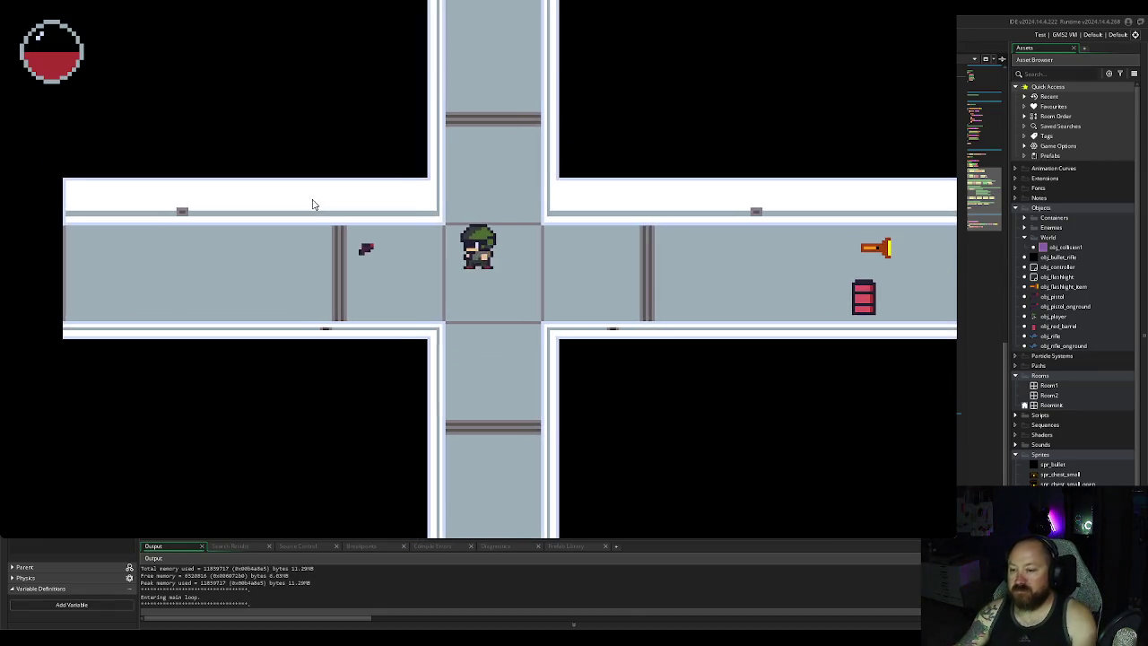
key("a")
key("d")
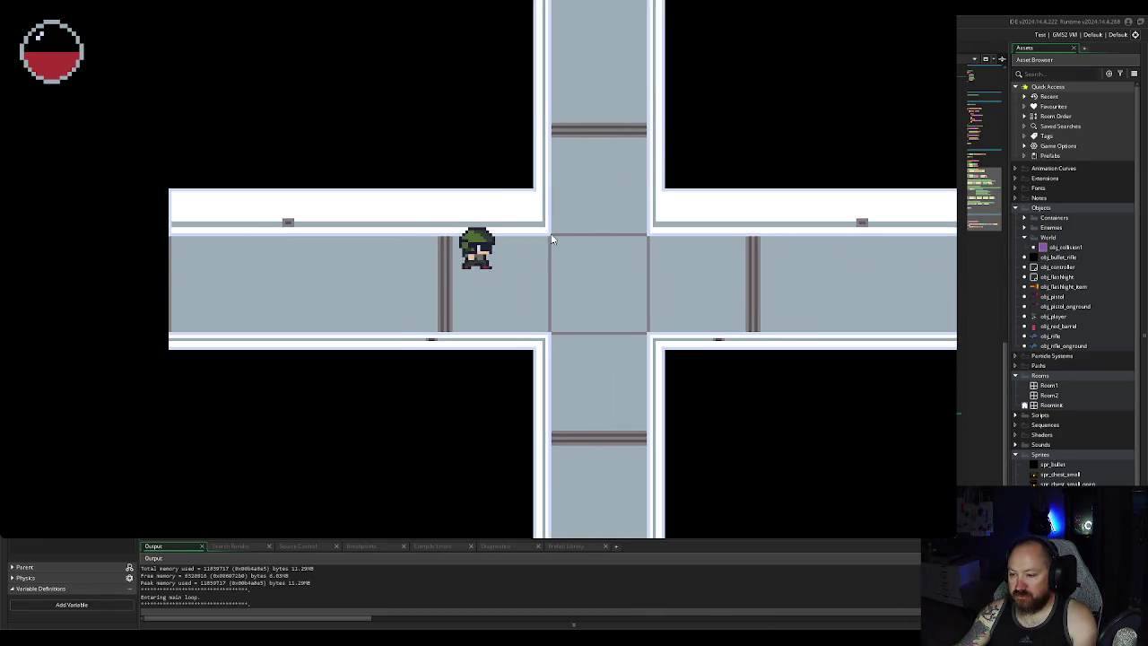
key("a")
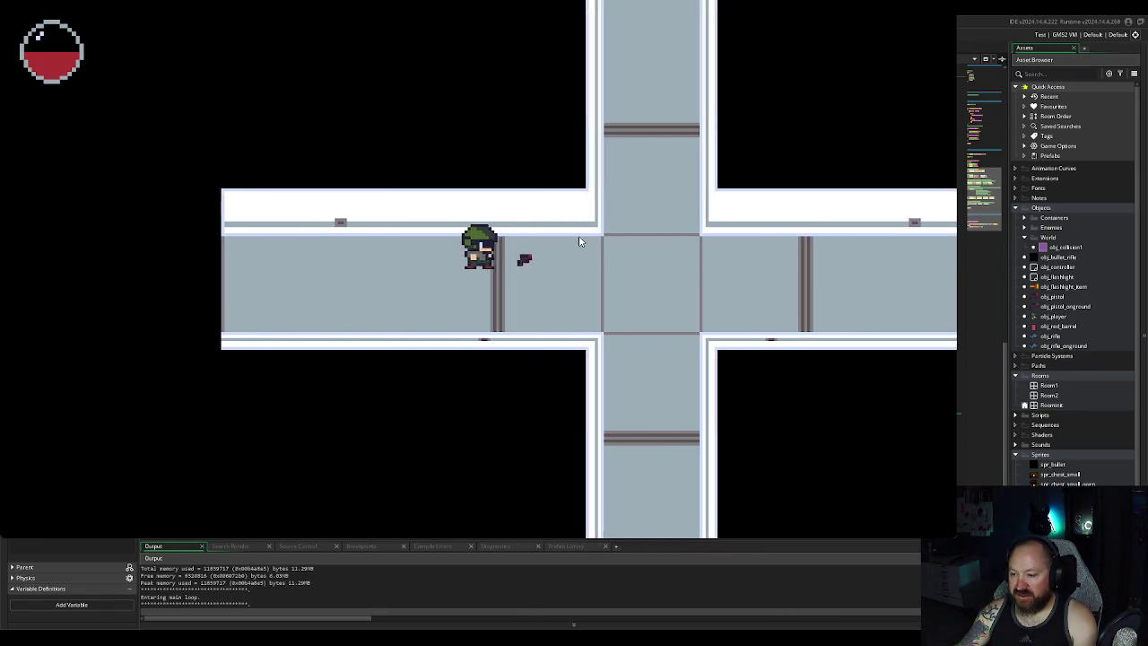
key("d")
key("a")
key("d")
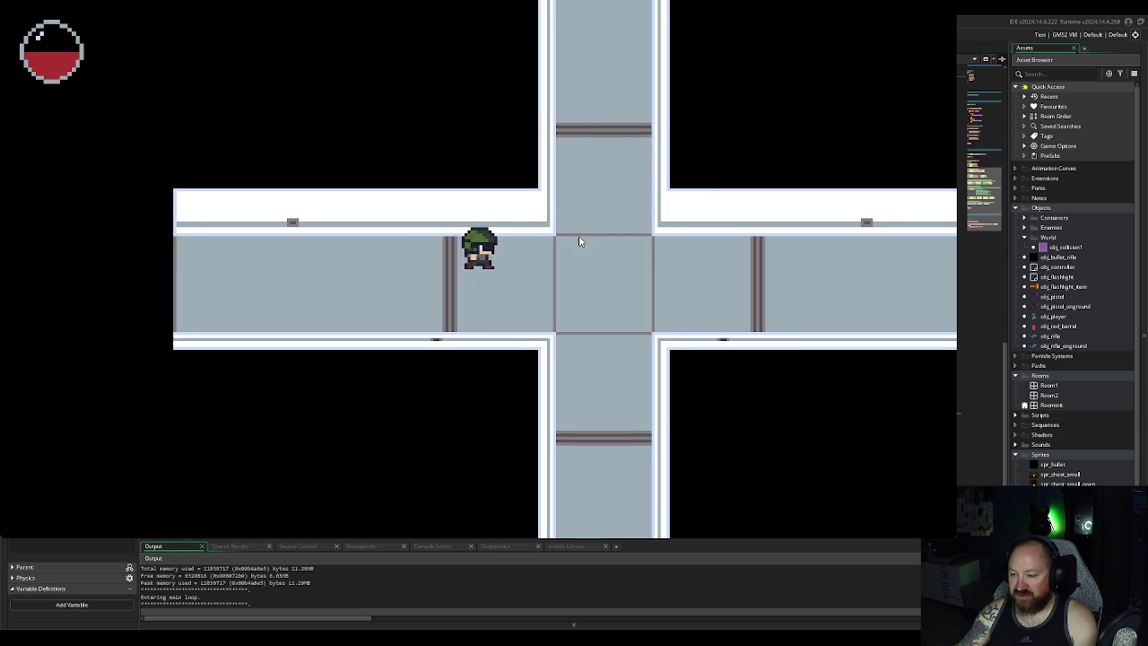
key("a")
key("d")
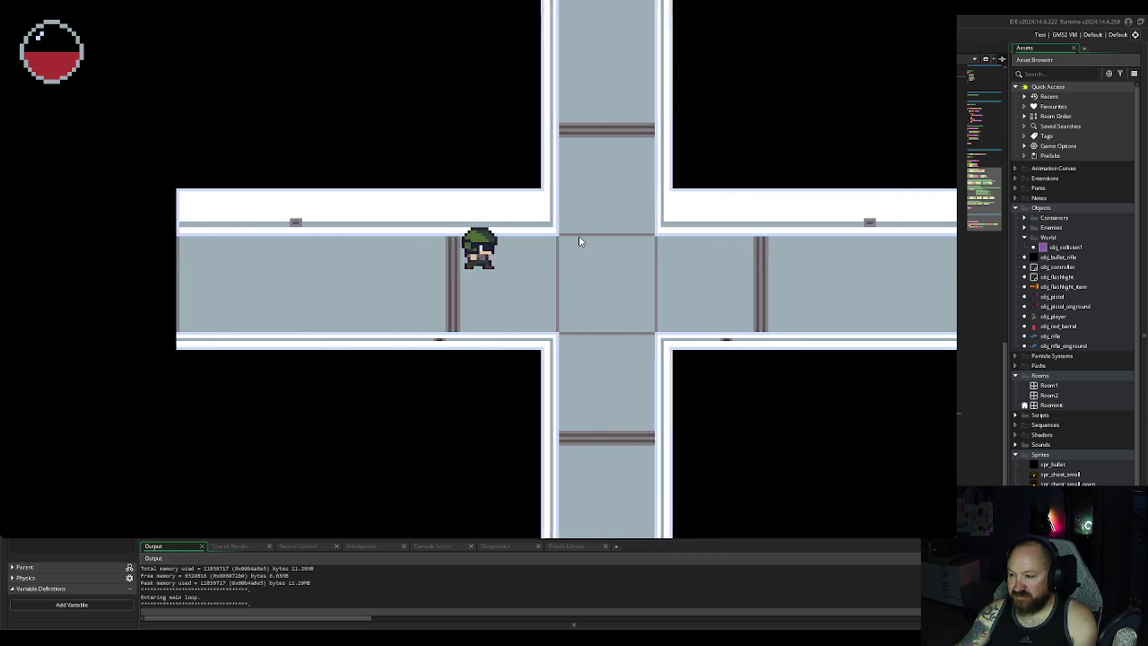
key("a")
key("d")
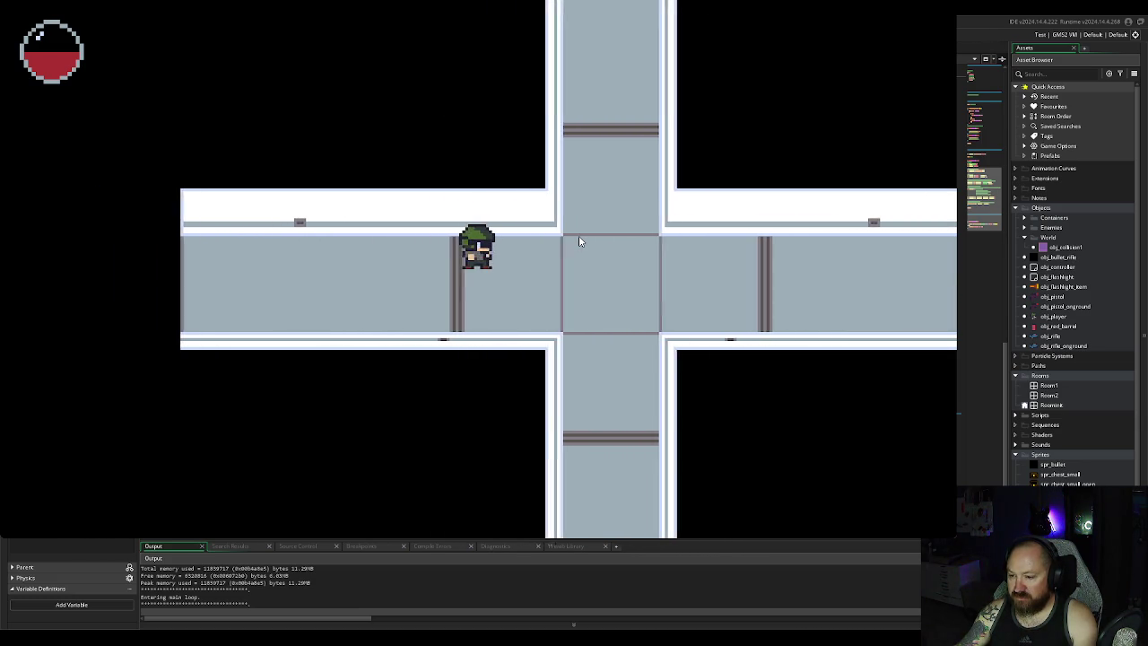
key("d")
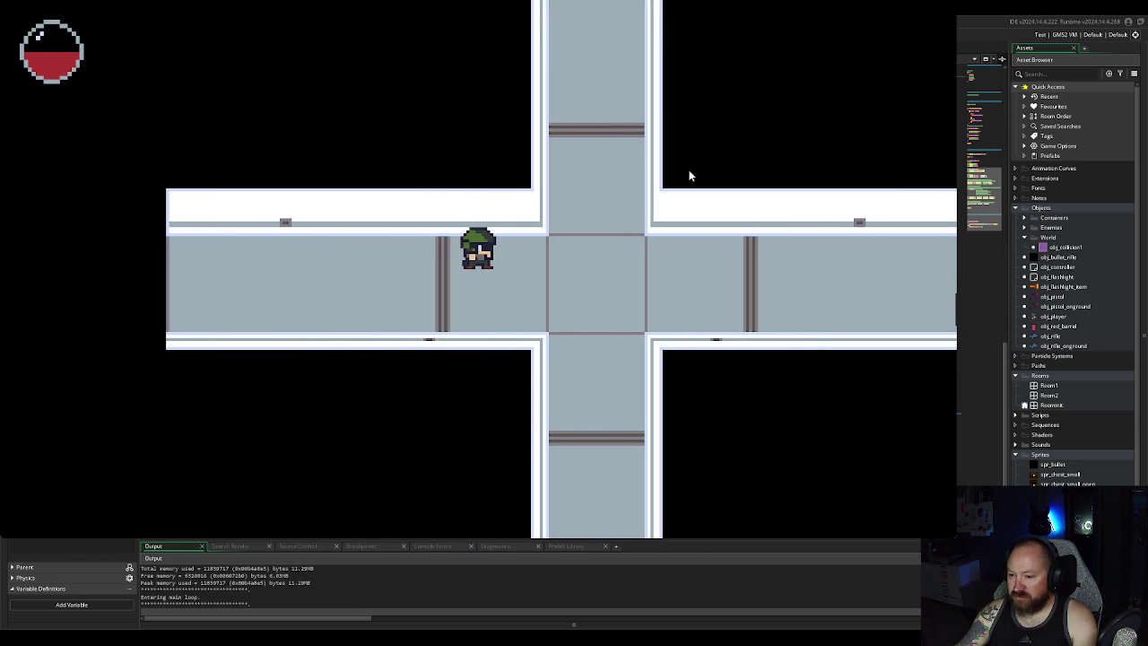
key("d")
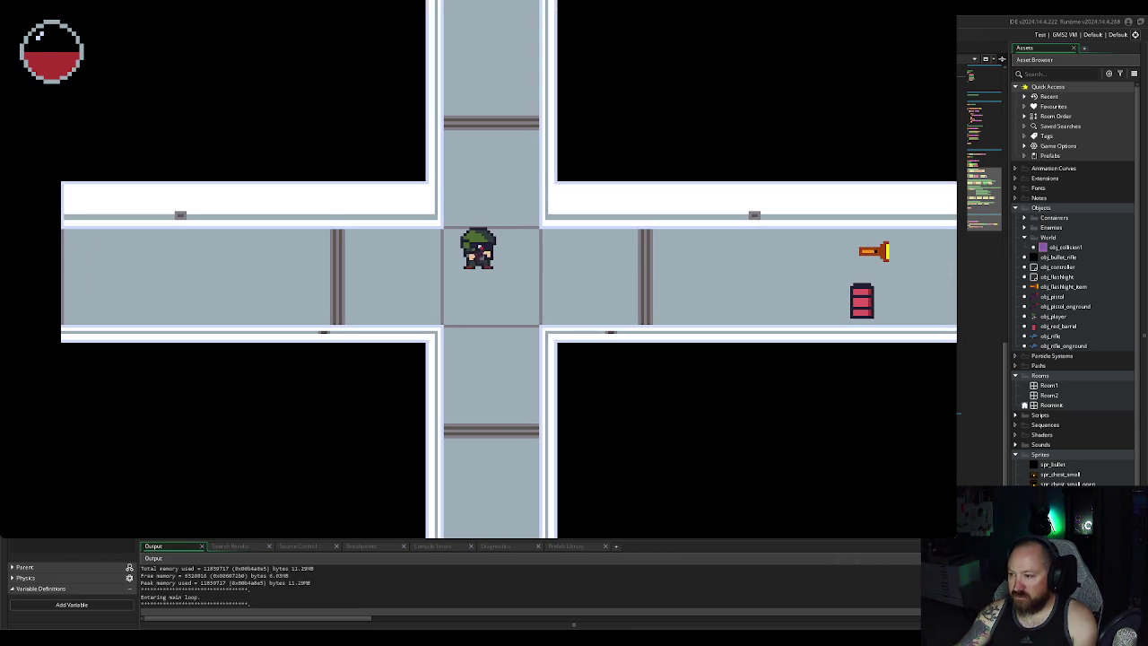
key("alt+F4")
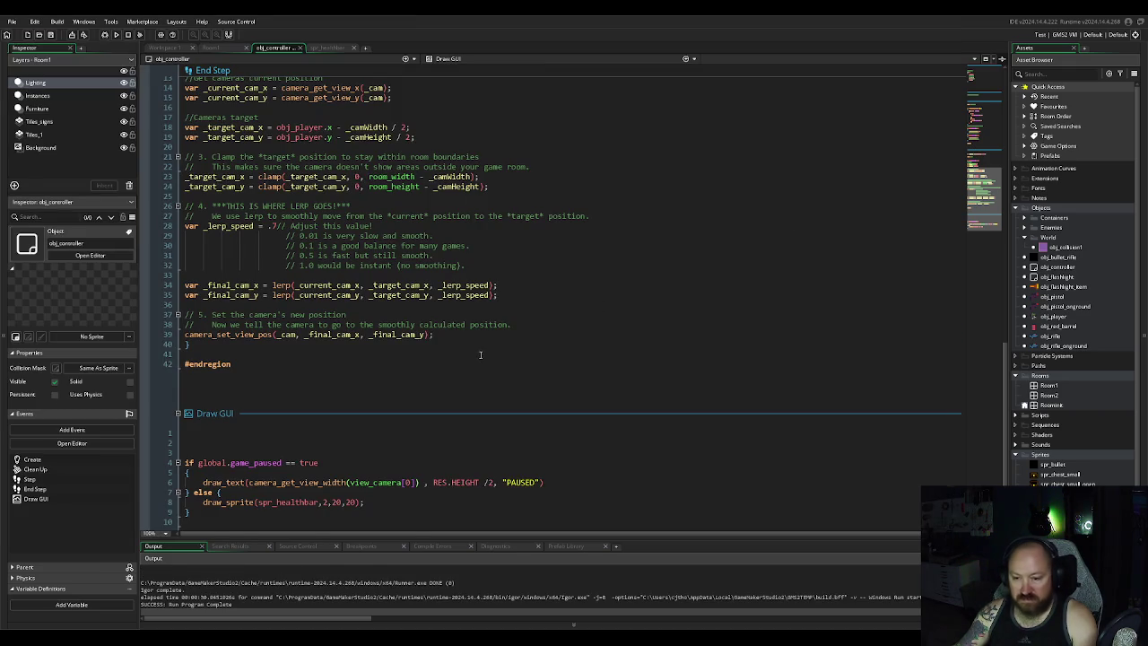
Step: Test-run the game, walk the player over the pistol to pick it up, then close it
scroll(421, 377, "down", 1)
scroll(417, 379, "up", 3)
scroll(414, 381, "down", 3)
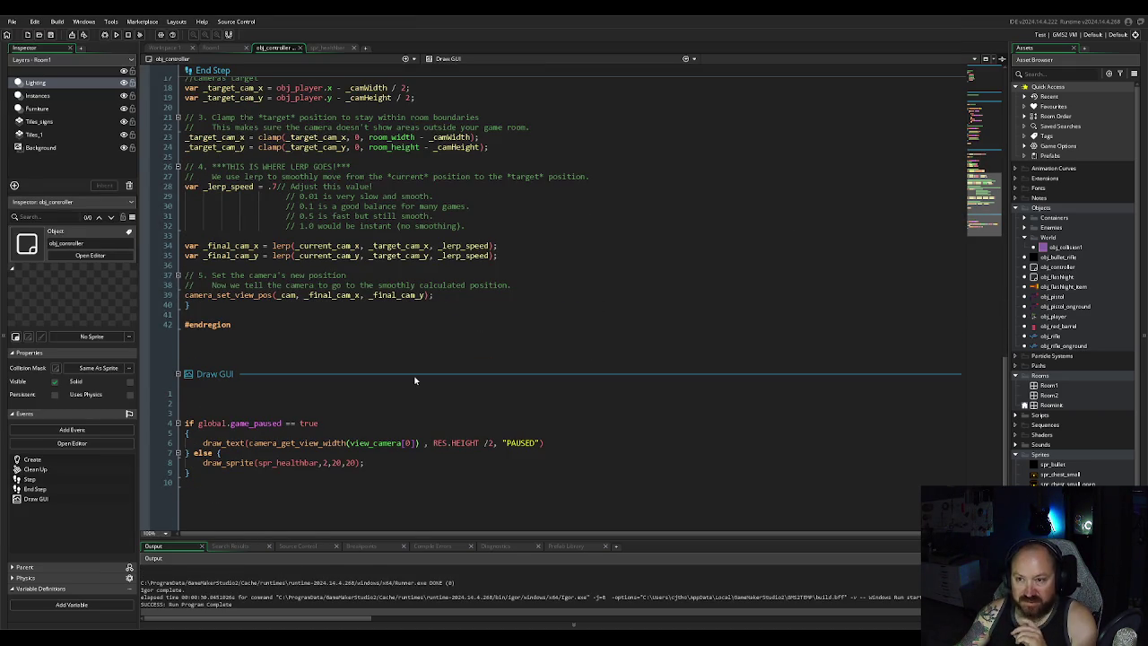
left_click(117, 34)
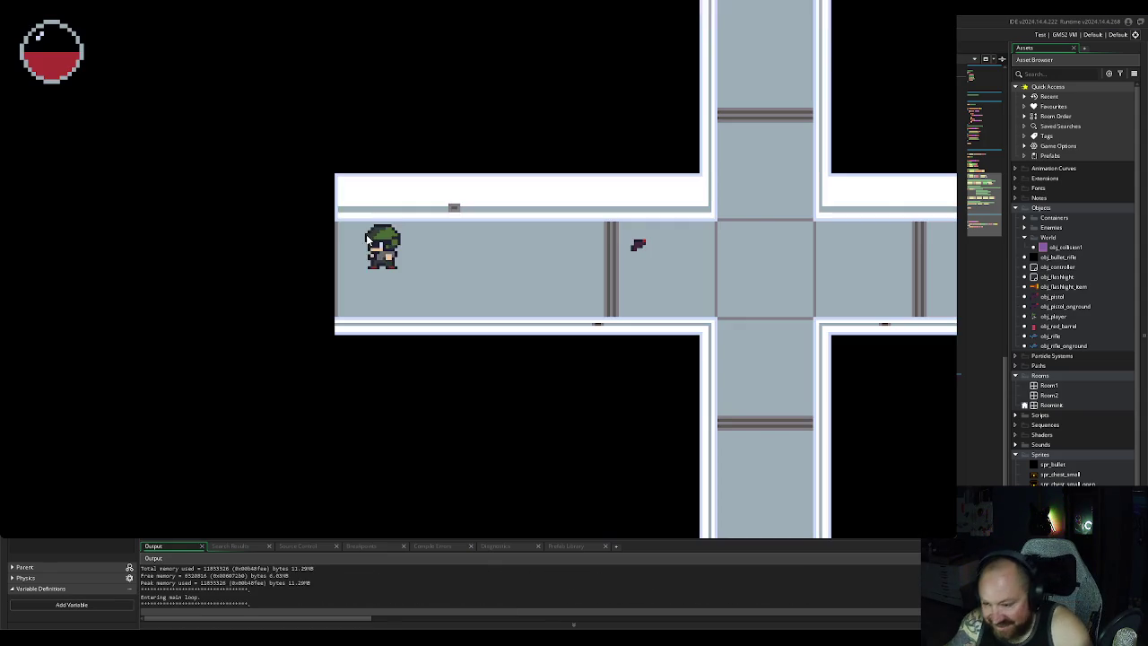
key("d")
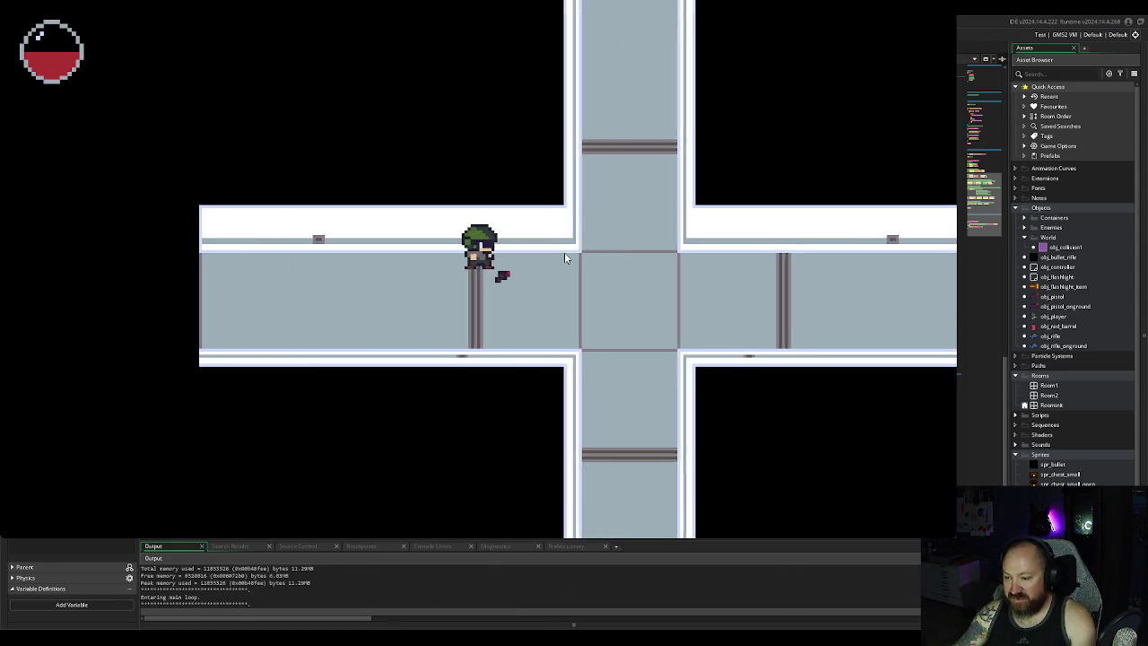
key("a")
key("d")
key("a")
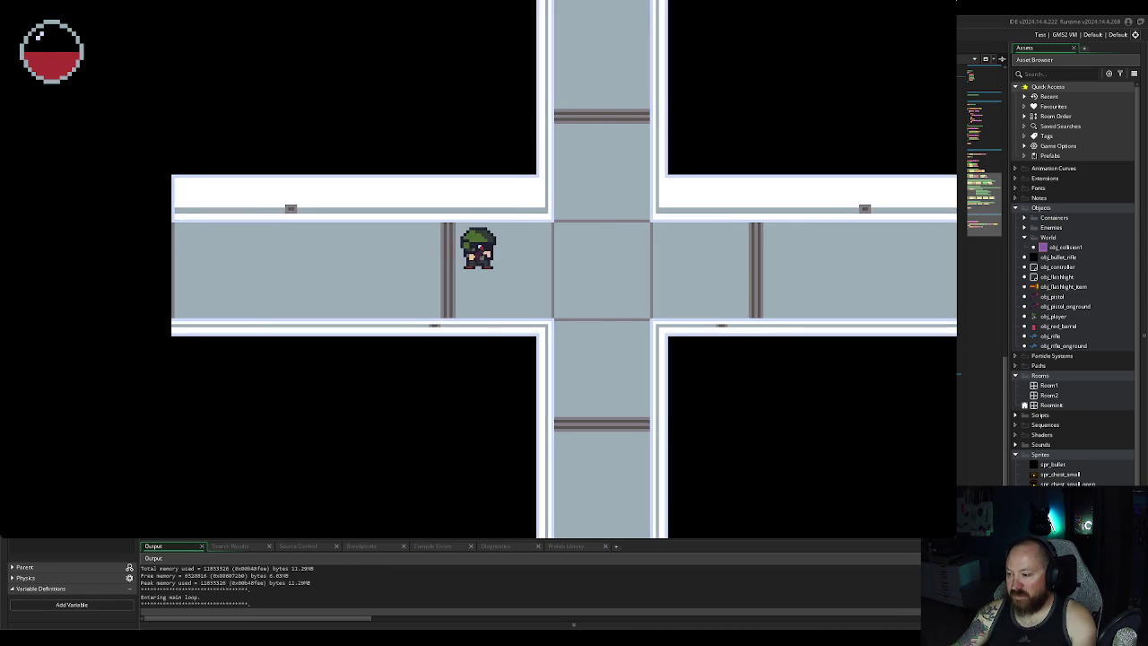
key("Escape")
Step: Switch to Workspace 1 to show the spr_pistol sprite editor
scroll(1075, 269, "down", 1)
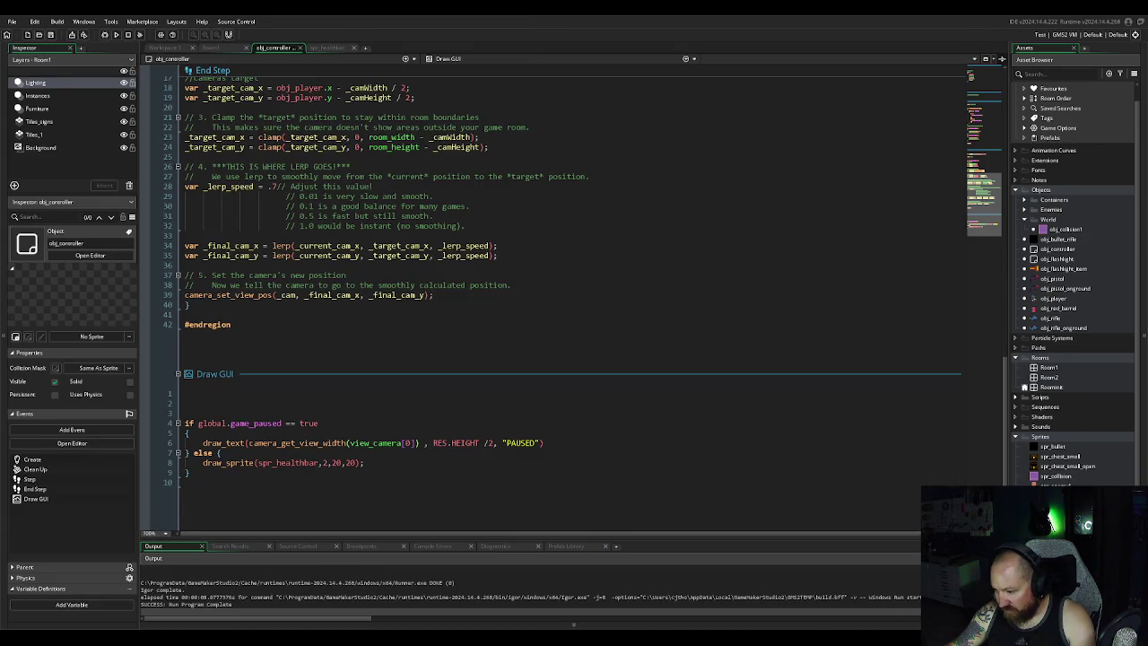
left_click(164, 47)
scroll(561, 252, "down", 5)
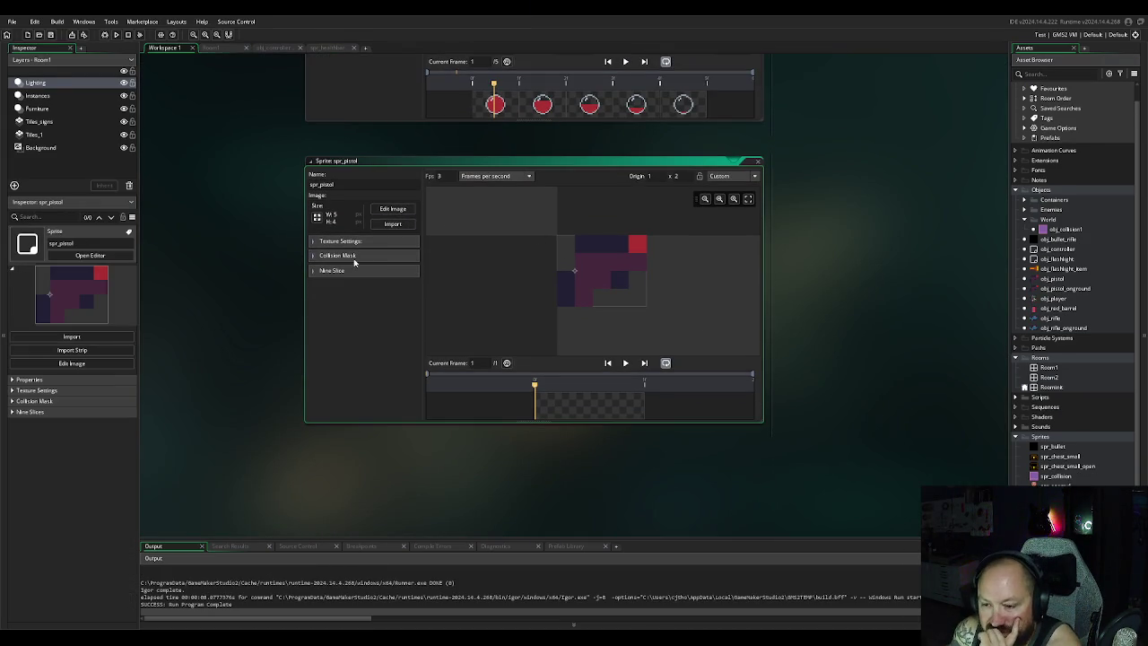
Step: Drag spr_pistol's collision mask to span -1,-1 to 5,4, then start a test run
left_click(350, 256)
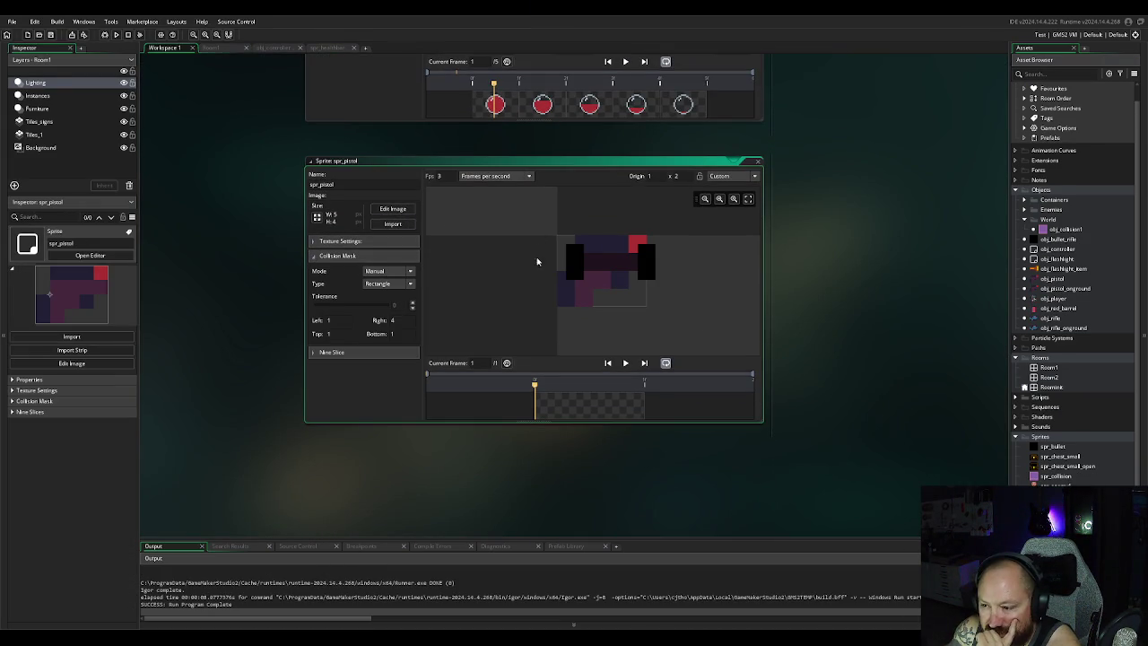
left_click_drag(574, 249, 557, 235)
left_click_drag(648, 271, 649, 327)
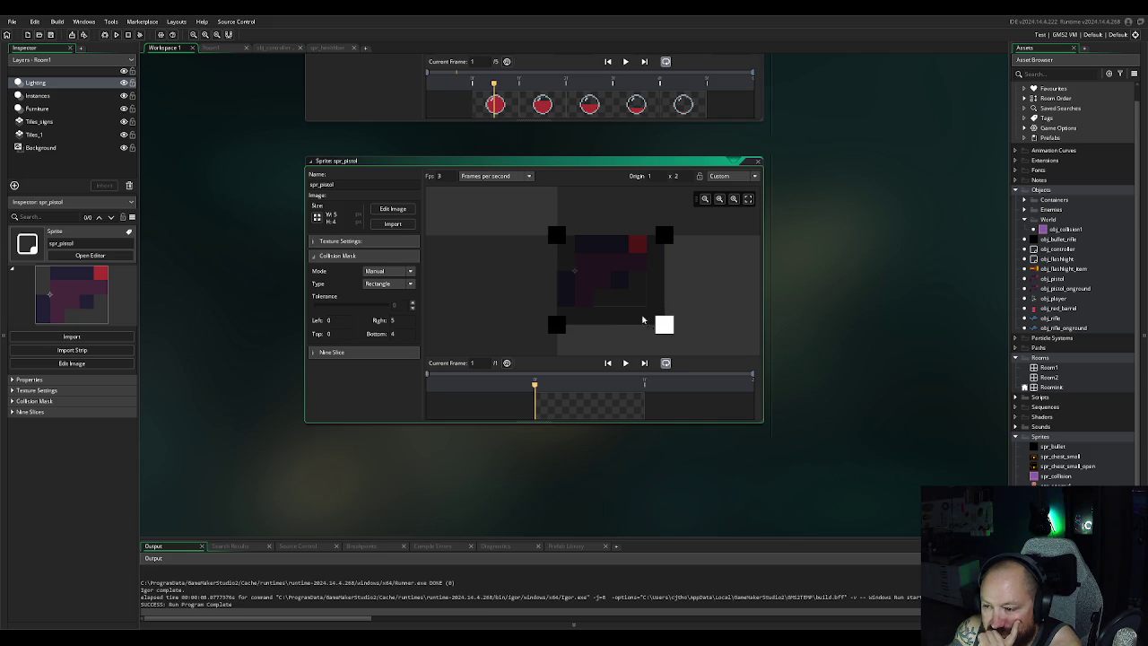
mouse_move(557, 235)
left_mouse_down()
mouse_move(551, 216)
mouse_move(530, 219)
left_mouse_up()
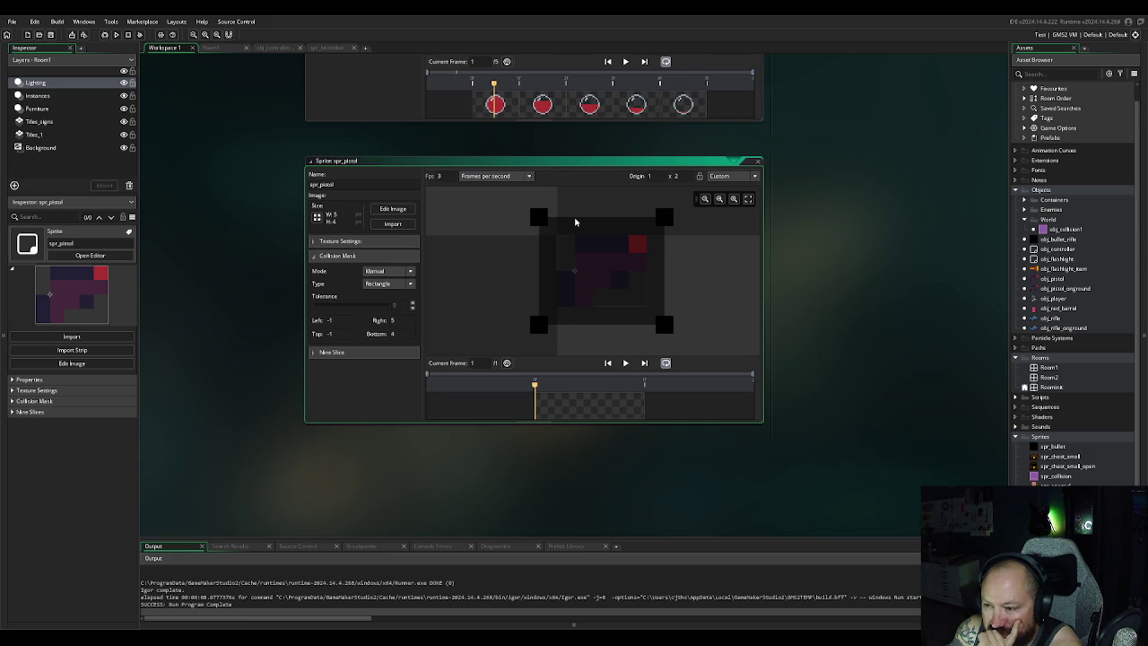
left_click(832, 201)
left_click(116, 34)
Step: Walk the player through the crossroads to the red barrel and shoot it
key("d")
key("a")
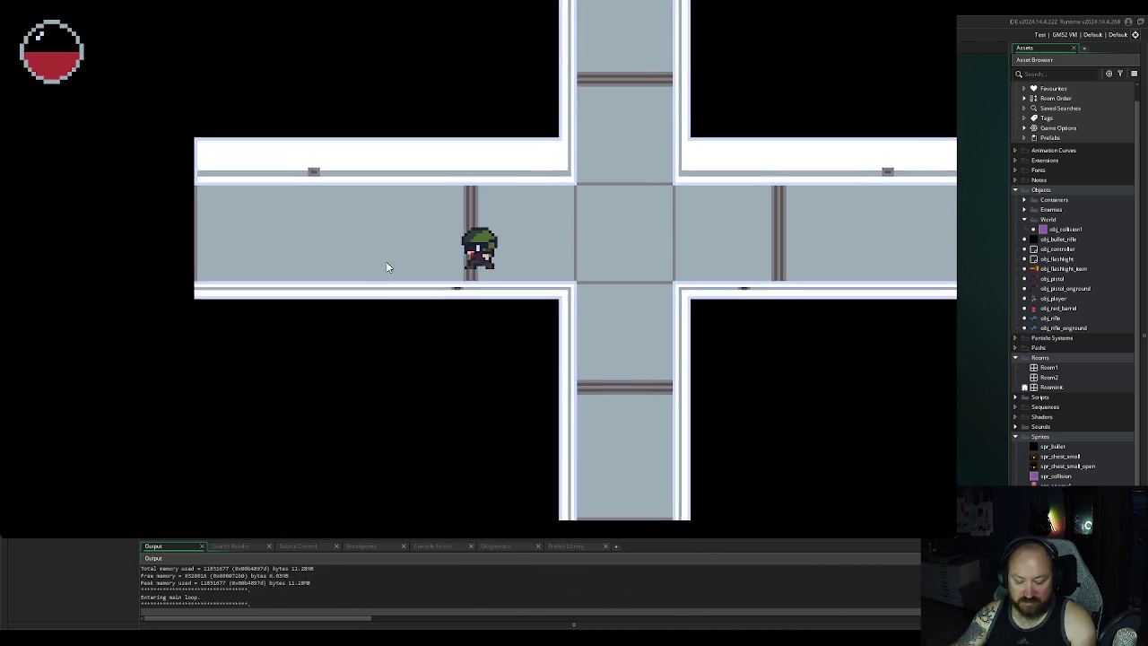
key("a")
key("d")
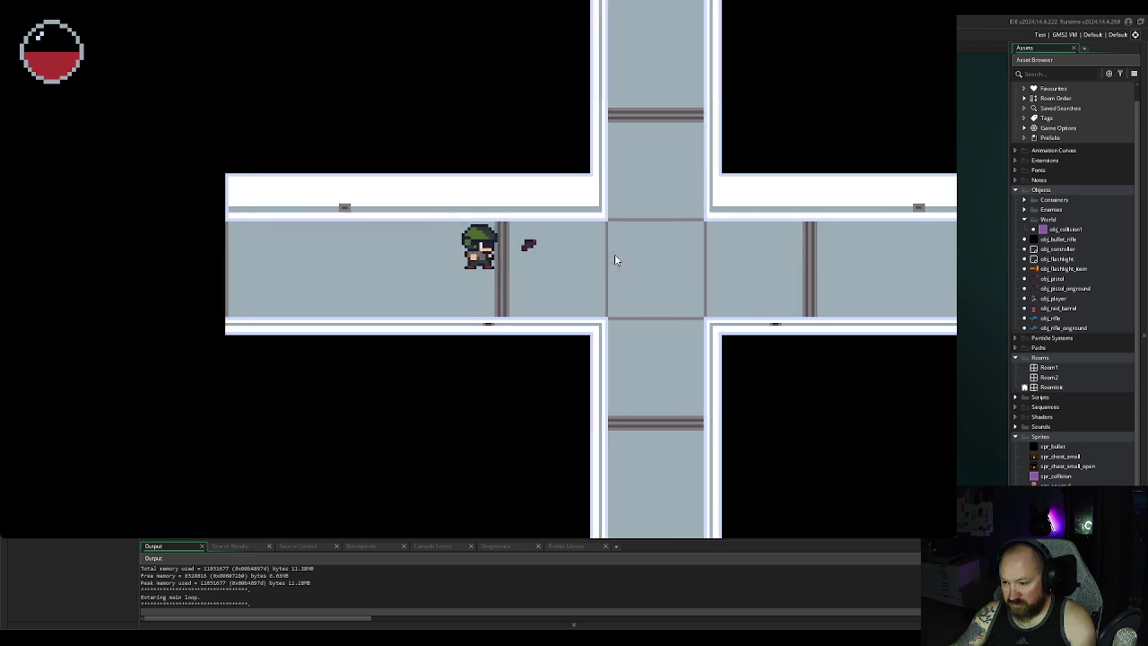
key("a")
key("d")
key("w")
key("s")
key("d")
key("d")
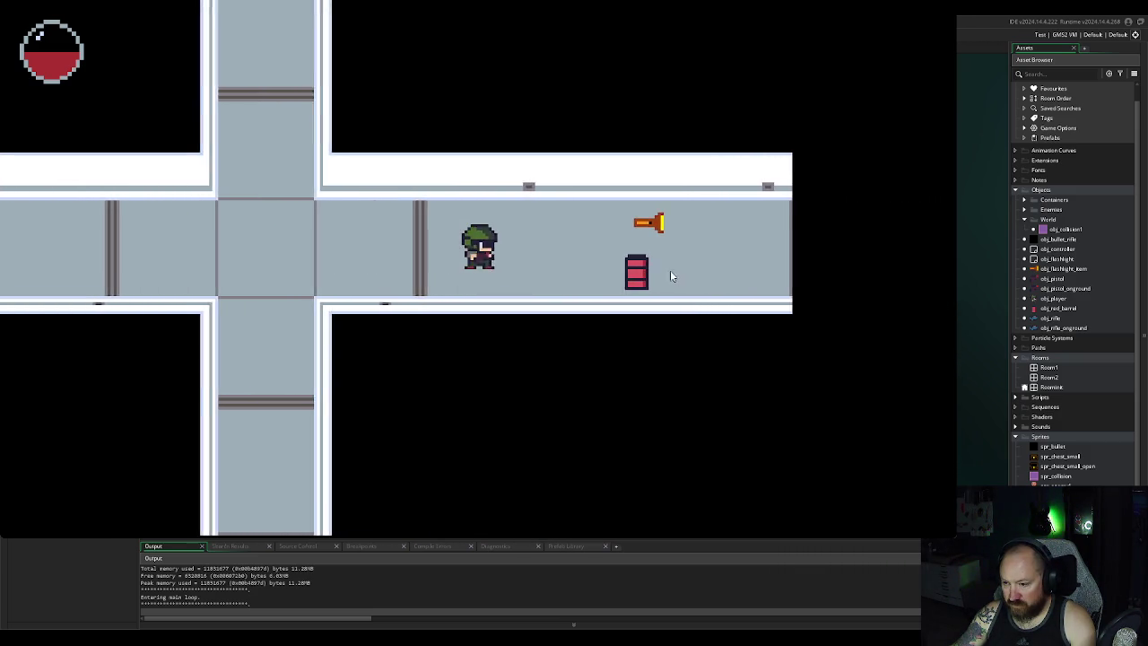
key("d")
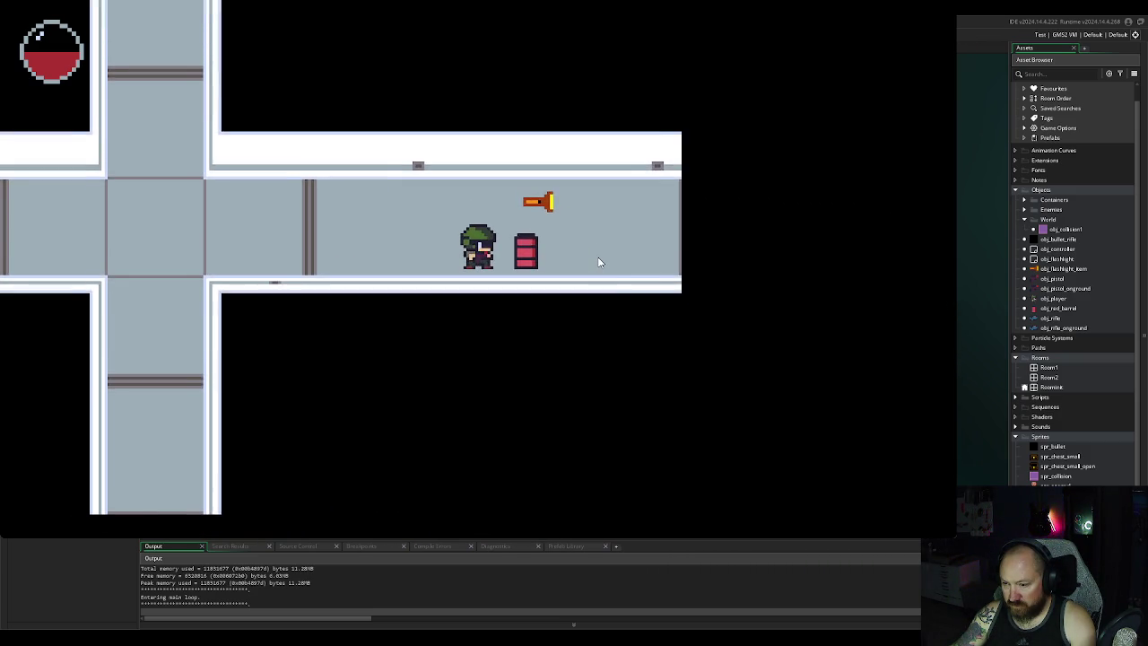
left_click(596, 261)
Step: Walk back around the crossroads, close the game, and open obj_player's code
key("a")
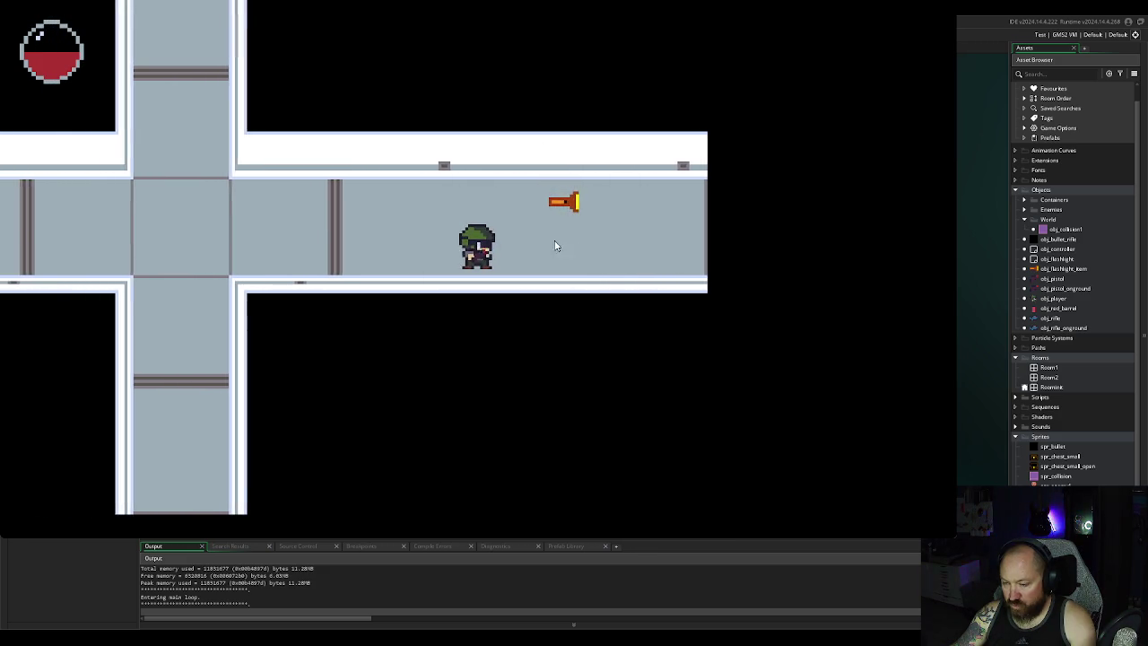
key("a")
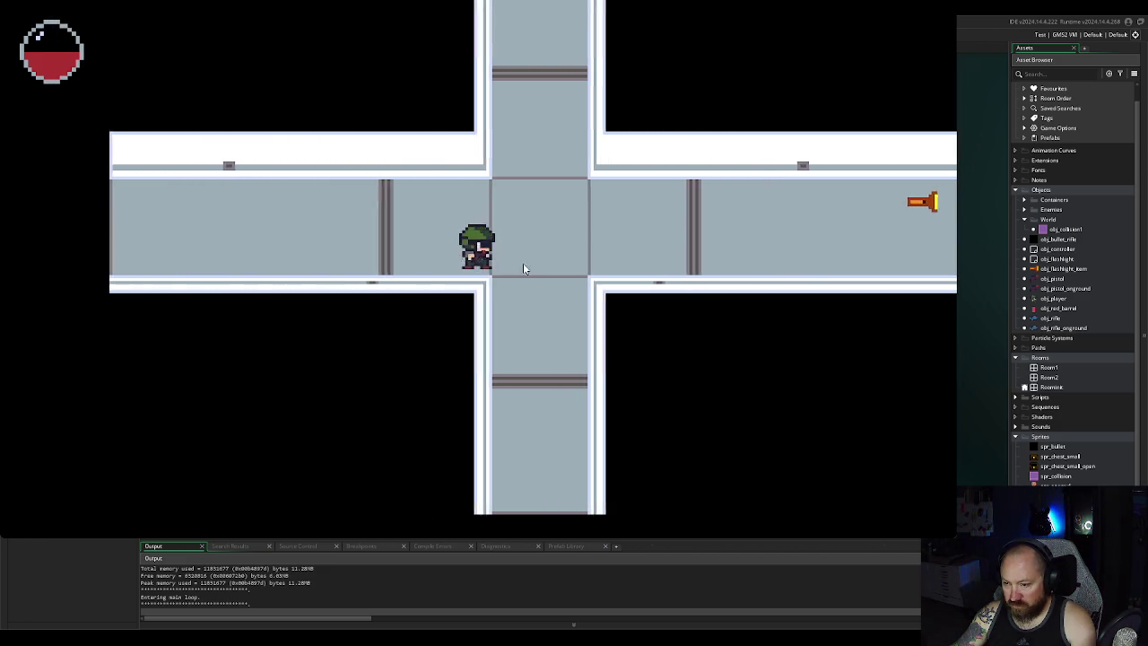
key("d")
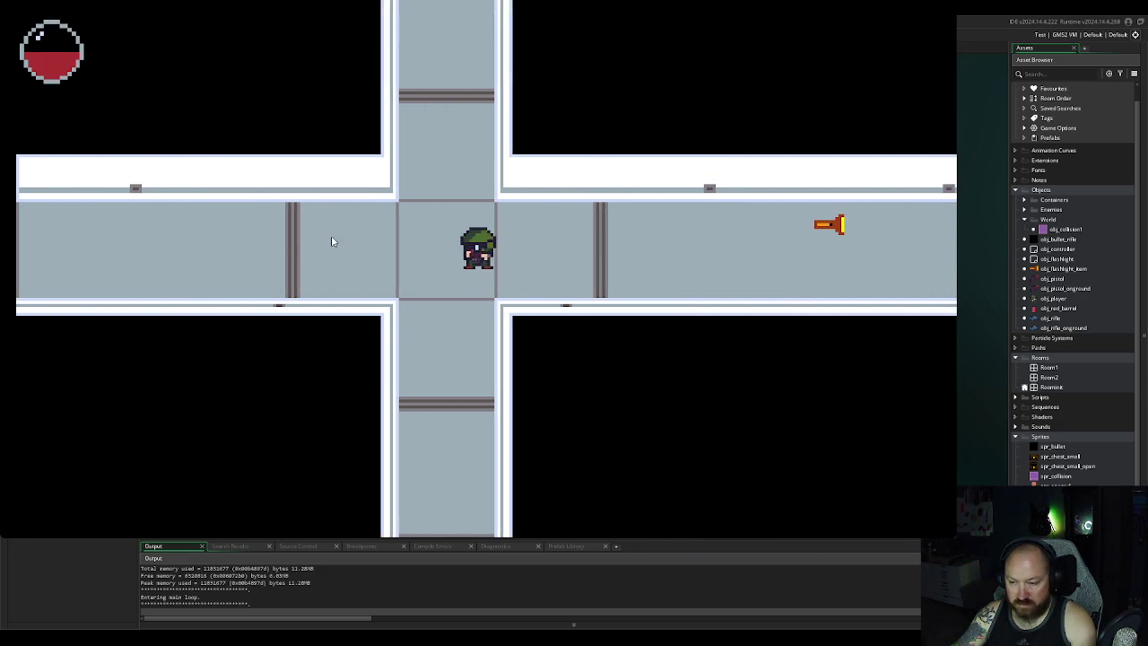
key("a")
key("d")
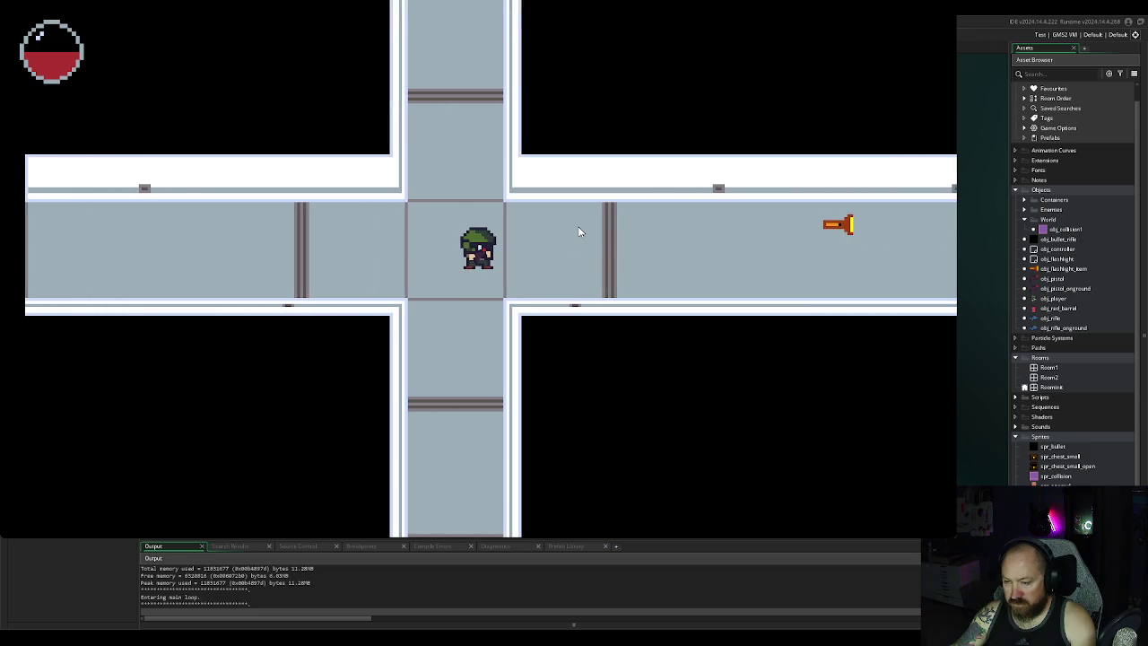
key("a")
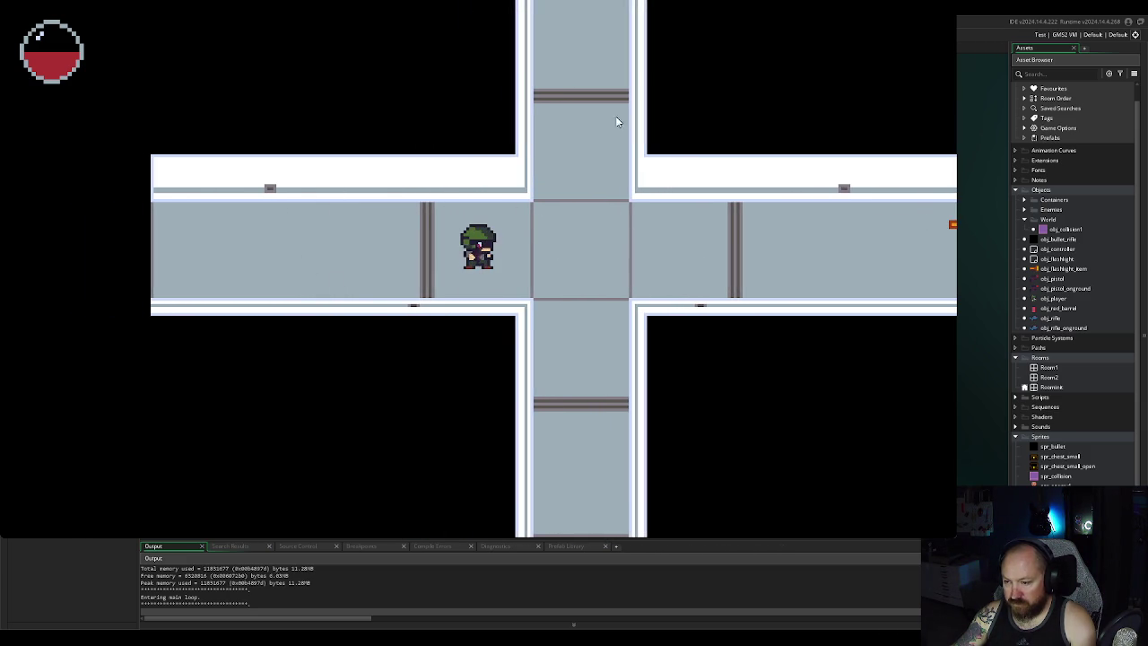
key("Escape")
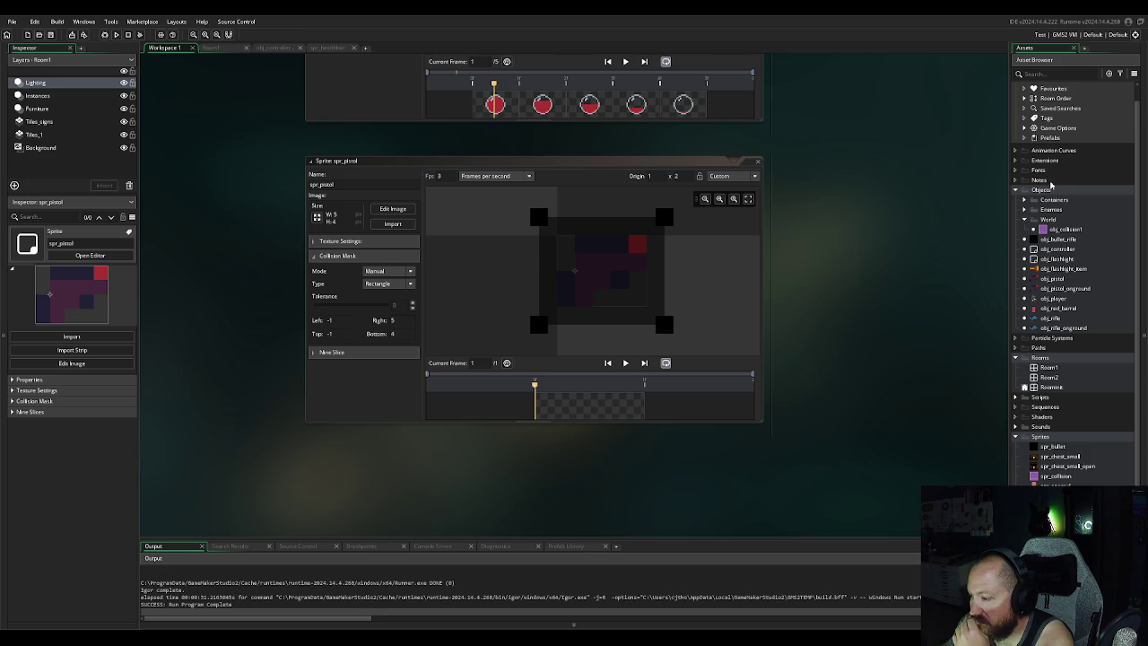
double_click(1052, 300)
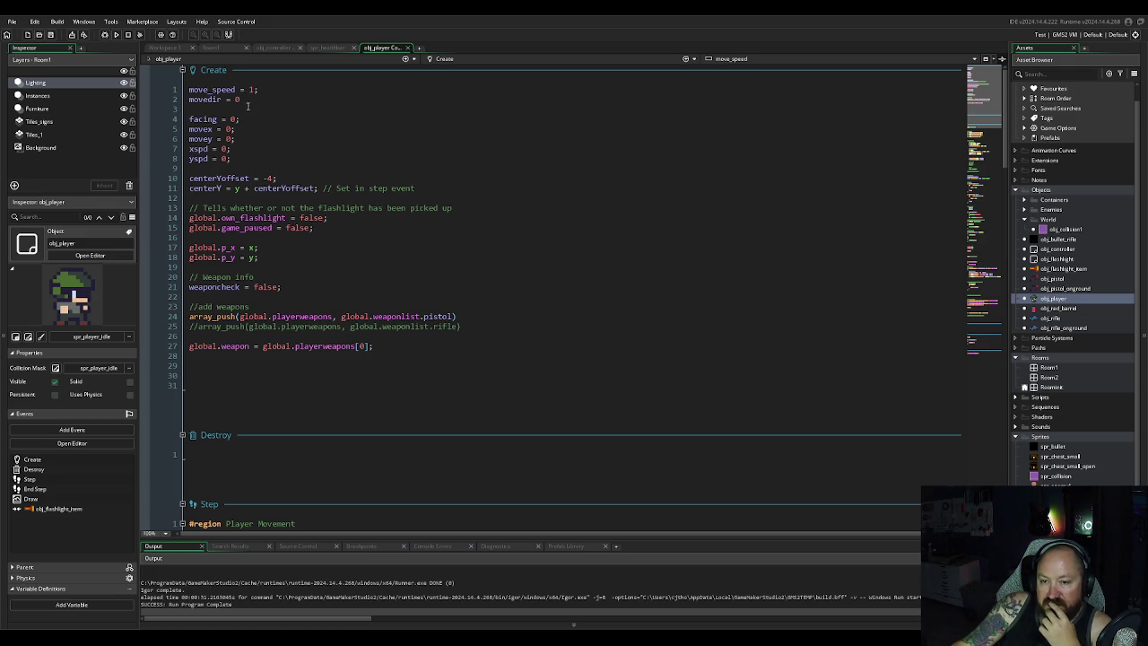
Step: Add the line hp = 100; after yspd = 0; in the Create event
left_click(244, 159)
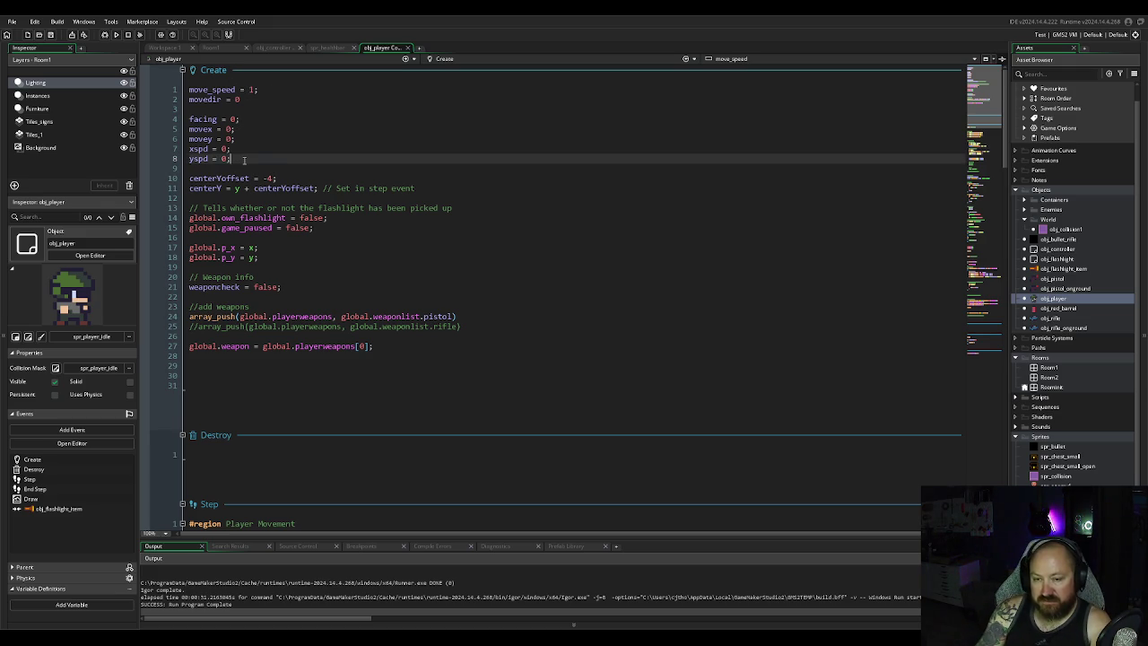
key("Return")
type("fla")
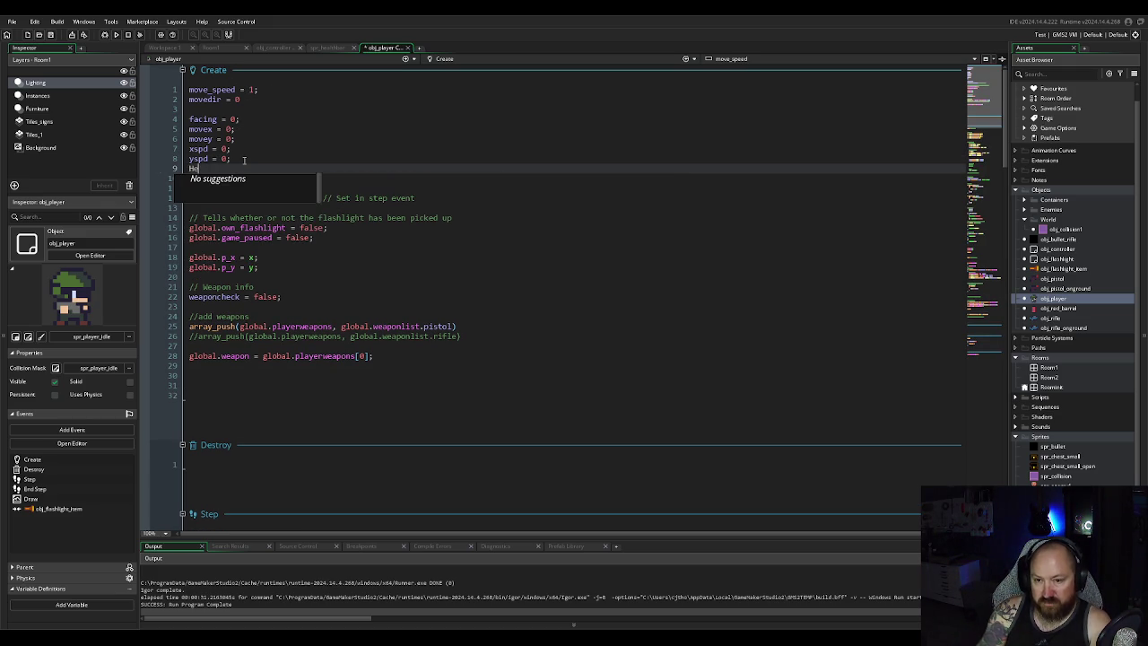
key("BackSpace")
key("BackSpace")
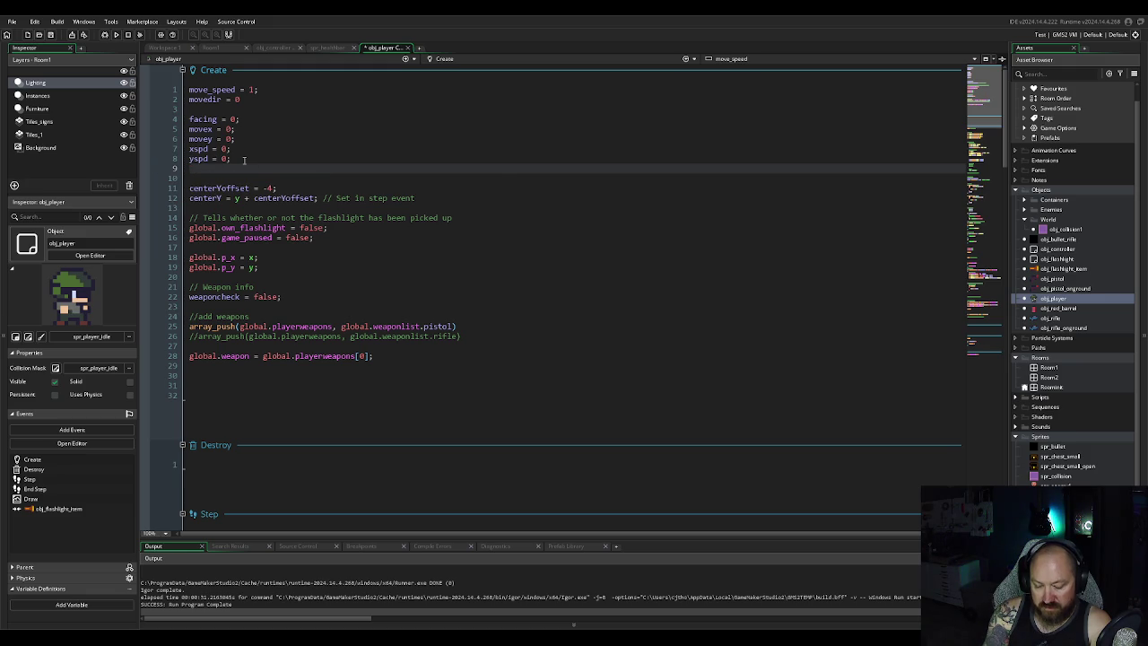
type("health")
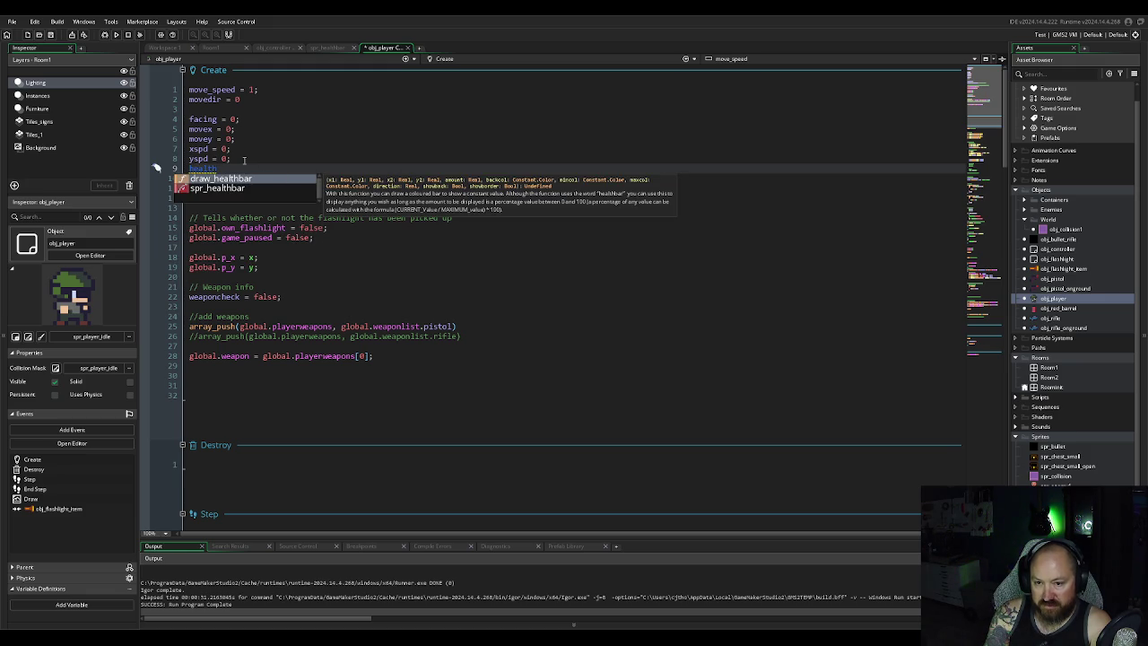
type("=")
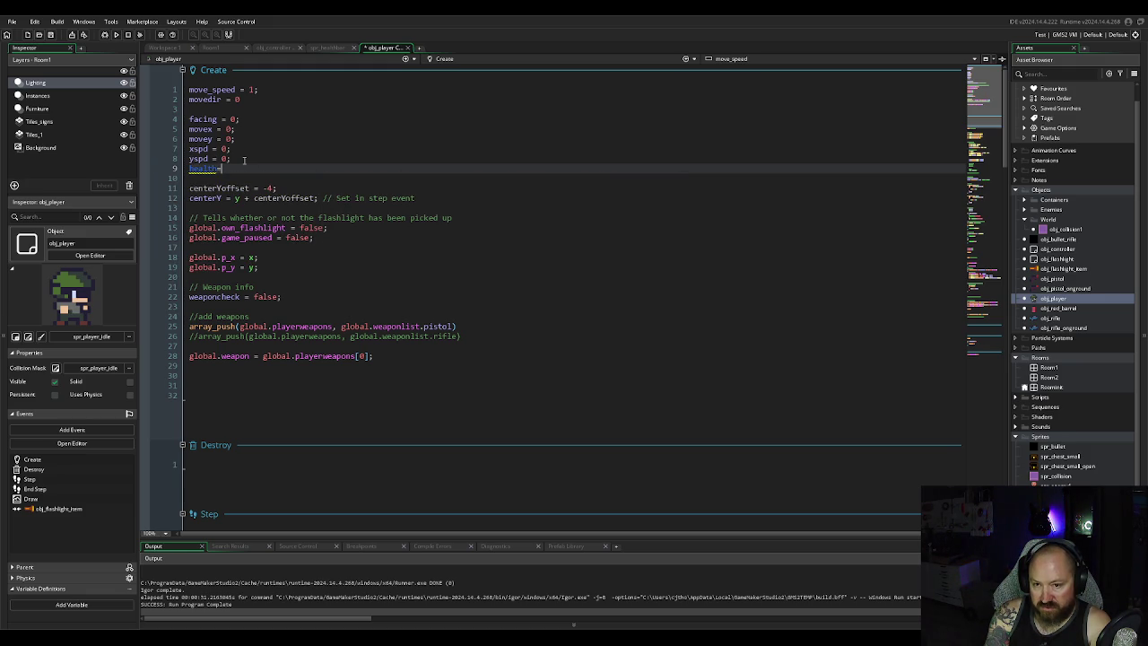
key("BackSpace")
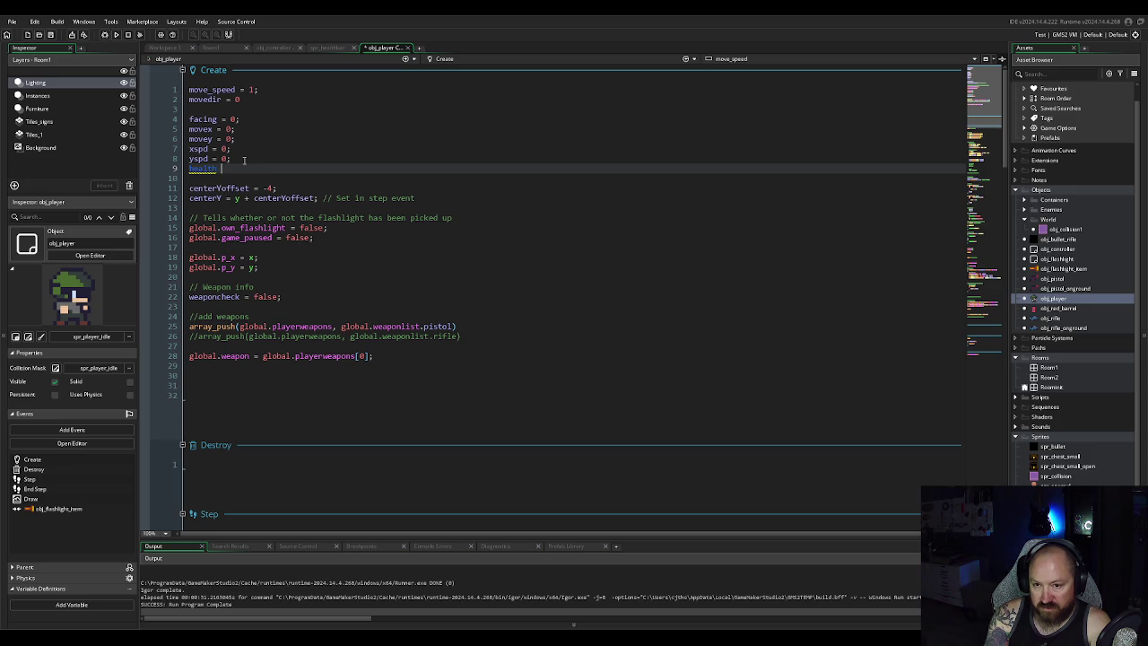
type("e")
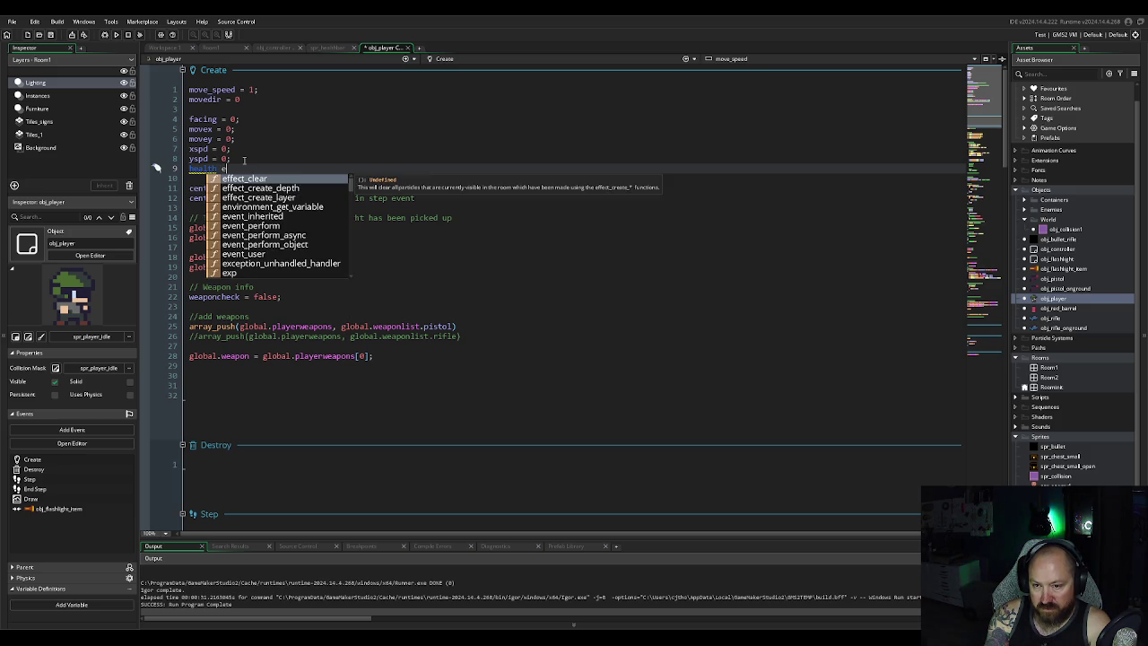
key("BackSpace")
key("BackSpace")
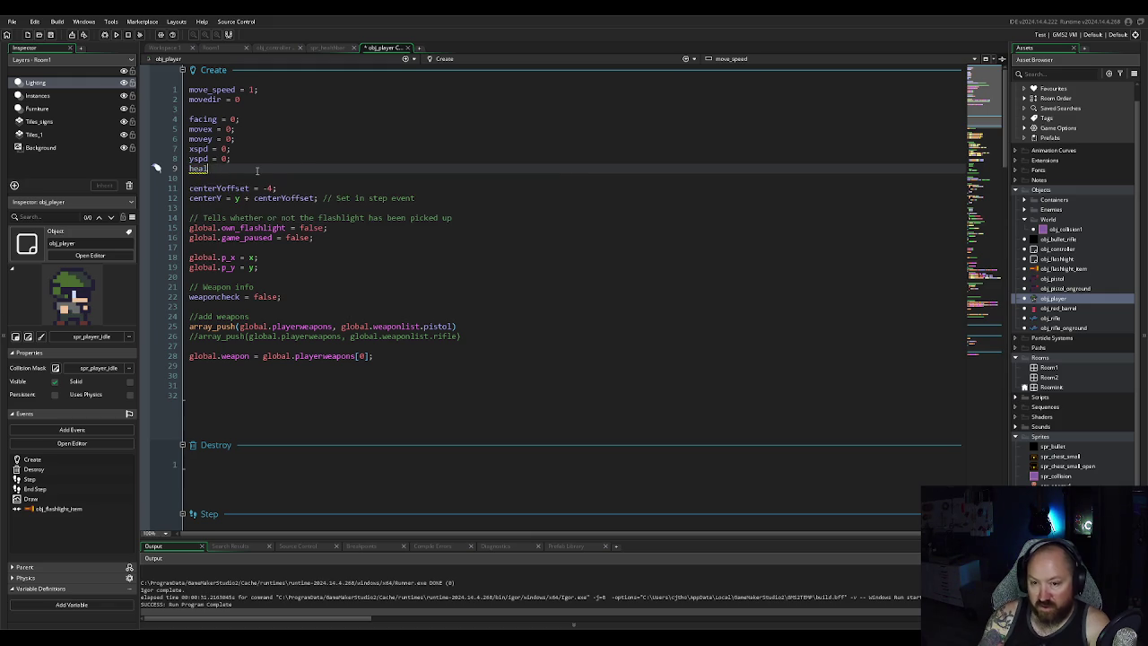
type("p =")
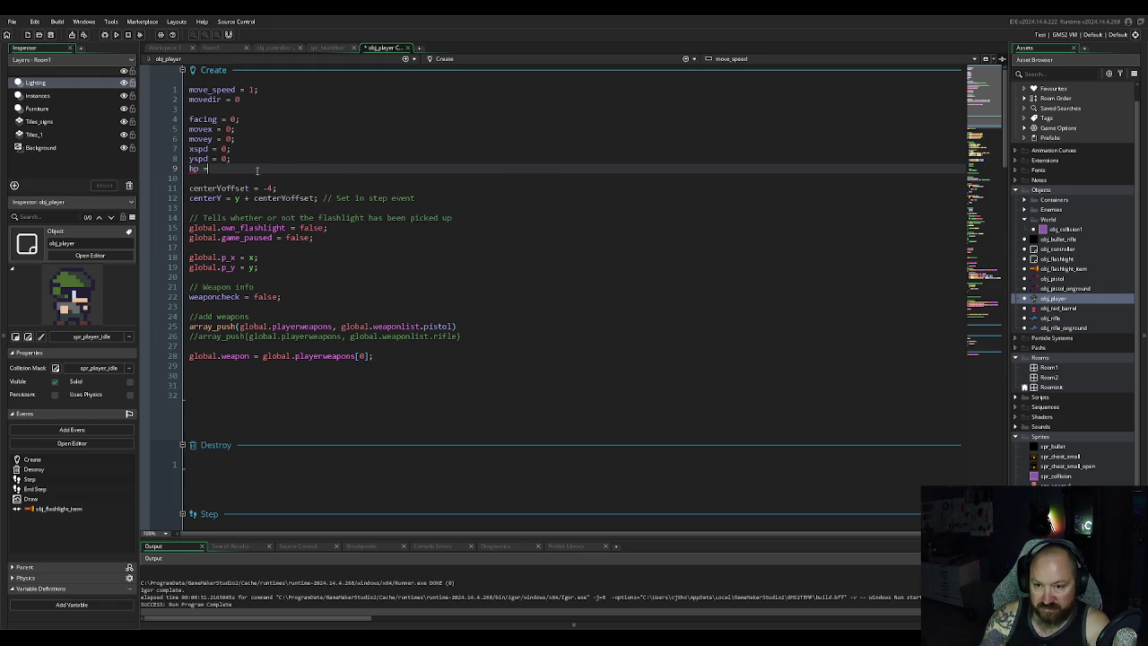
type(" 100")
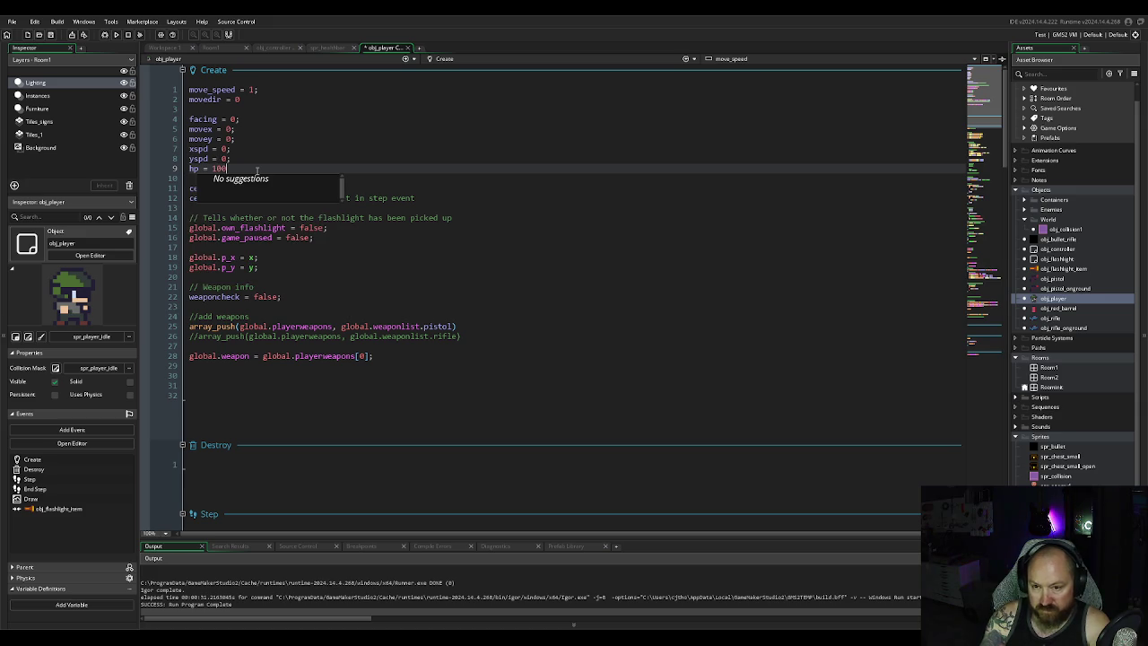
type(";")
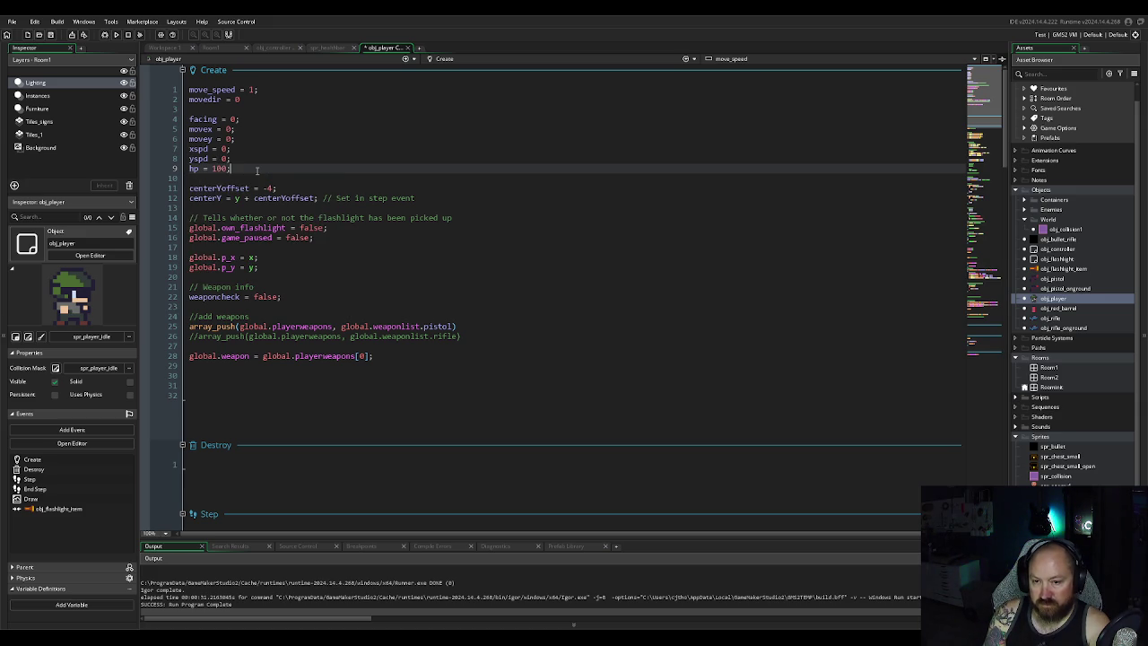
key("Return")
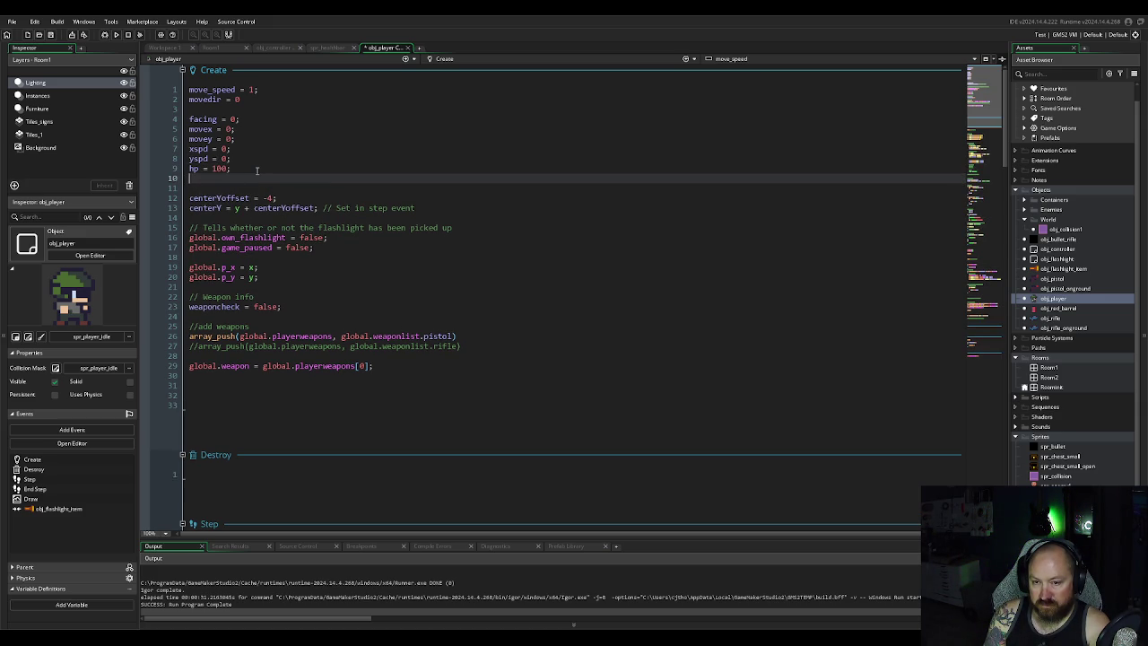
Step: Insert maxhp = 100; above it and change hp's starting value to maxhp
key("Up")
key("Home")
key("Return")
key("Up")
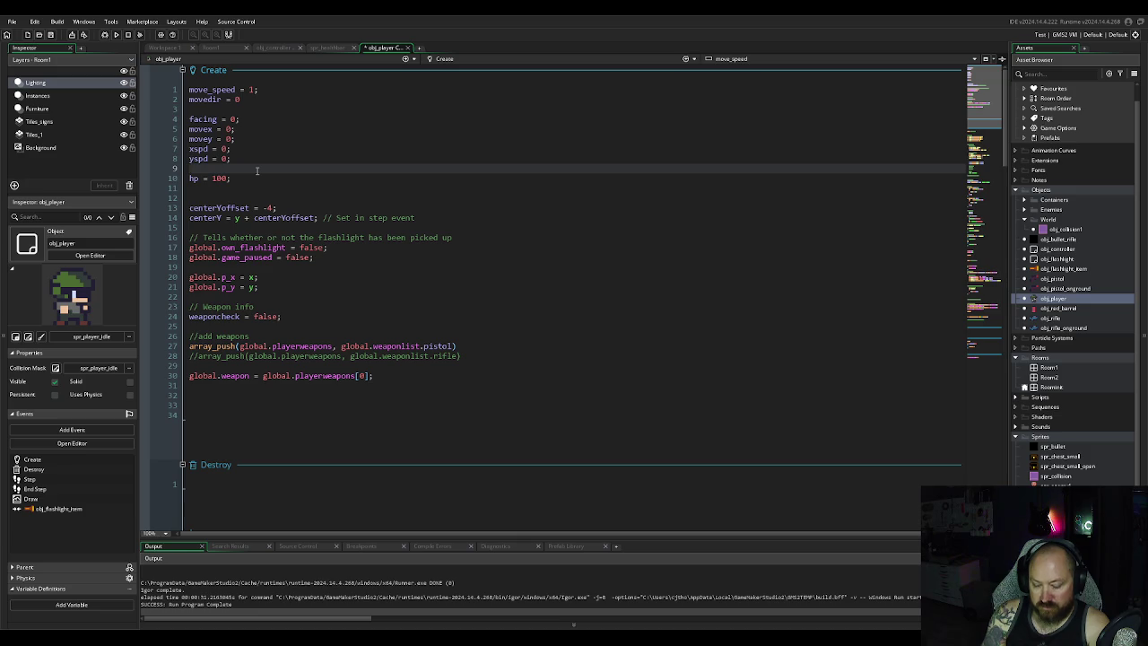
type("ma")
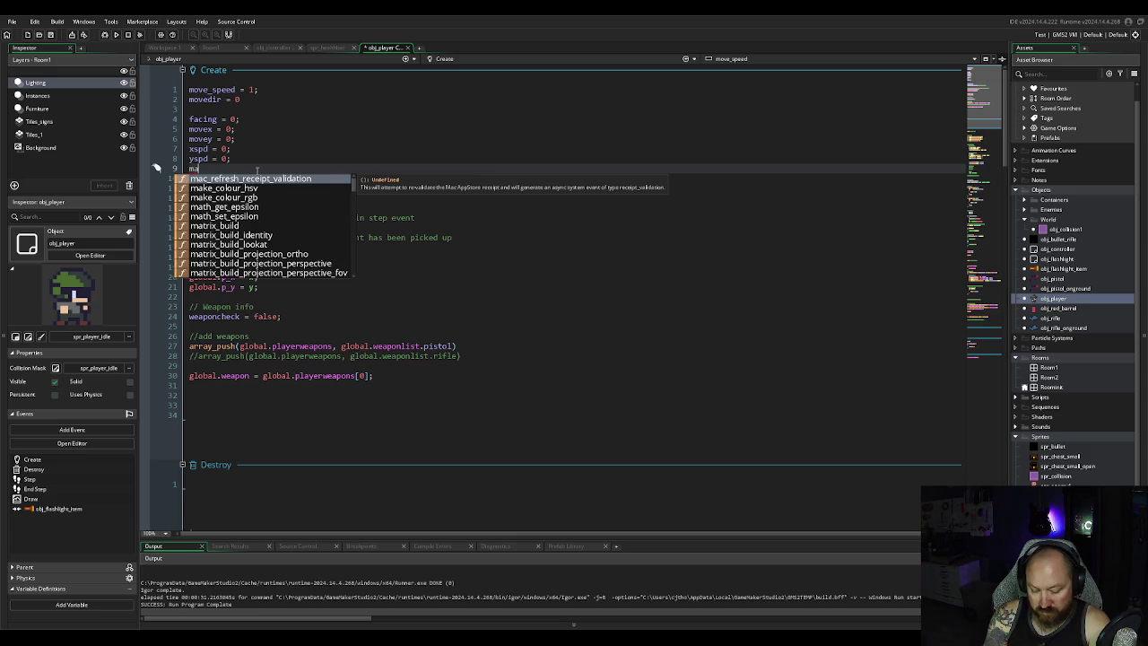
type("xhp = 100")
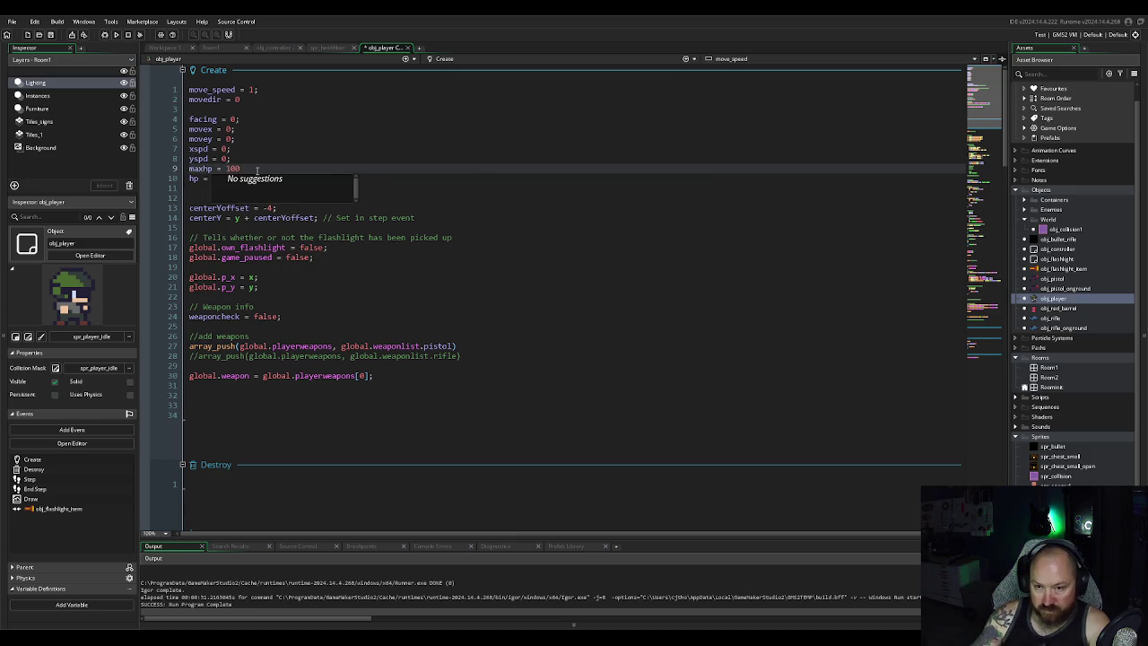
type(";")
type("100;")
left_click(296, 182)
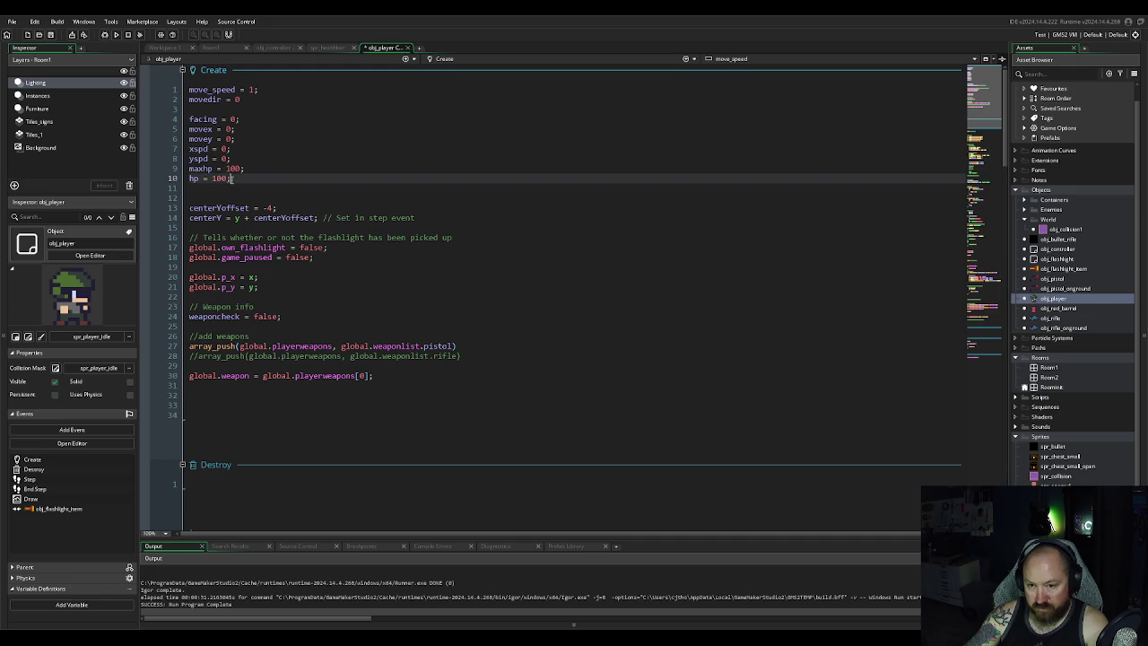
key("BackSpace")
key("BackSpace")
key("BackSpace")
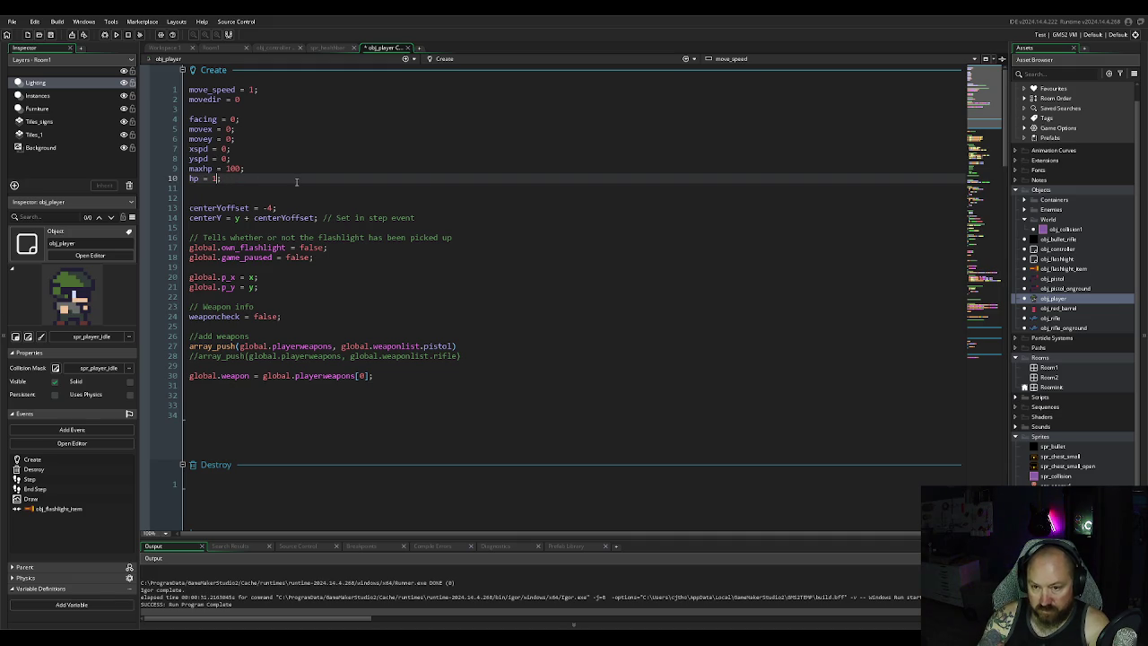
type("ma")
type("xhp")
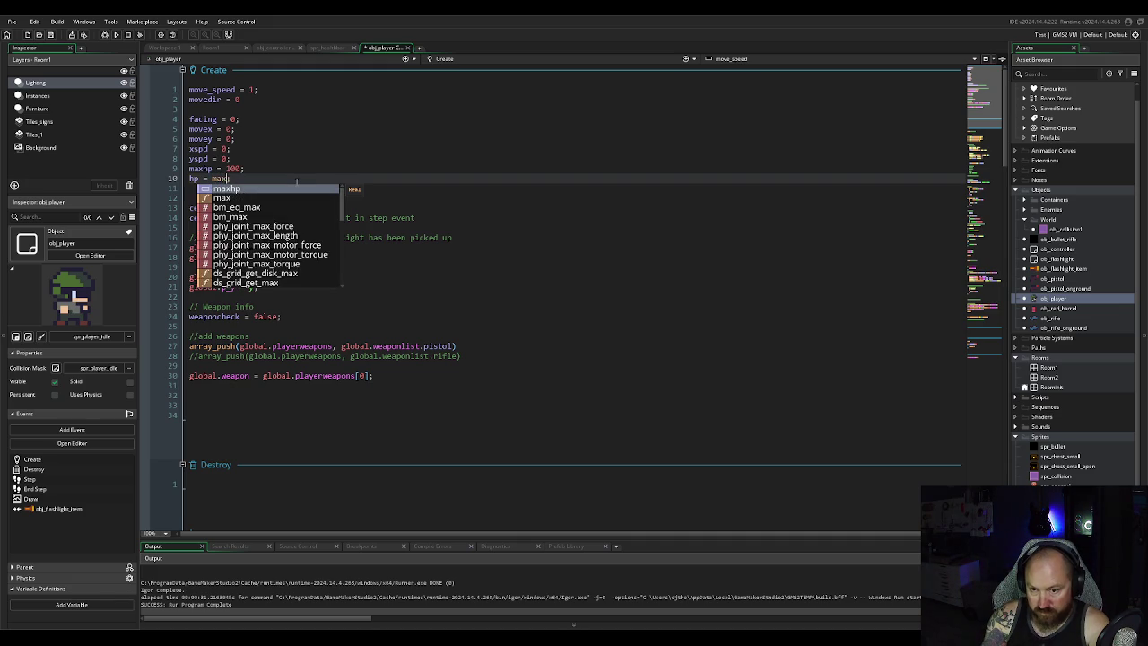
key("Escape")
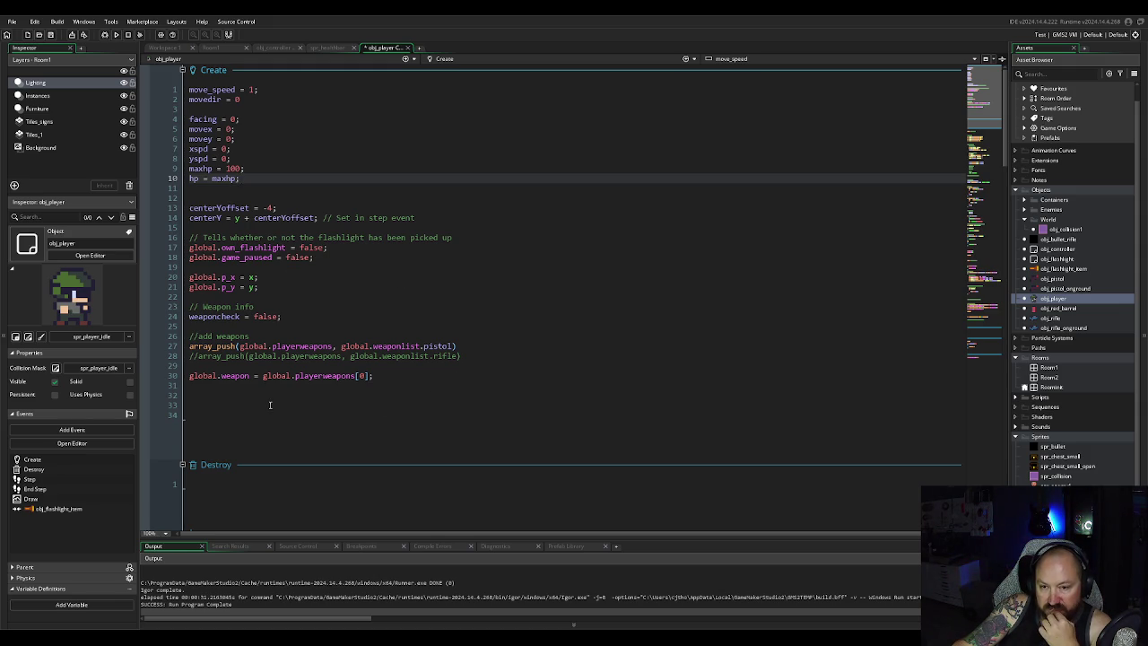
Step: Add a //manage health comment after the last line of the Step event
scroll(266, 408, "down", 10)
scroll(266, 408, "down", 20)
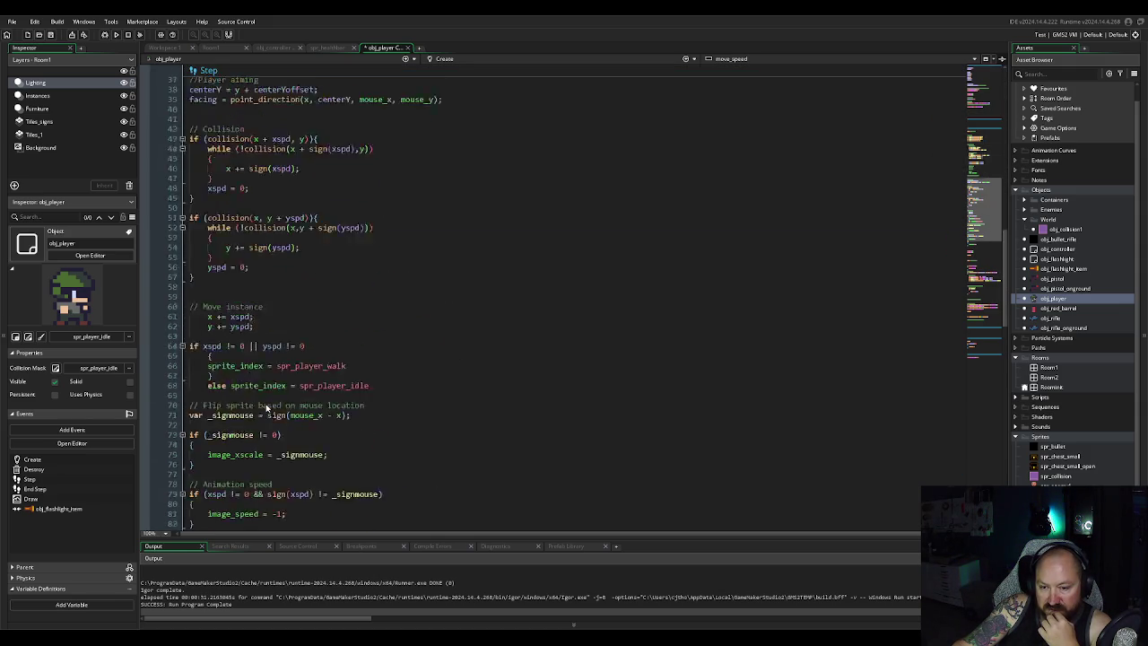
scroll(266, 409, "down", 3)
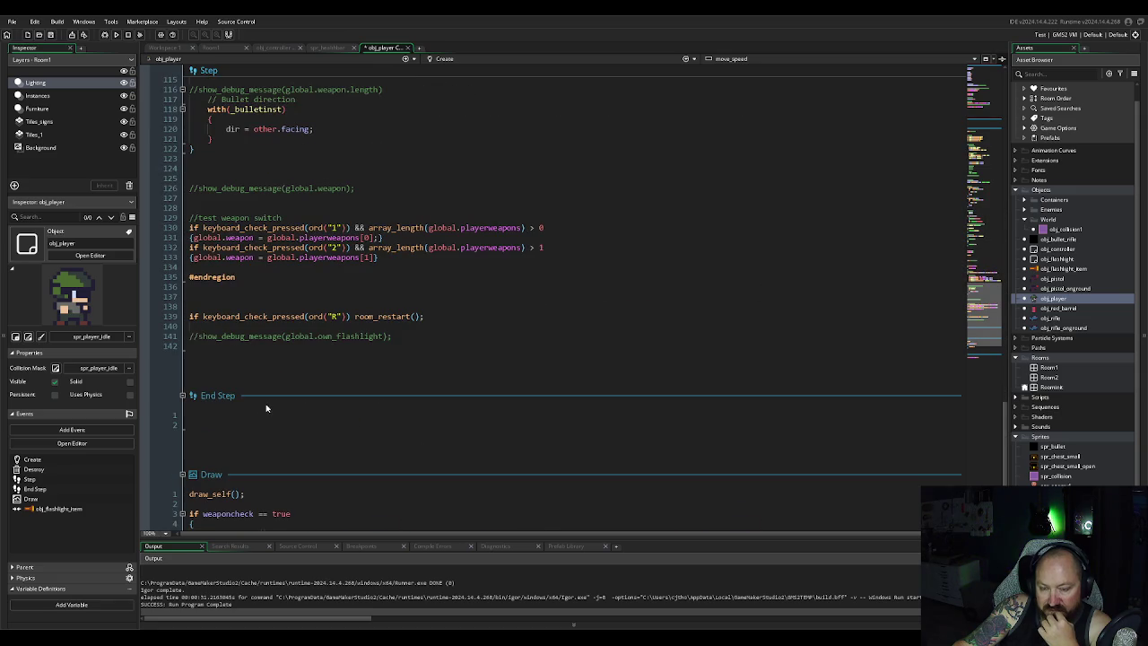
scroll(277, 408, "up", 12)
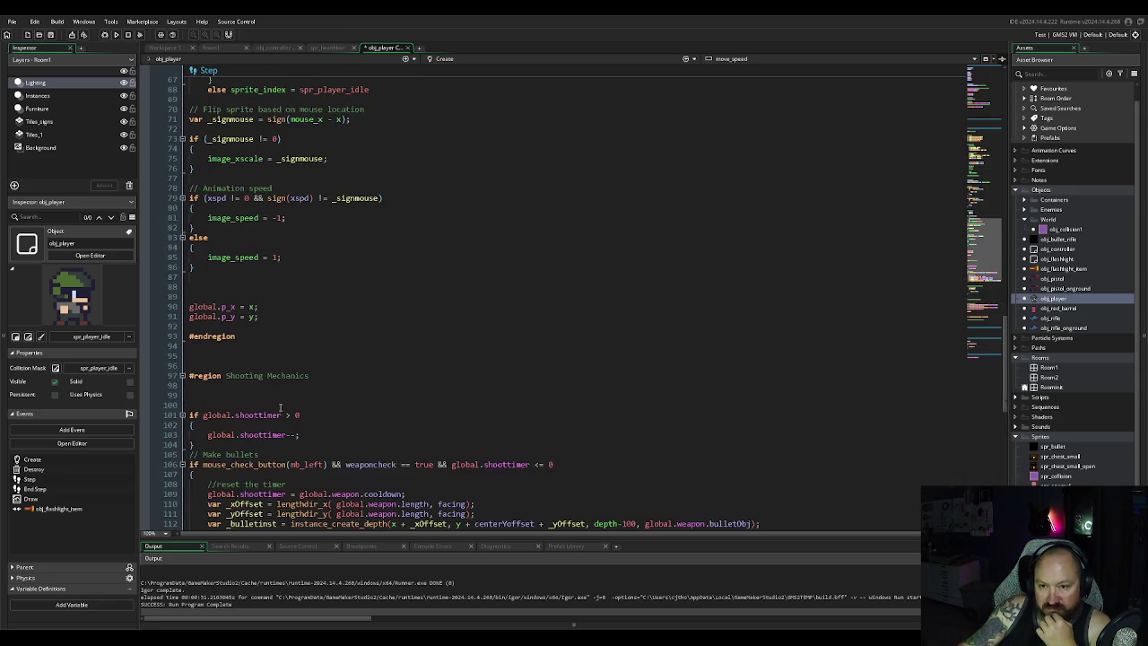
scroll(281, 405, "down", 12)
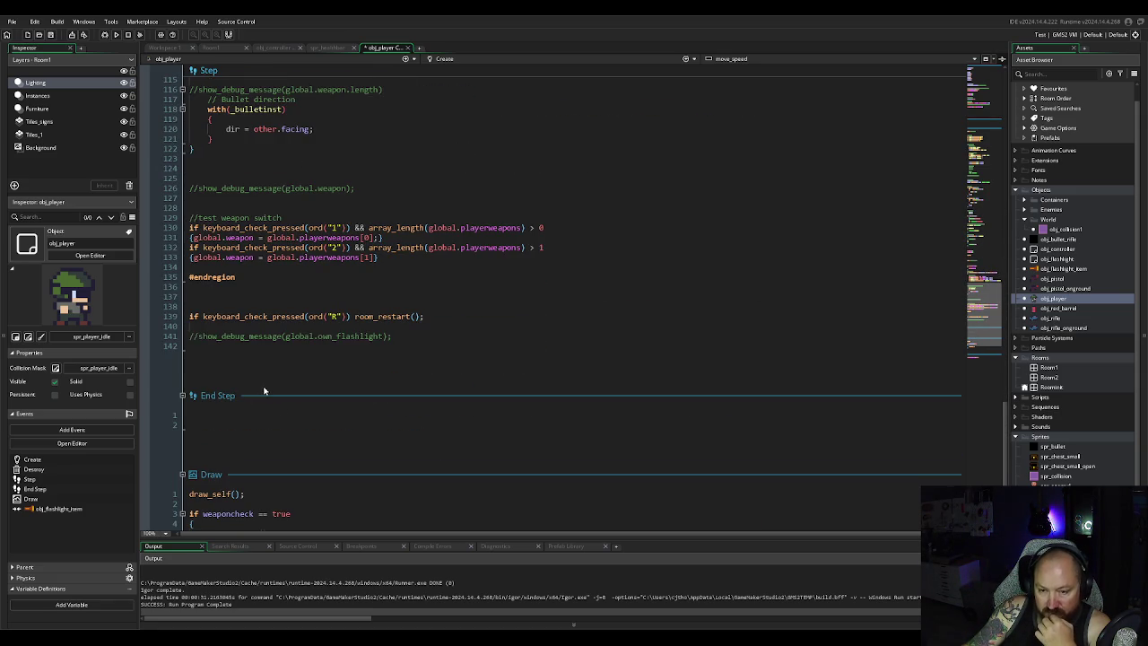
left_click(211, 347)
key("Return")
key("Return")
type("//")
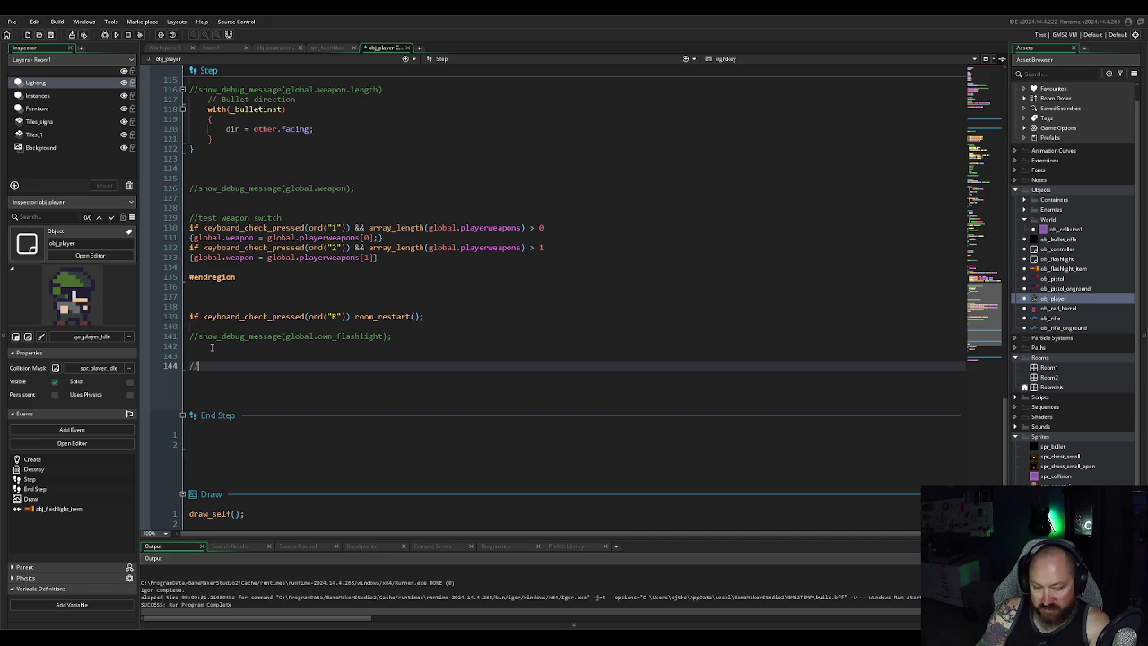
type("manage health")
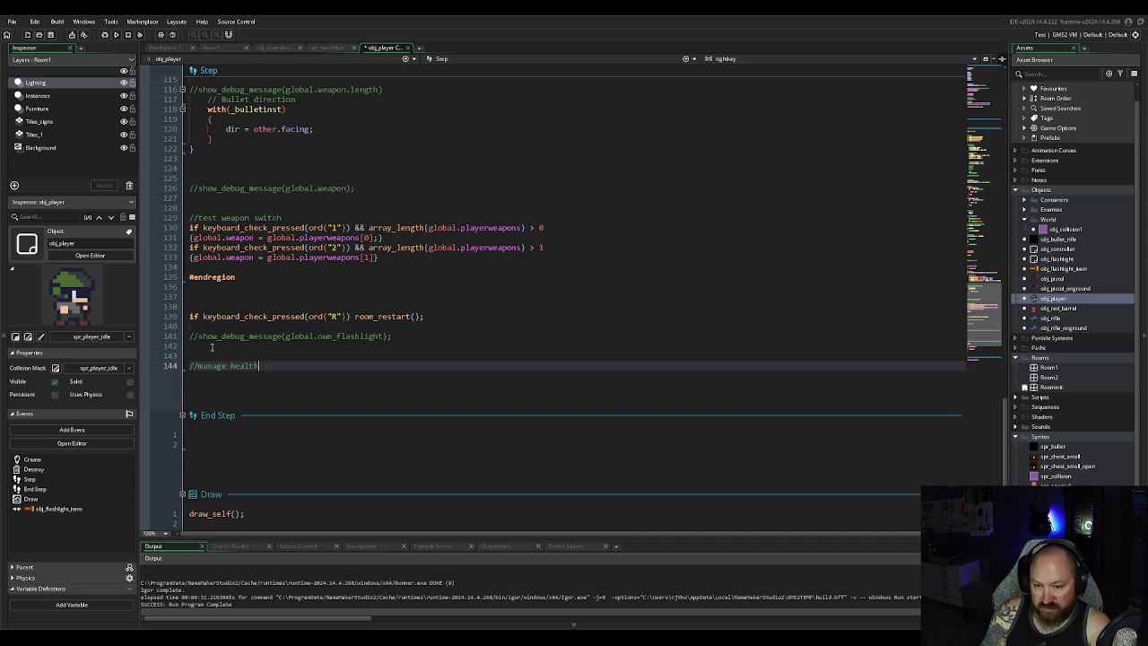
key("Return")
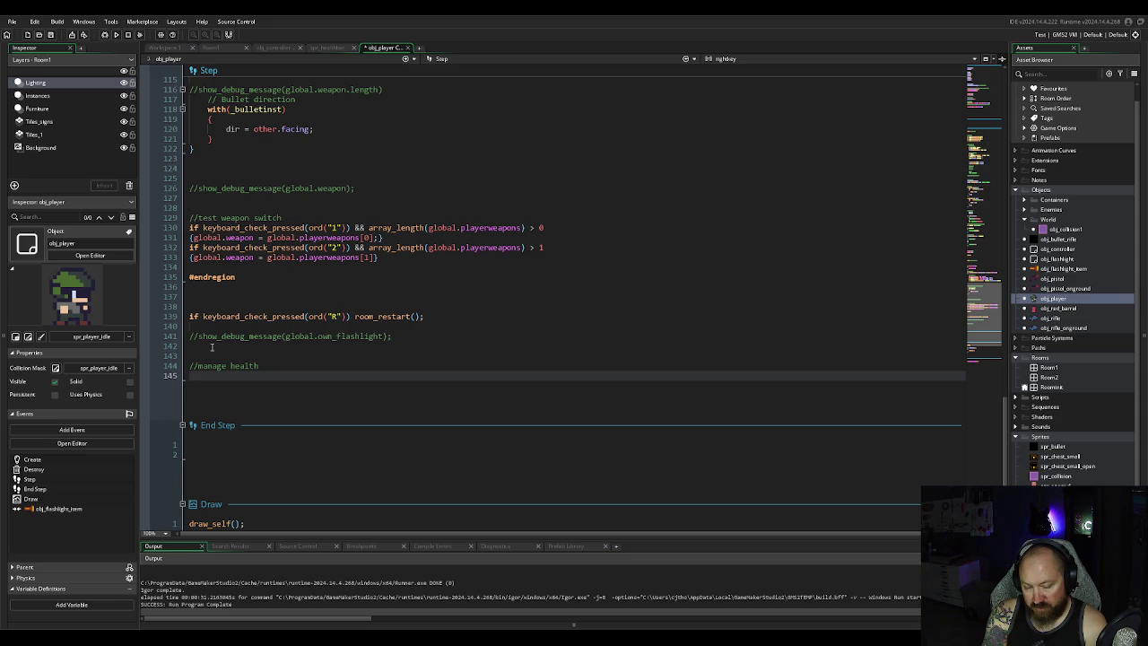
Step: Discard an hpstate assignment and start the condition if hp <= 100 & > 75
type("hpstate")
key("Escape")
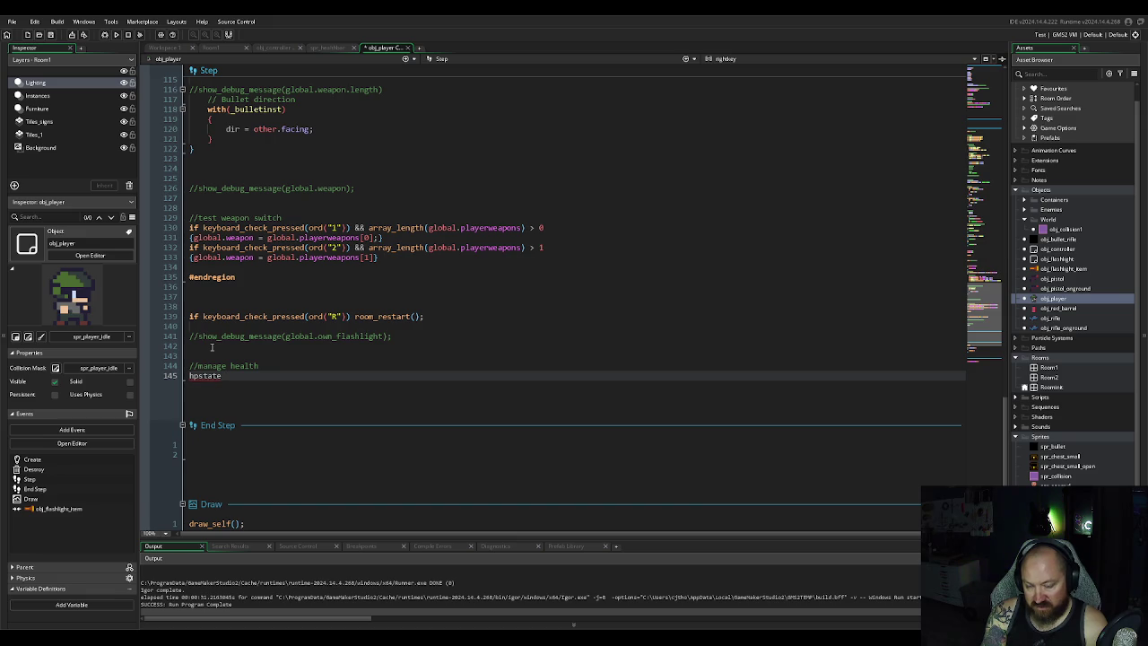
type(" =")
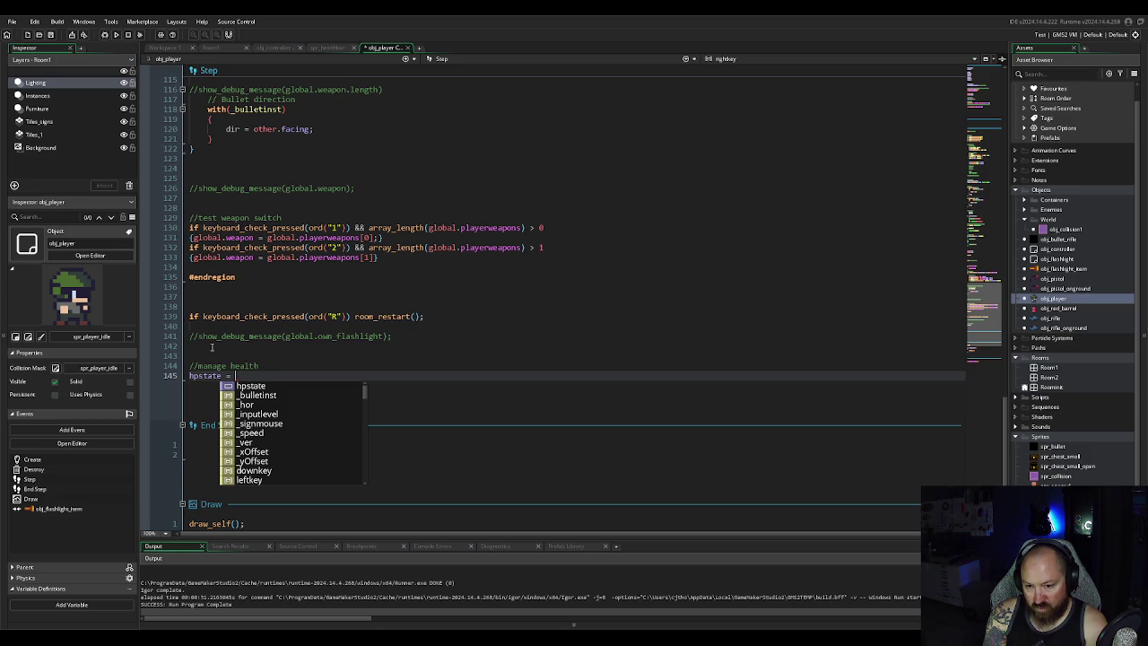
key("BackSpace")
key("BackSpace")
key("BackSpace")
key("BackSpace")
key("BackSpace")
key("BackSpace")
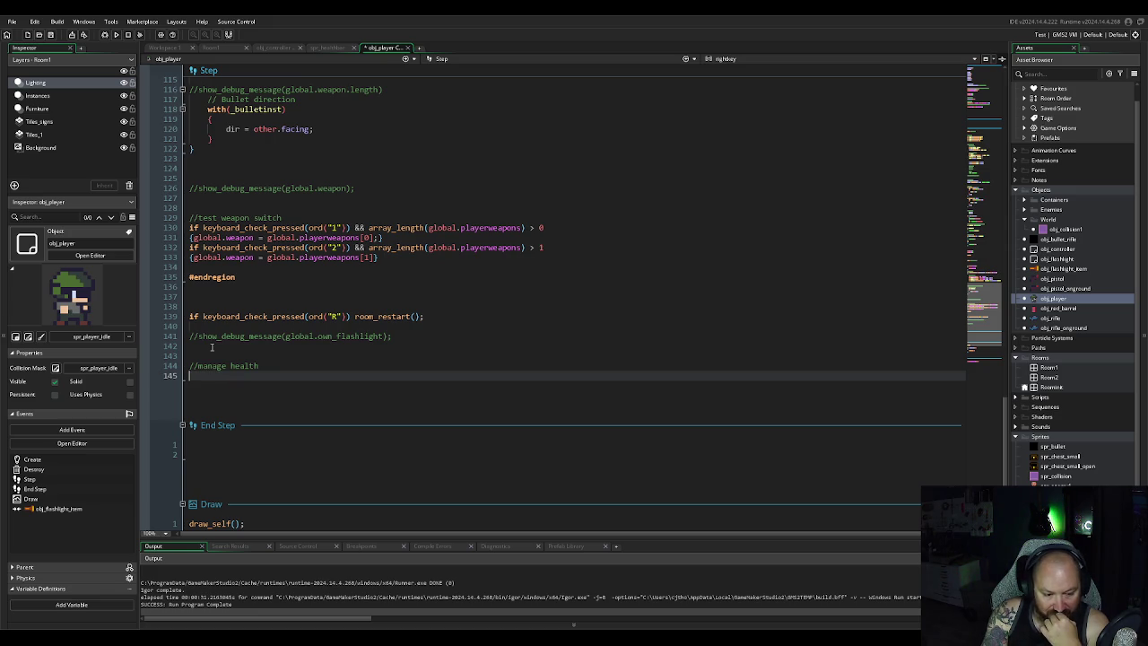
type("if ")
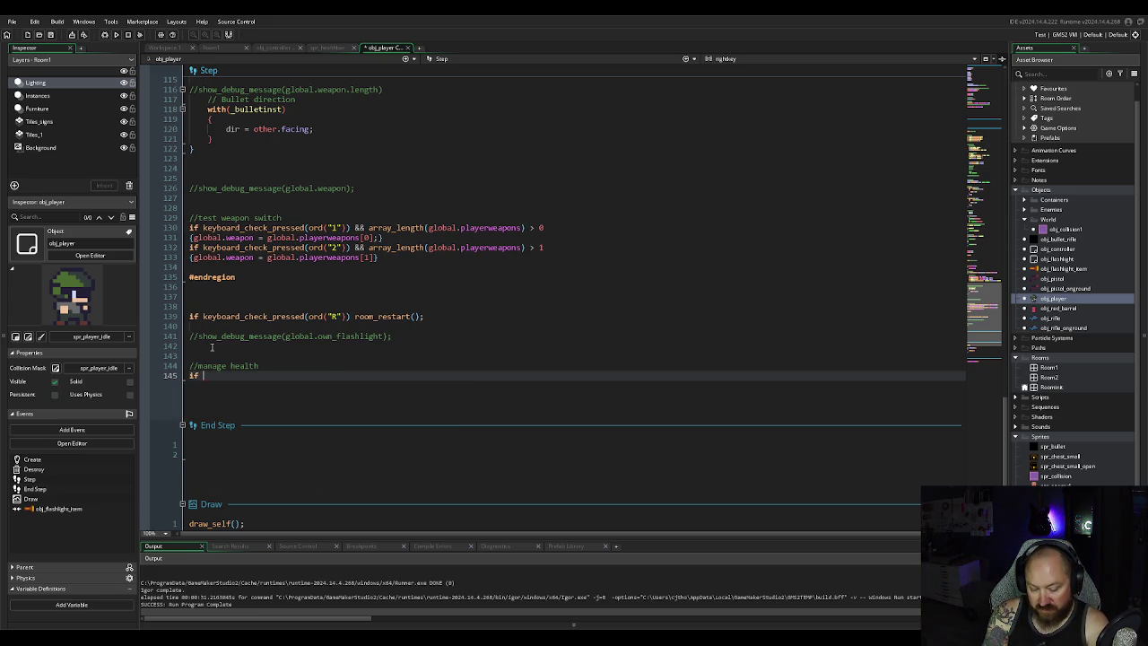
type("hp")
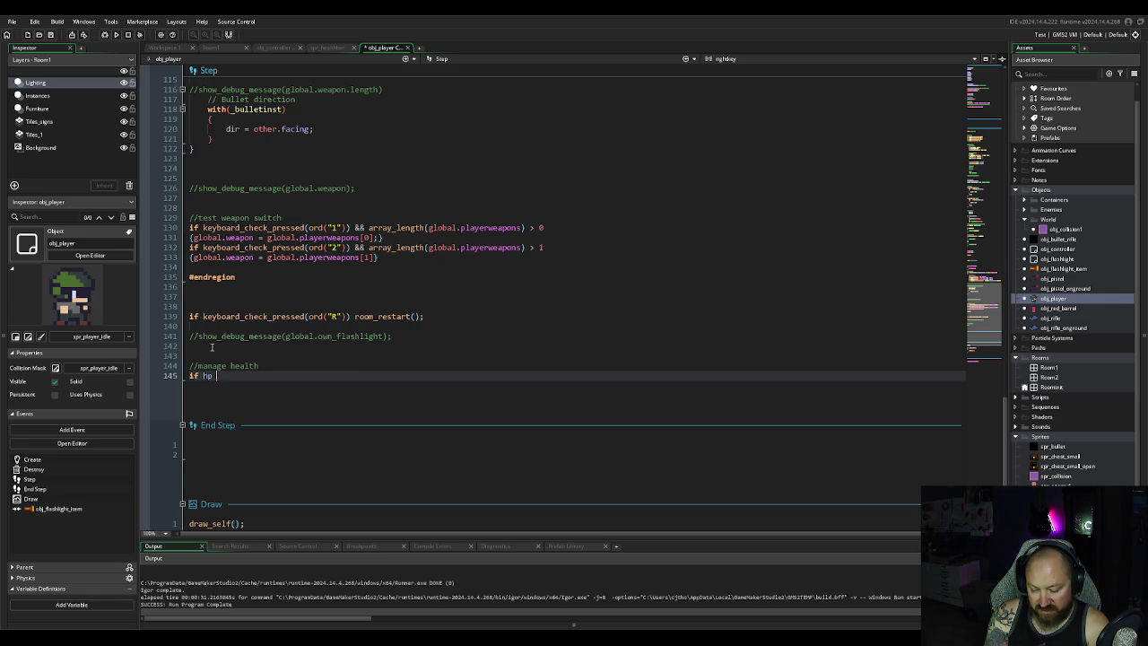
type("<=")
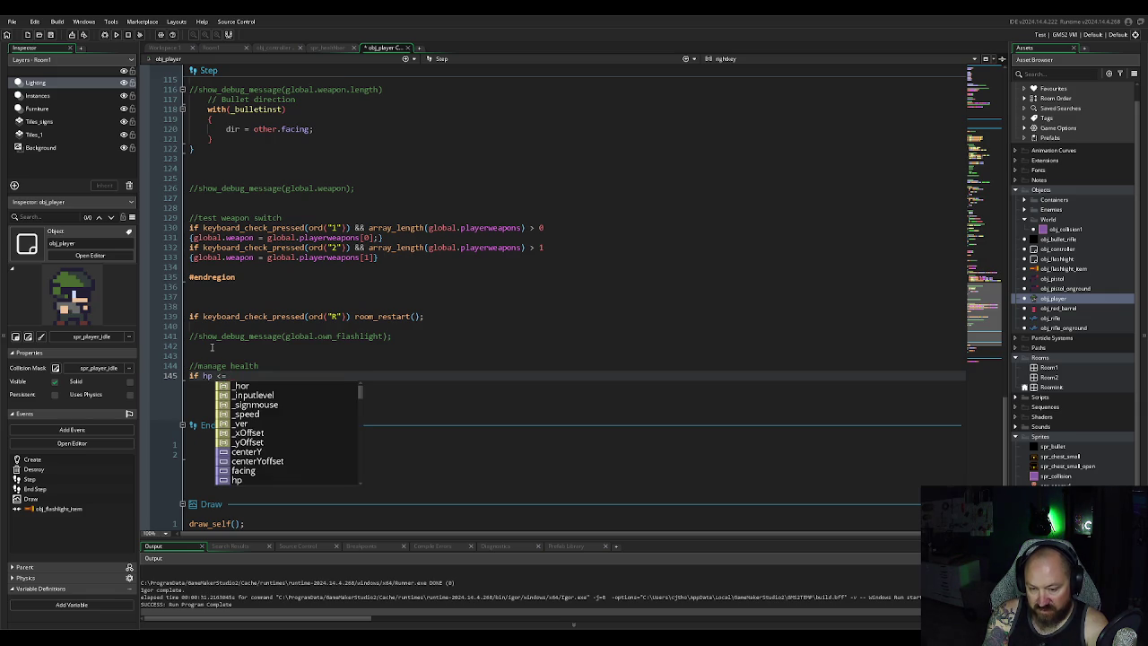
type(" 100")
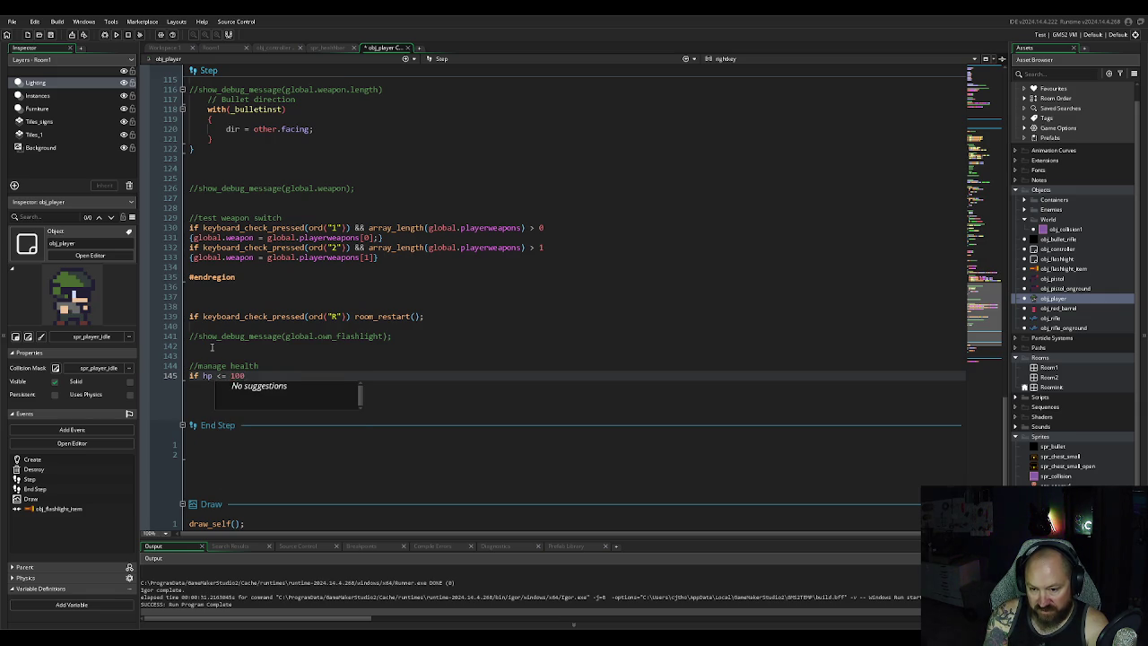
type(" &&")
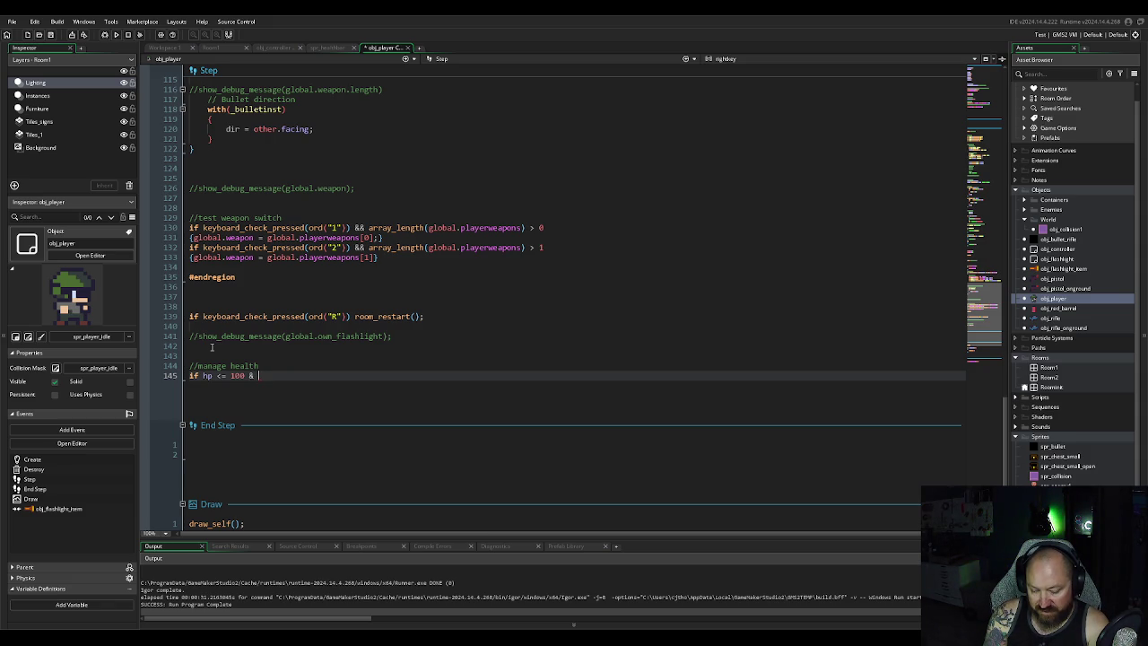
type(">")
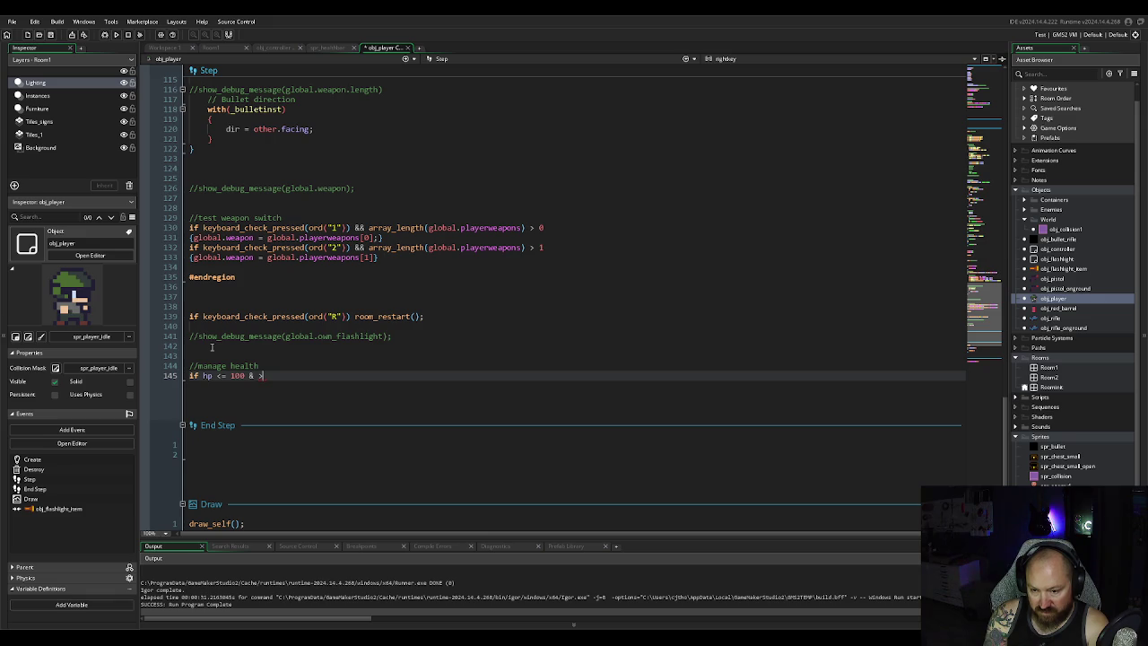
type("=")
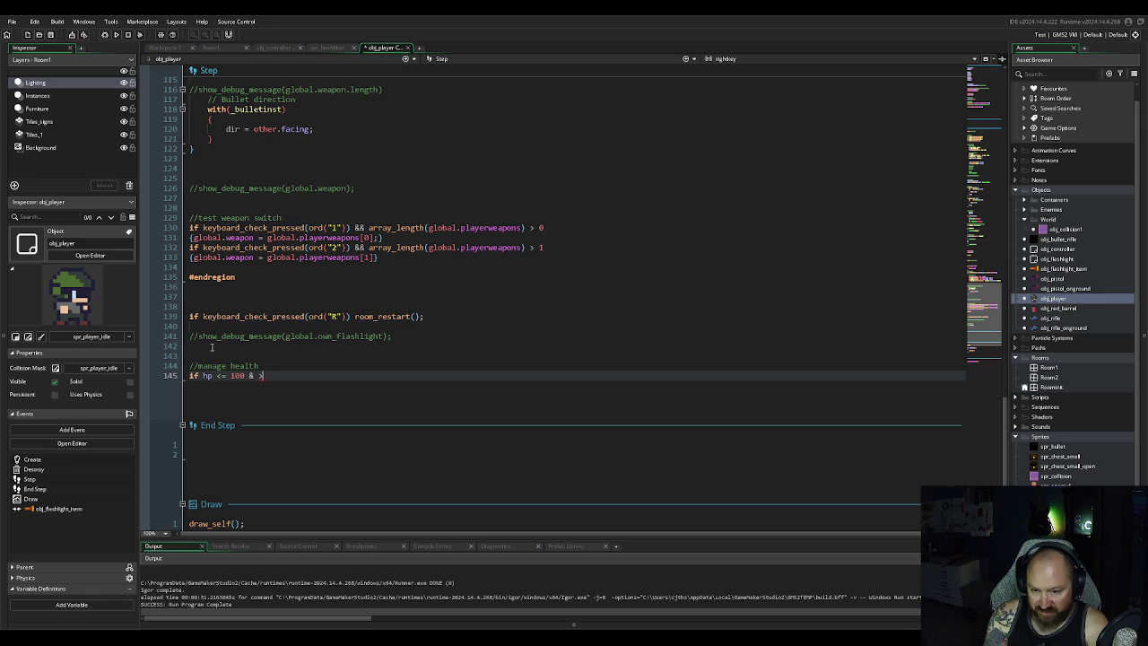
type("75")
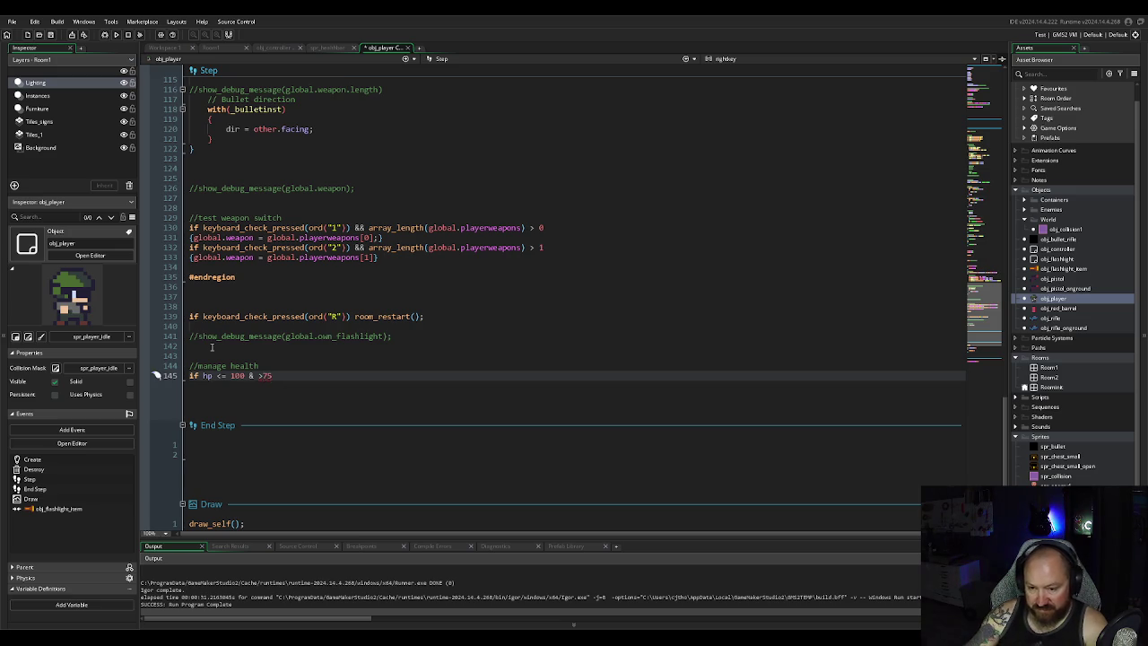
key("BackSpace")
key("BackSpace")
type("75")
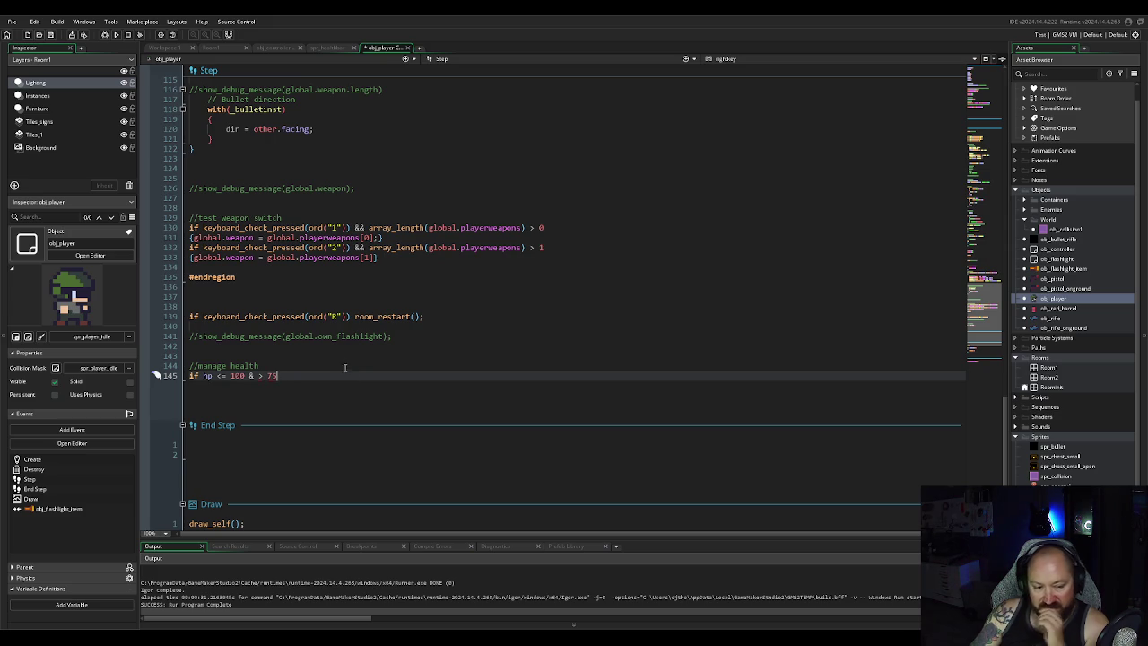
scroll(345, 359, "up", 4)
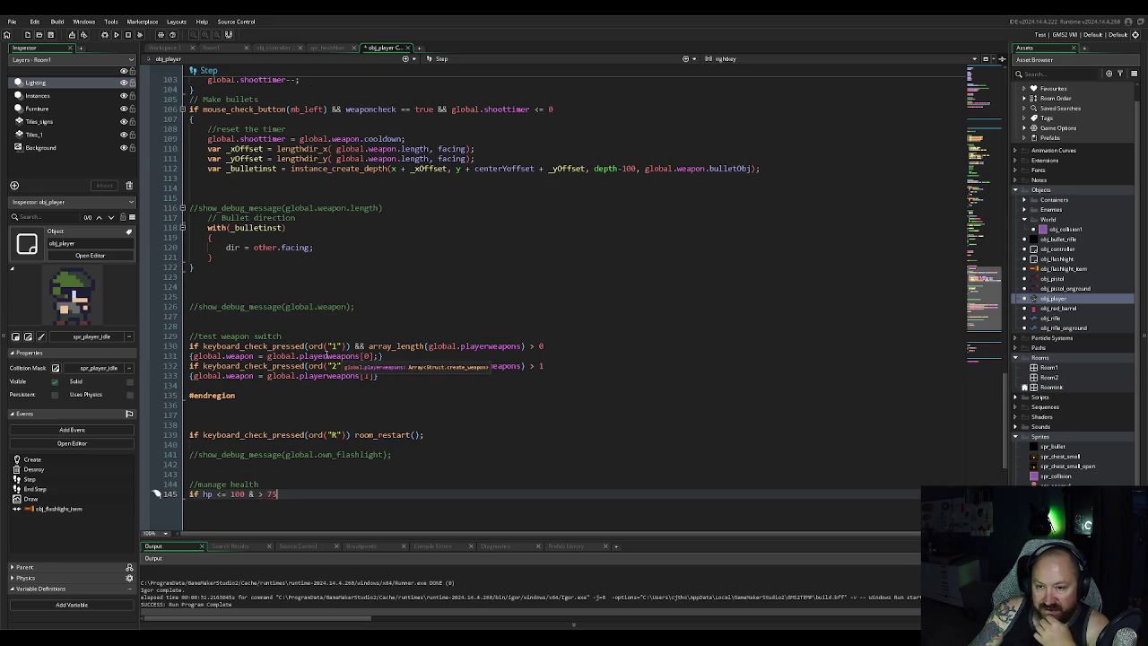
Step: Try wrapping the condition's comparisons in parentheses, then undo it
scroll(326, 357, "down", 6)
scroll(321, 356, "up", 4)
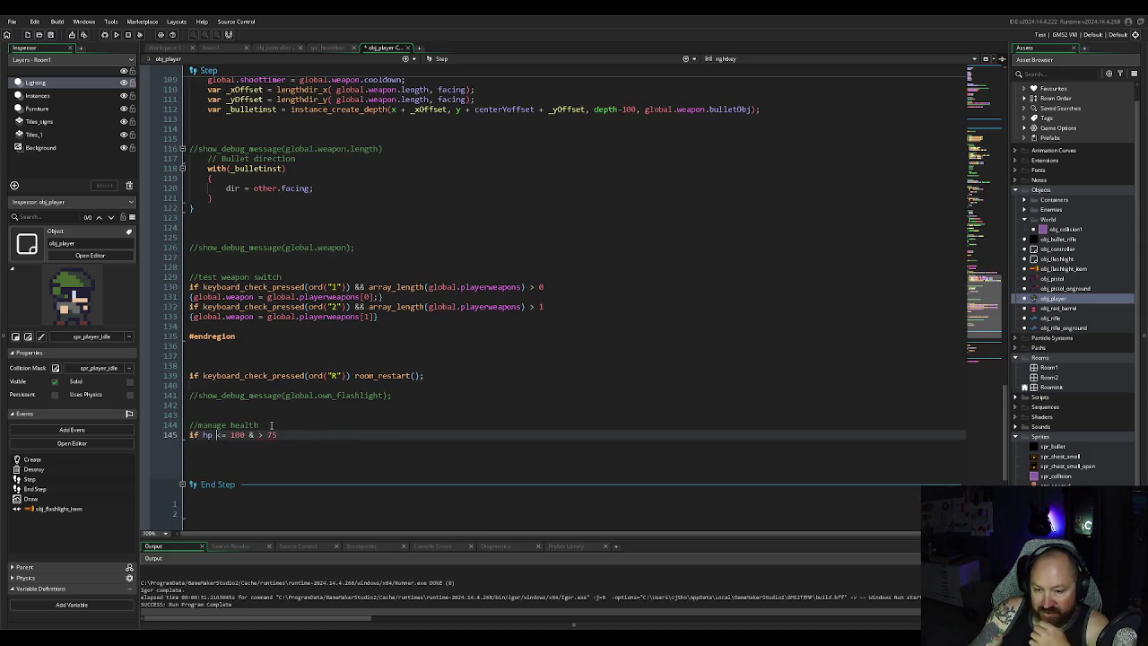
key("Left")
key("Left")
key("Left")
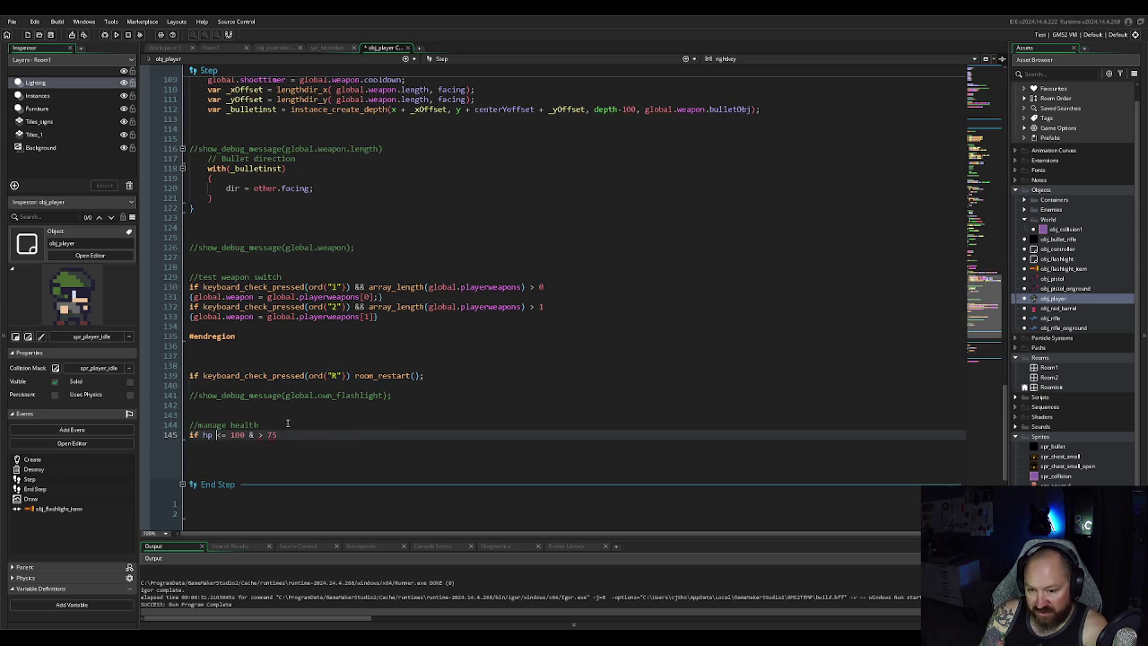
type("(")
type(")")
key("Right")
key("Right")
key("Right")
type("(")
key("End")
type(")")
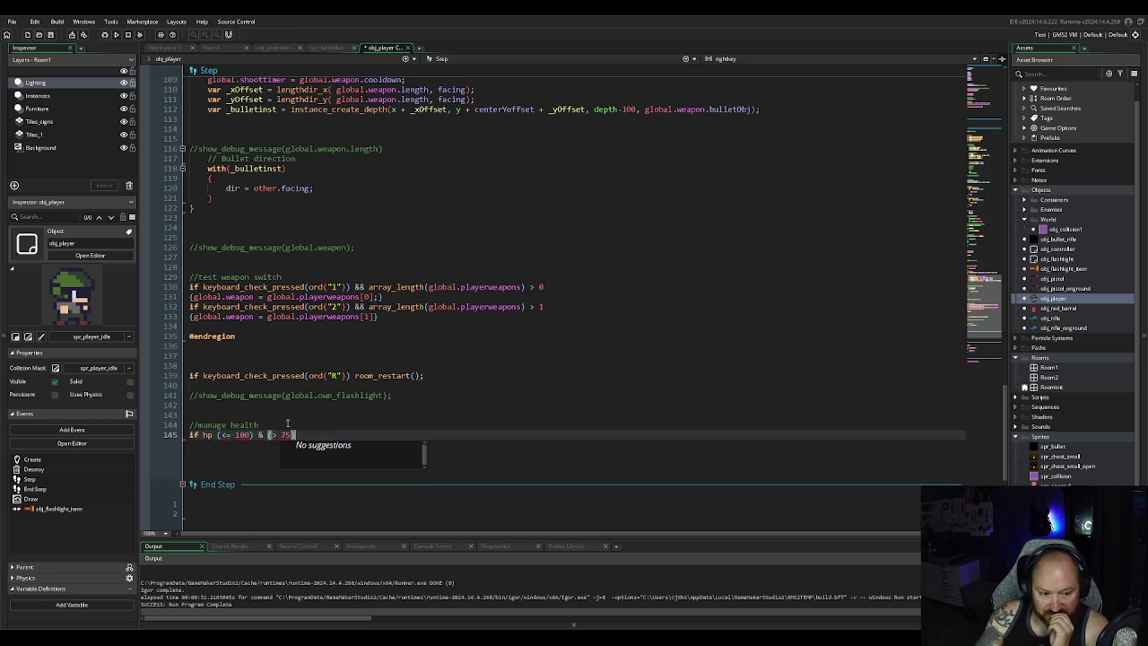
scroll(359, 353, "up", 2)
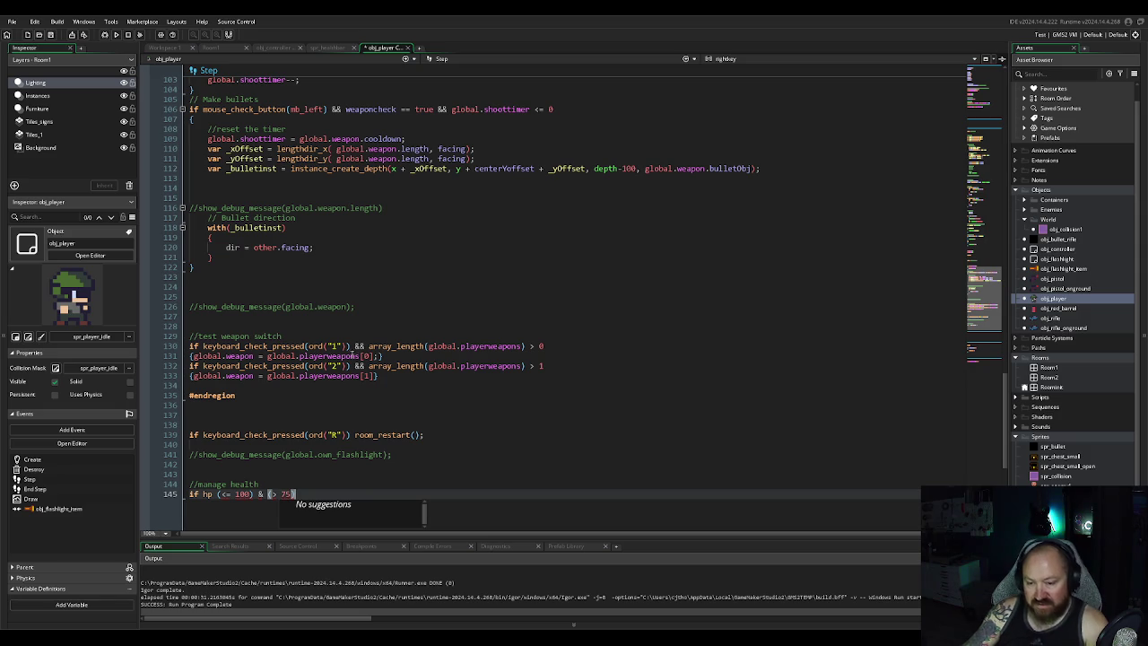
key("ctrl+z")
key("ctrl+z")
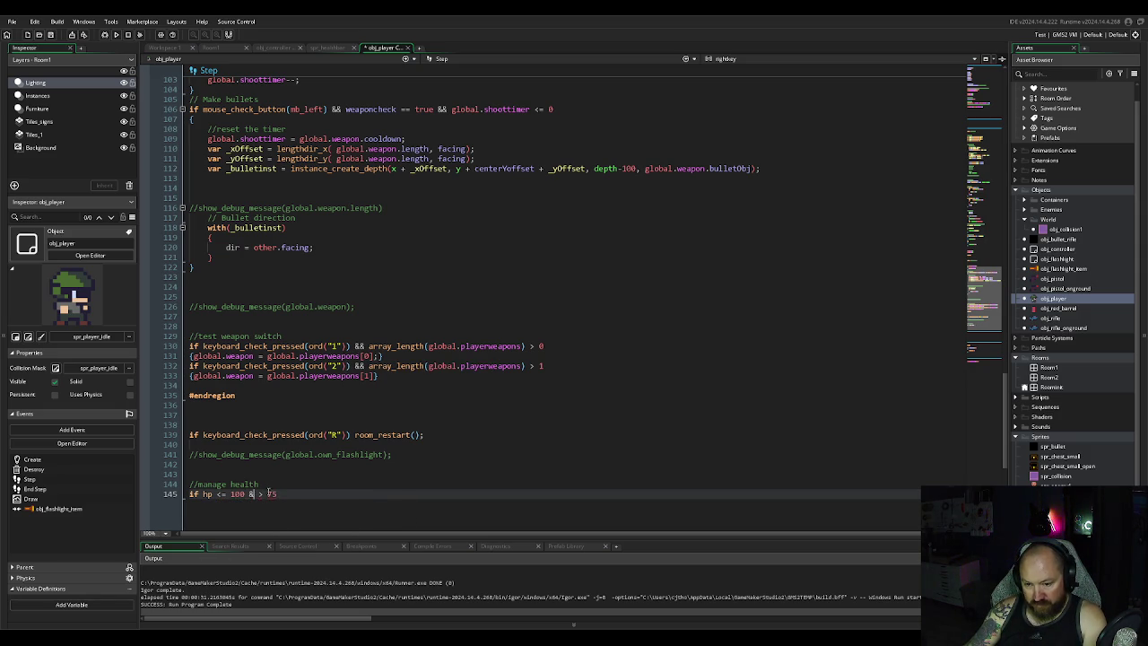
Step: Change the operator to && and open the if block with a brace
type("&")
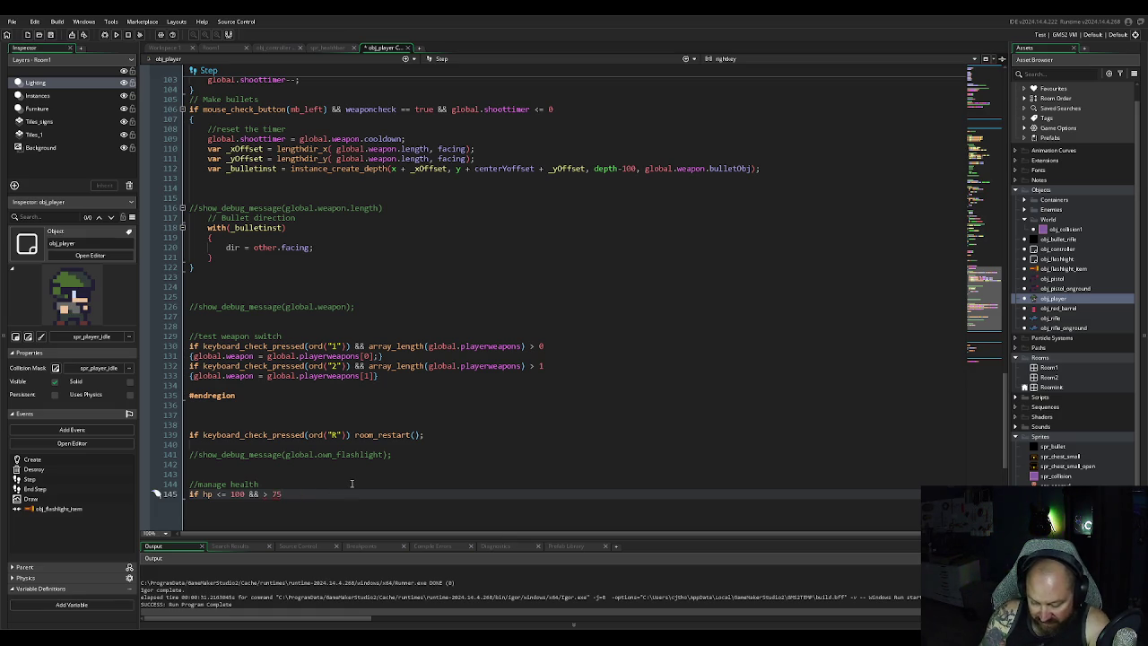
type("{")
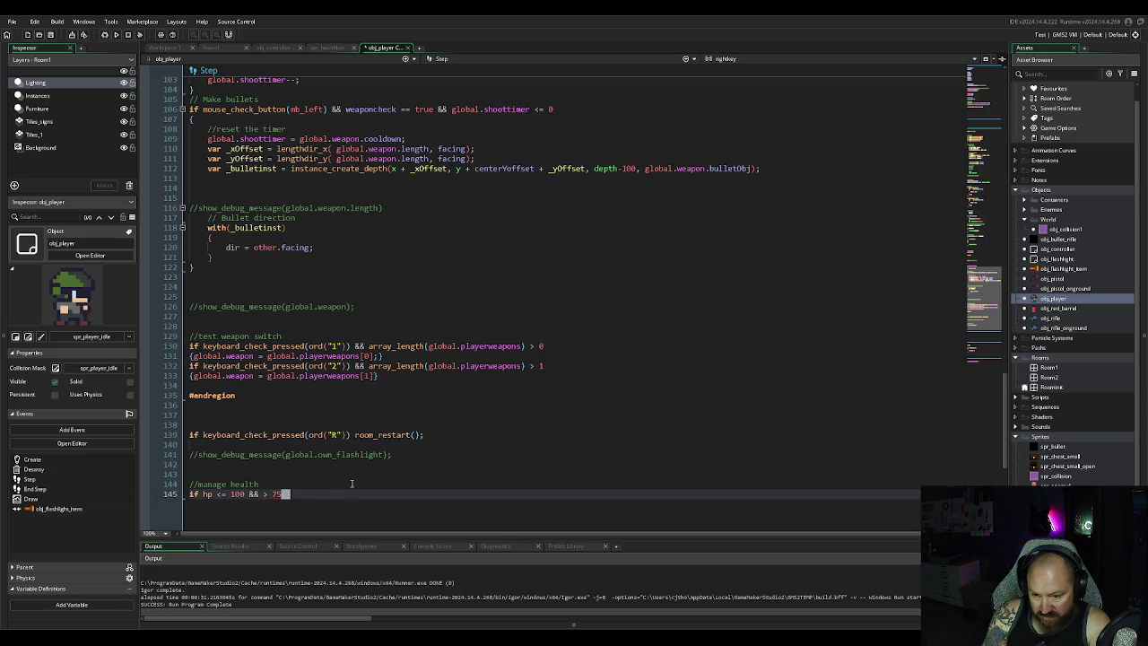
key("Return")
mouse_move(265, 495)
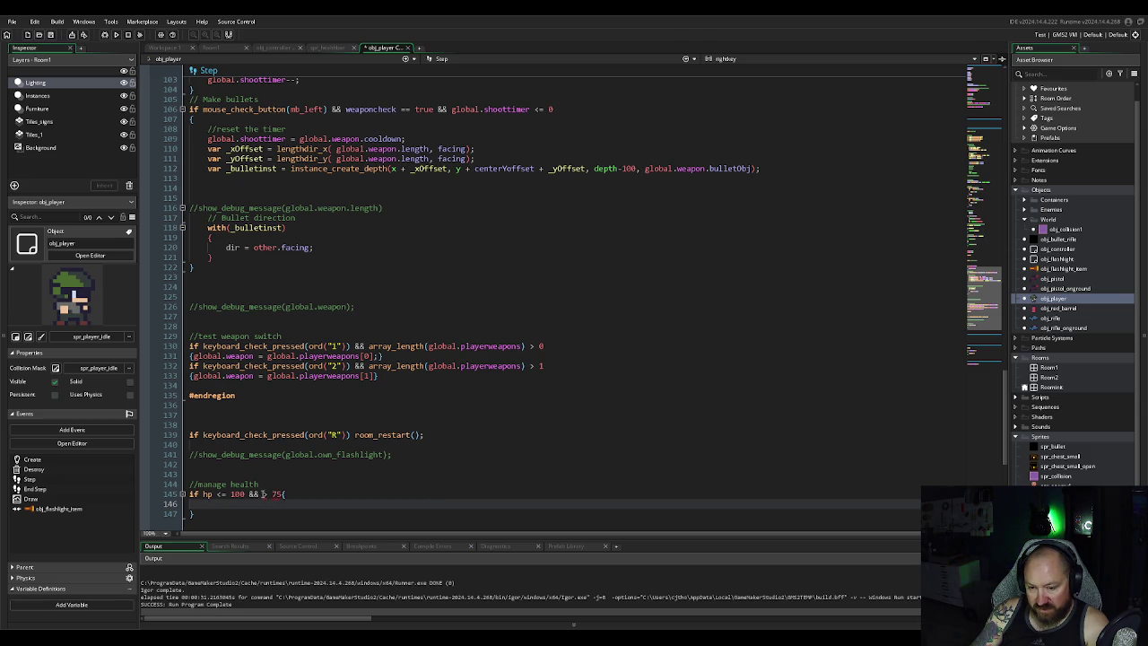
left_click(263, 494)
Step: Make the condition read hp > 75 and set hpstate = 0 inside the first block
type("hp")
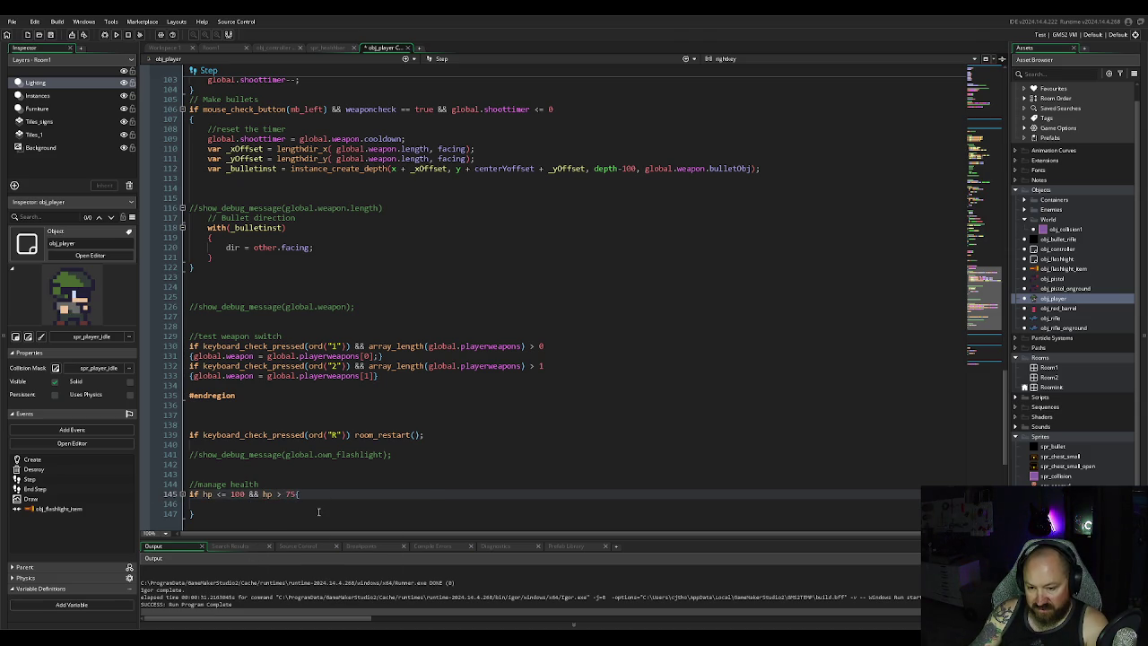
left_click(318, 512)
left_click(229, 506)
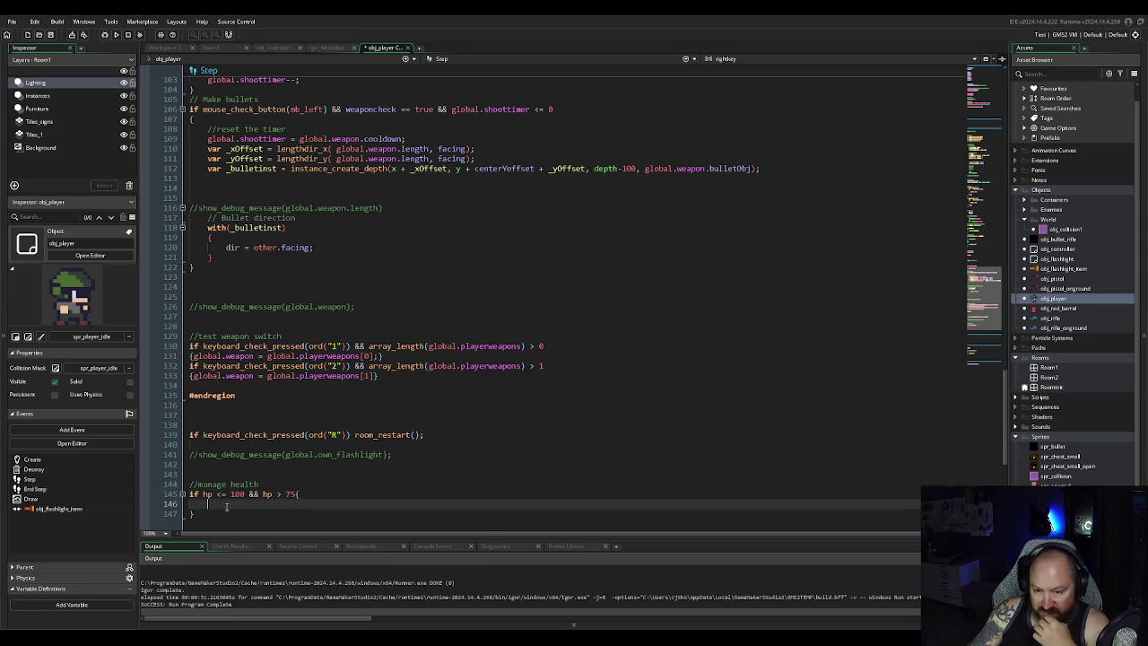
type("hp")
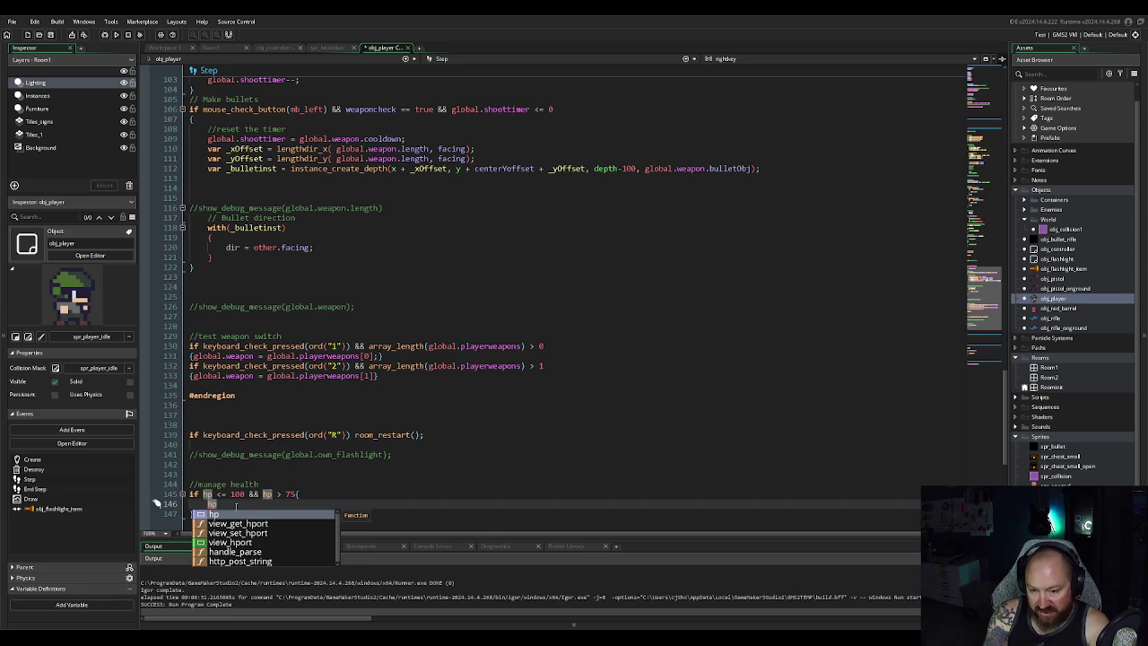
type("state")
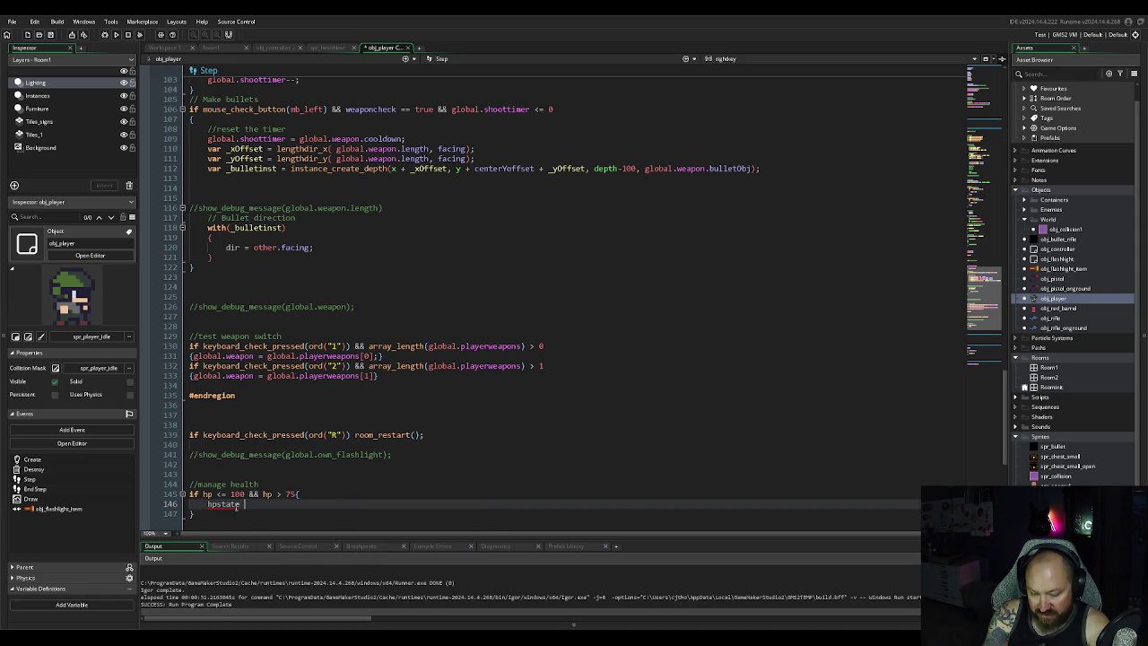
type(" =")
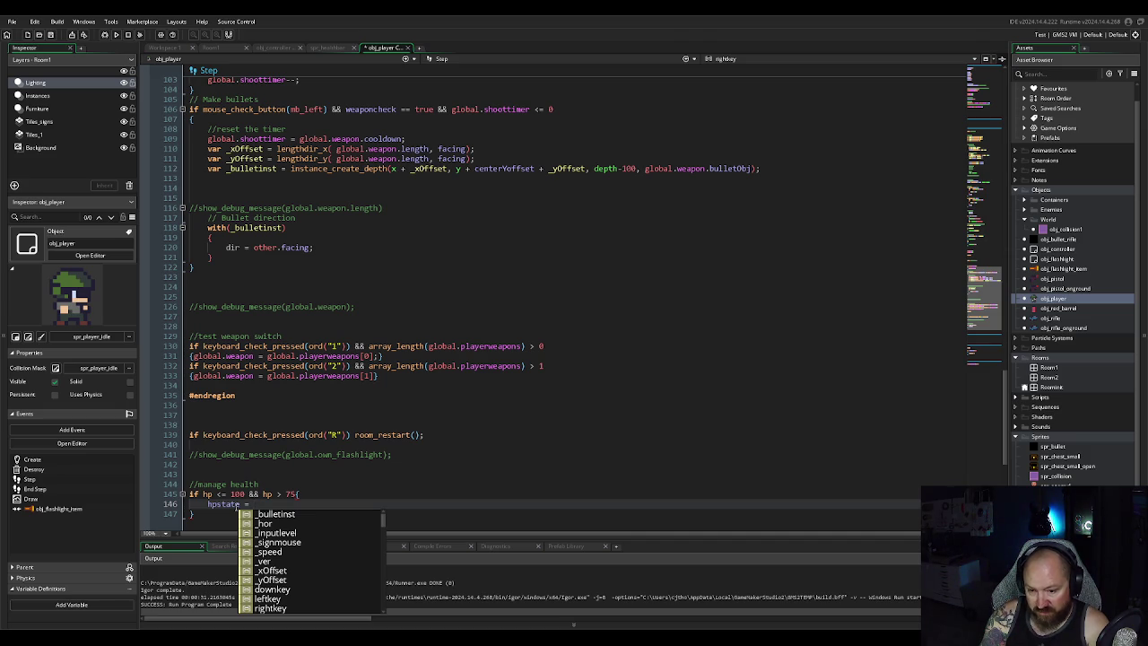
type("0")
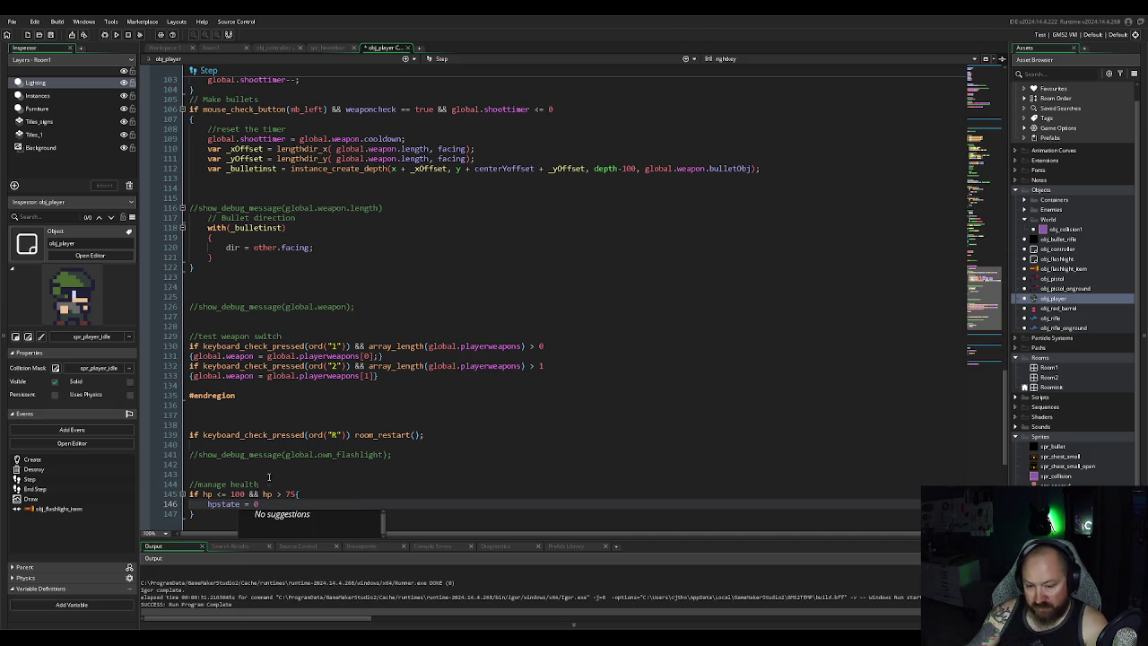
Step: Add an else if hp <=75 && hp > 50 branch that sets hpstate = 1
left_click(211, 515)
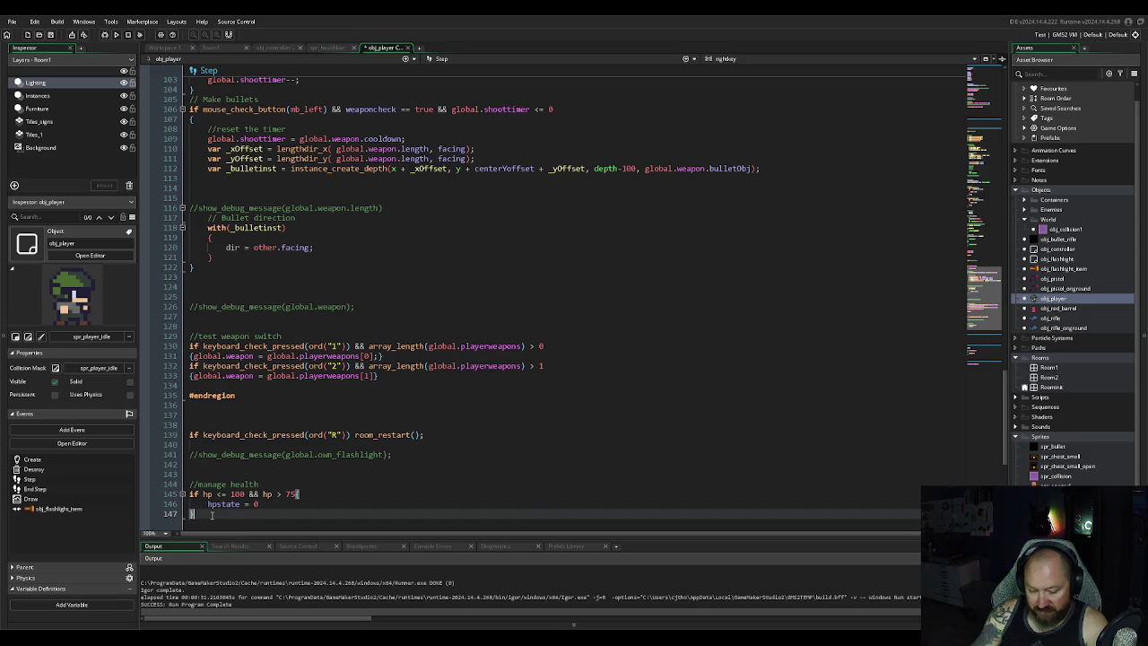
type(" else if")
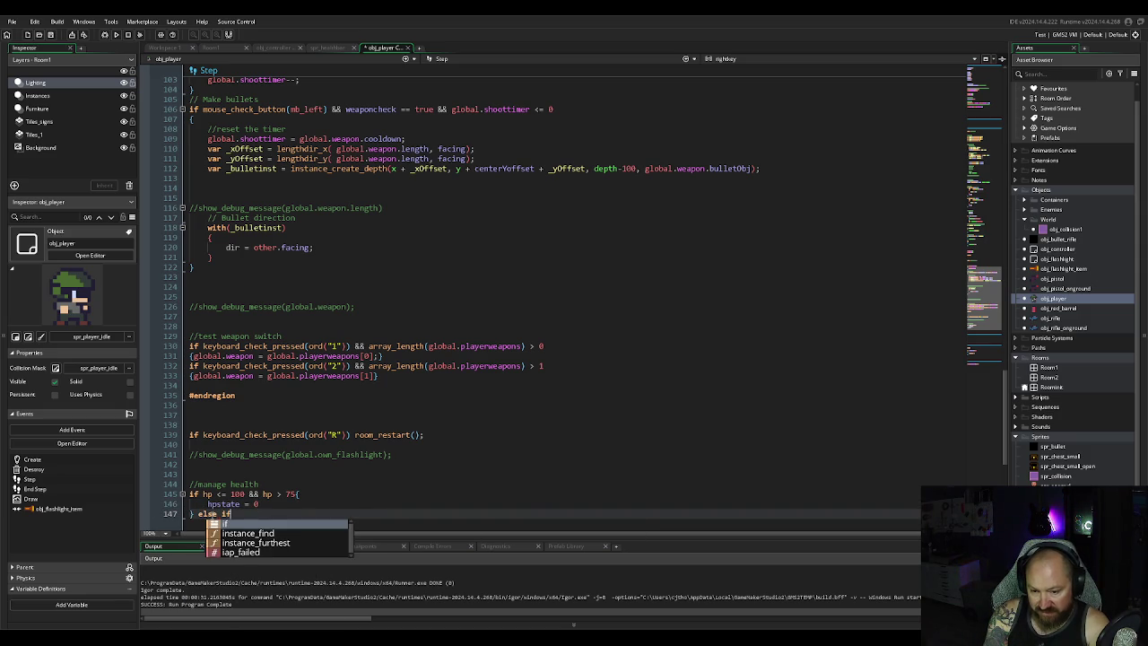
type(" hp")
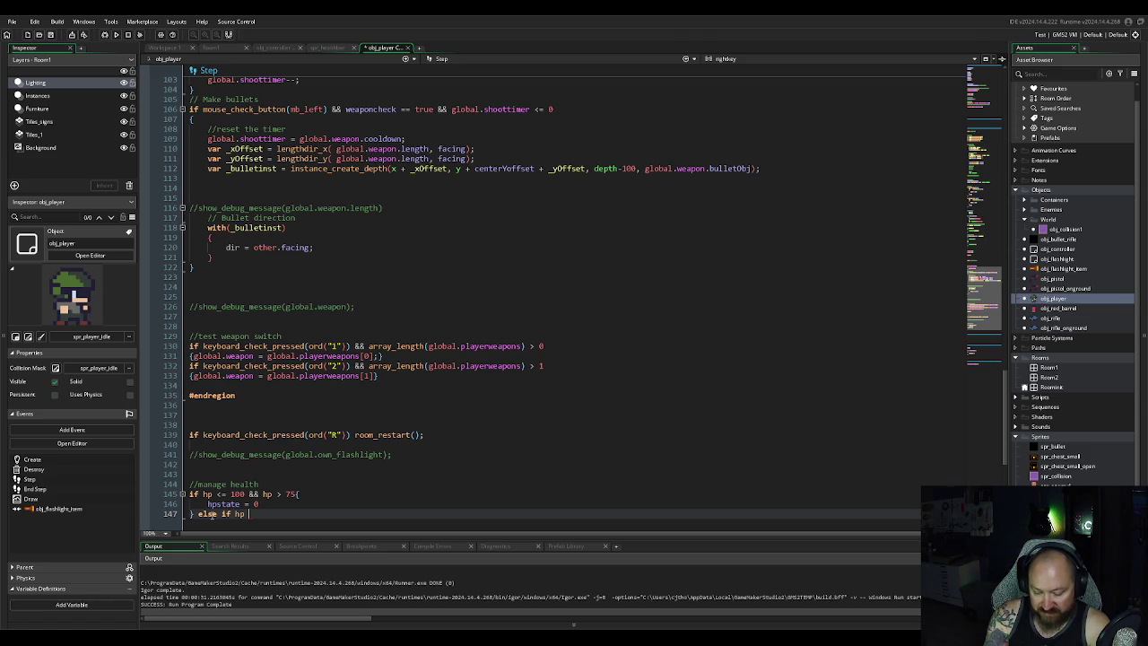
type("<=")
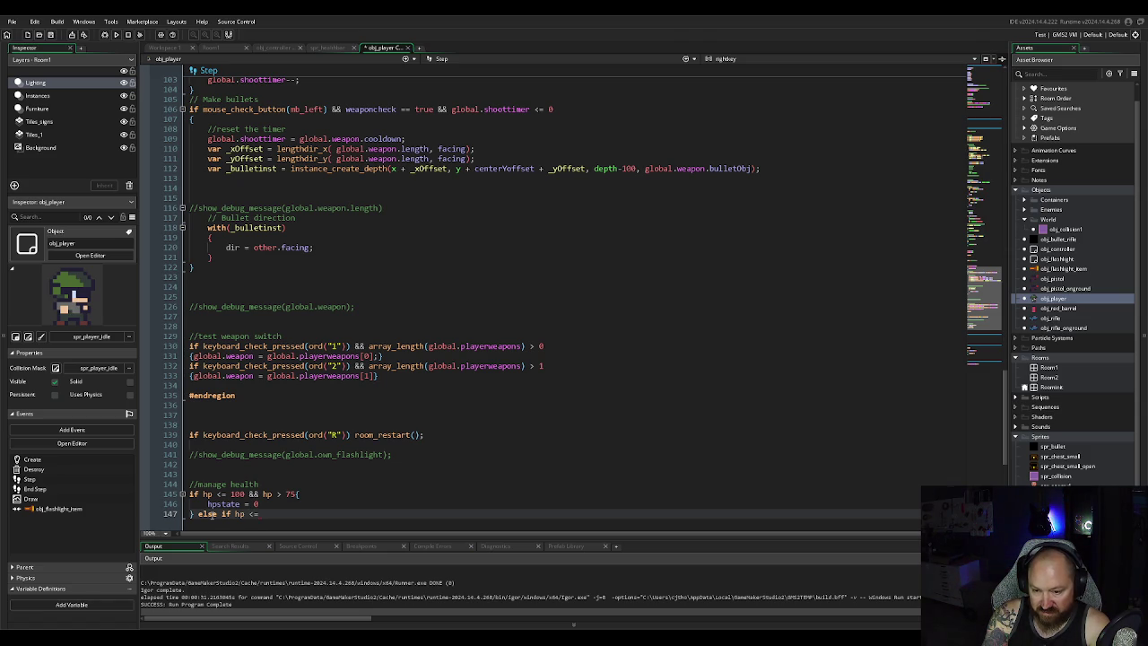
type("75")
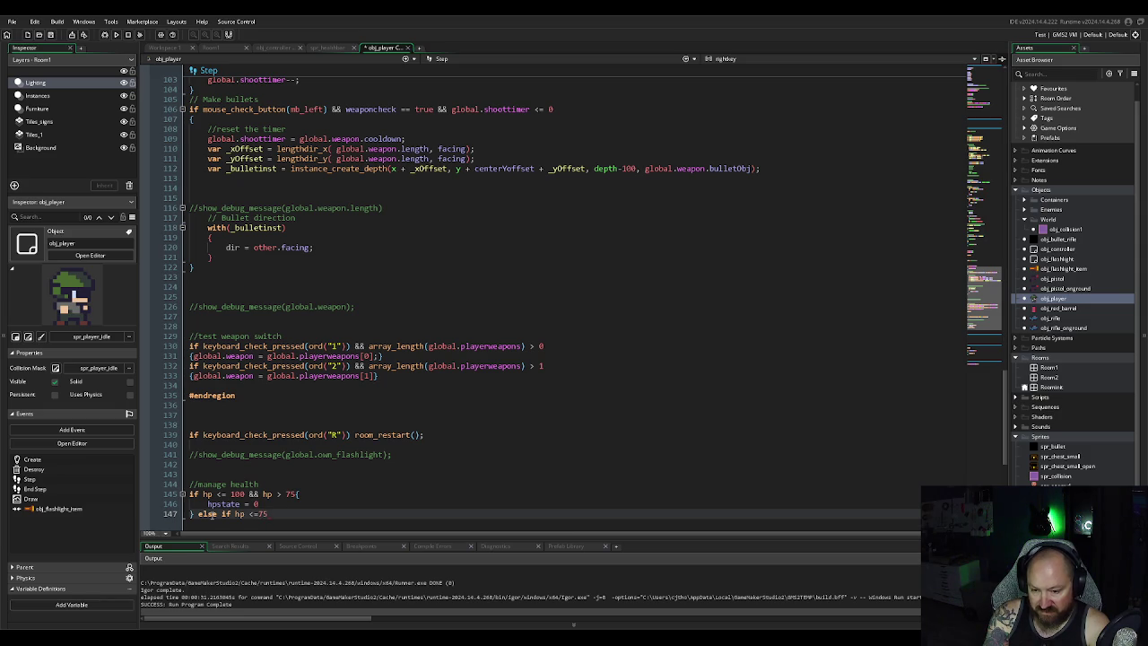
type(" &&")
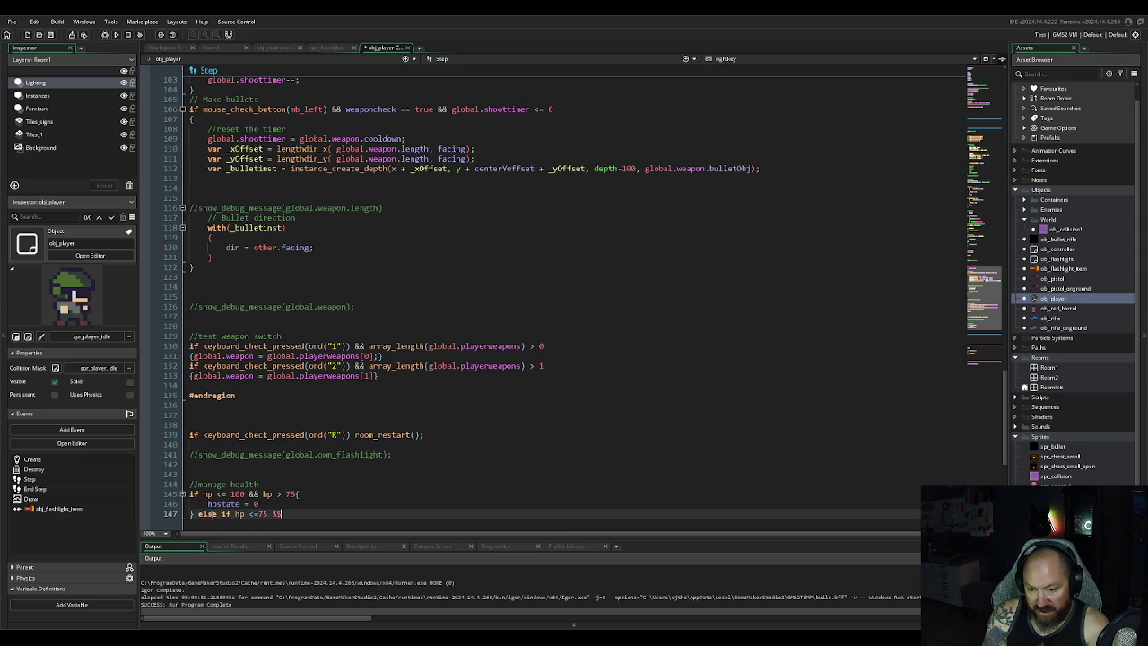
key("BackSpace")
key("BackSpace")
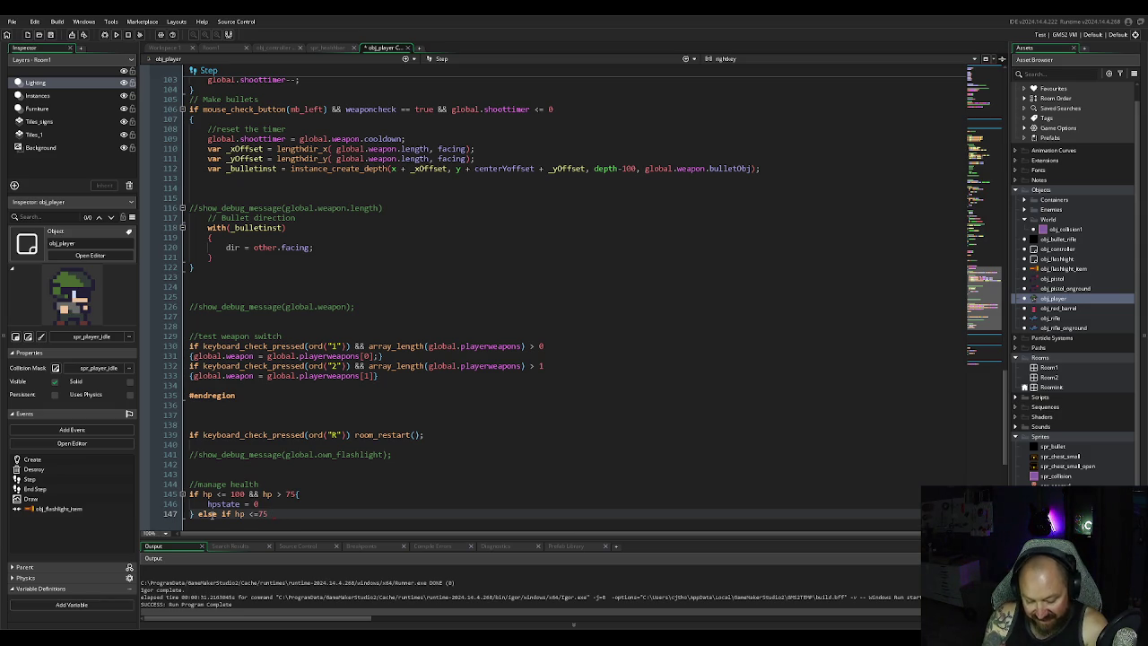
type(" && hp")
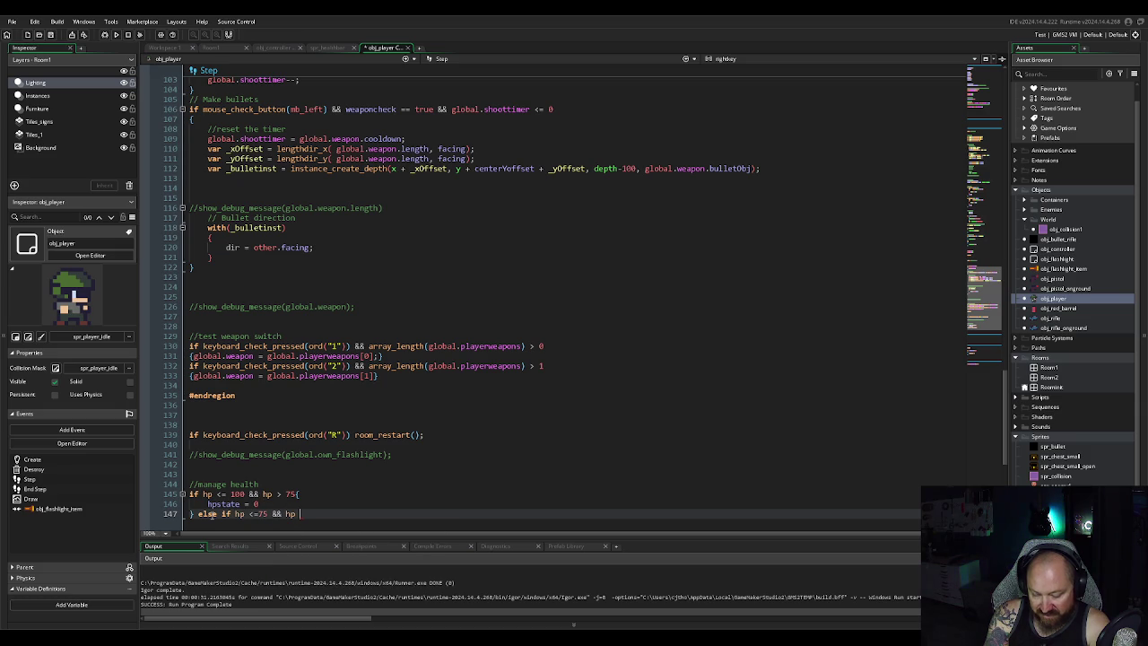
type(" >")
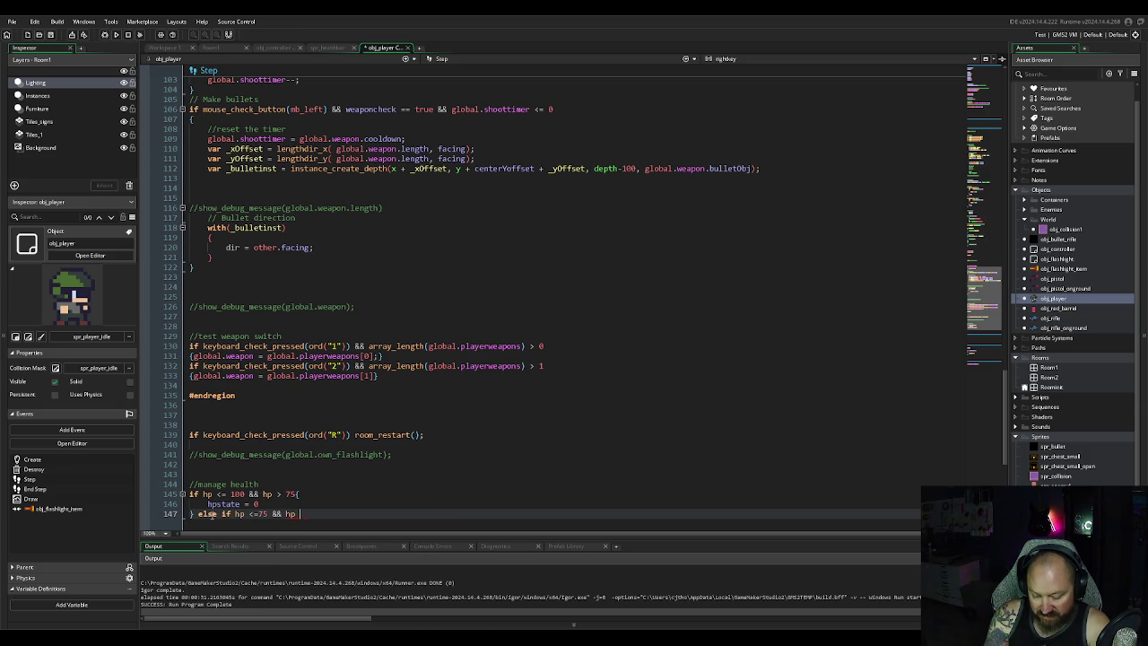
type("50")
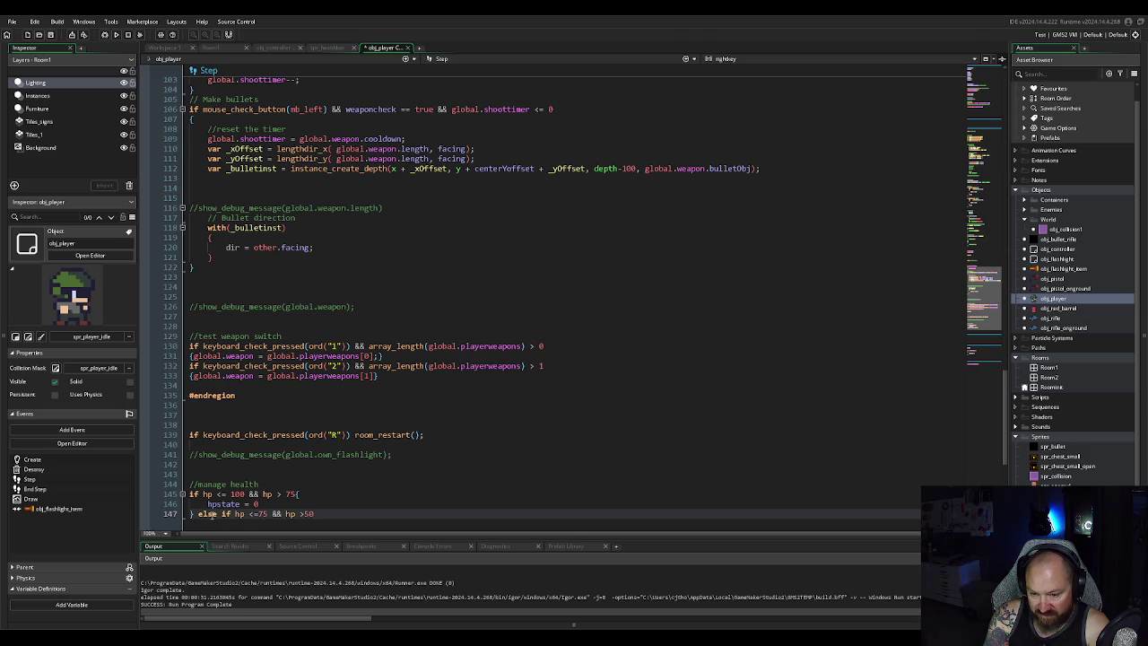
key("BackSpace")
key("BackSpace")
type("50")
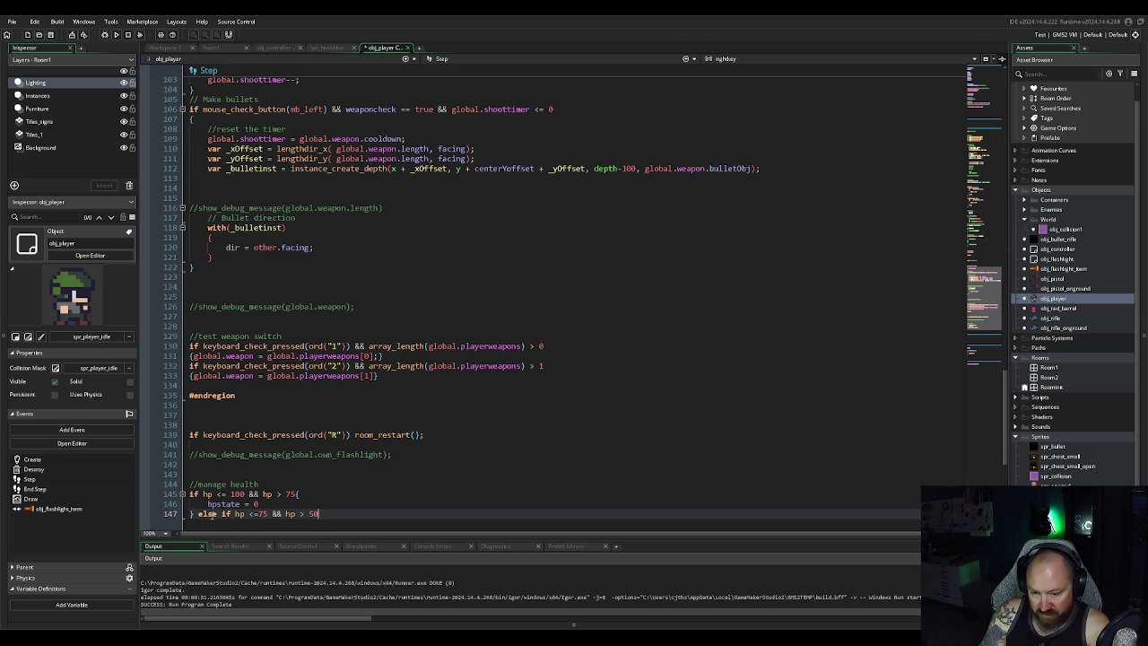
type("{")
key("Return")
type("hp")
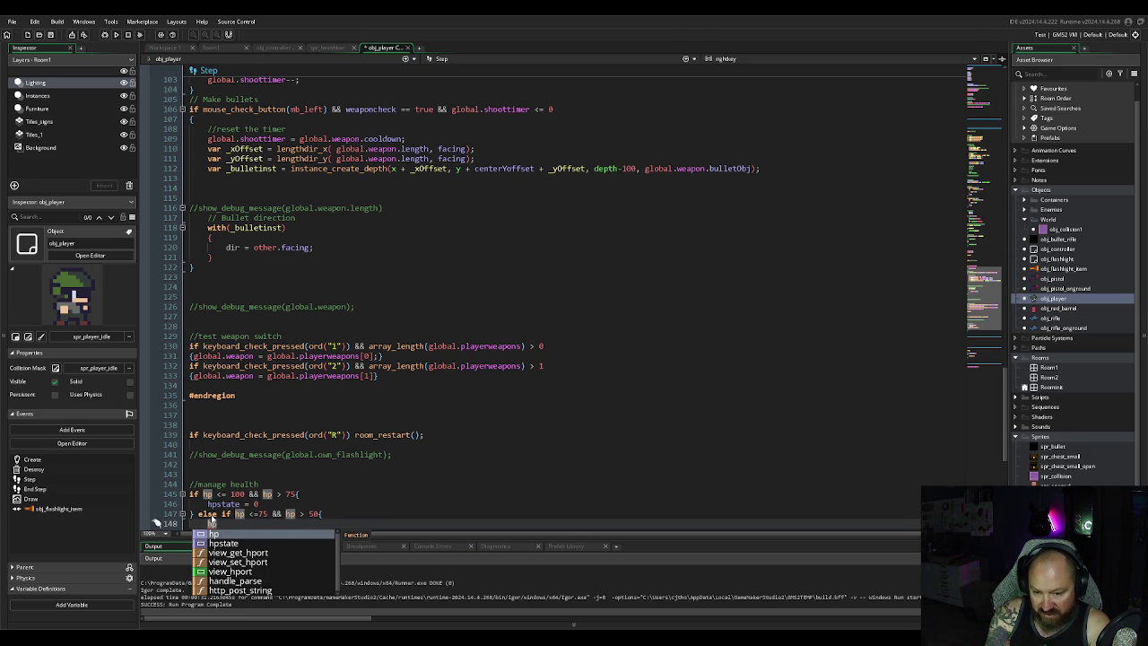
type("state")
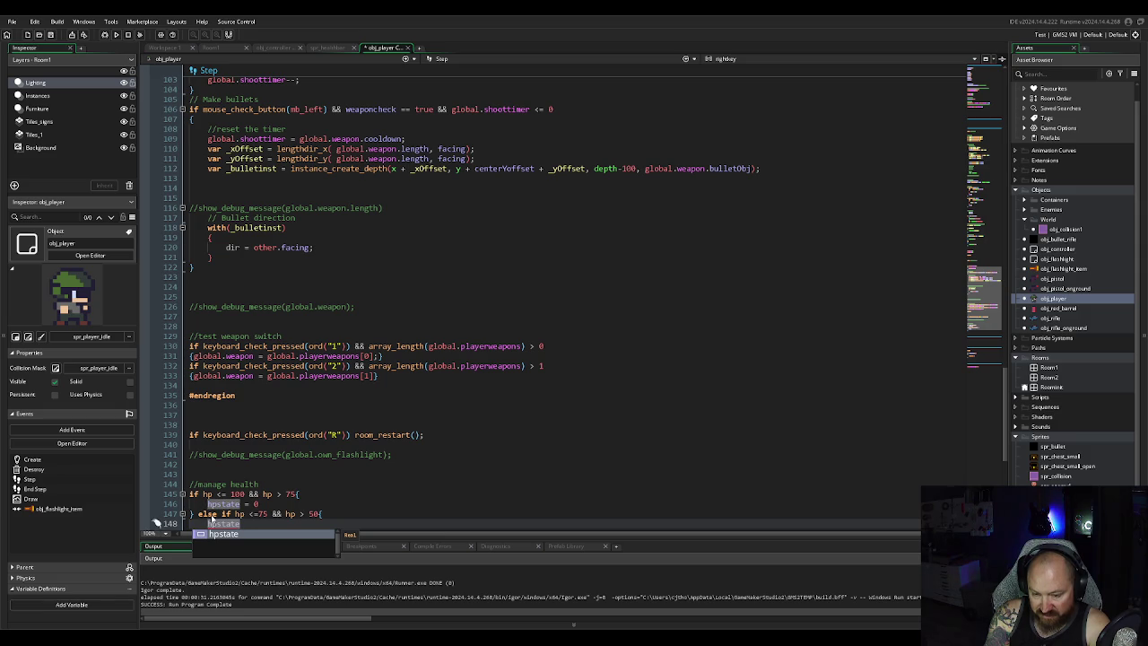
type(" = ")
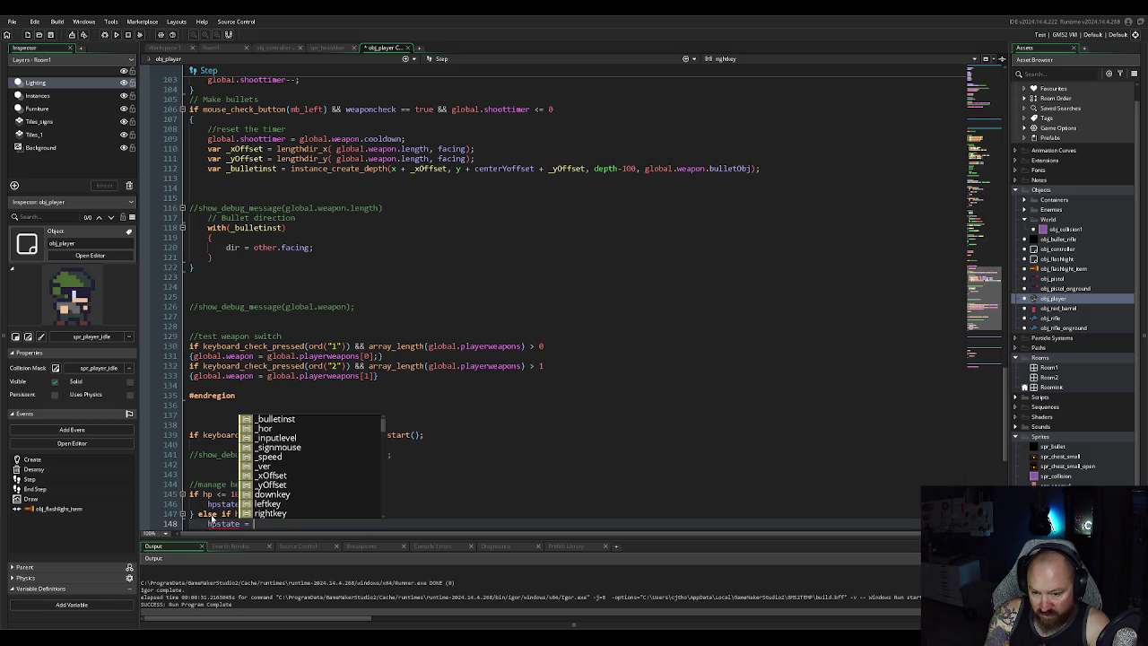
type("1")
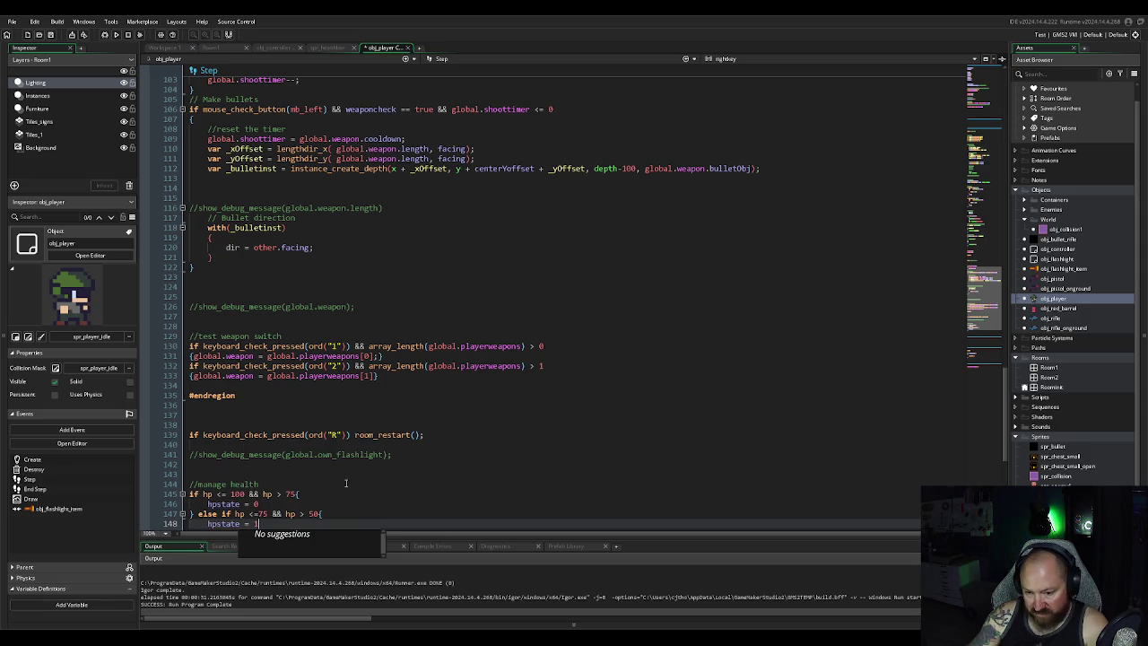
left_click(347, 484)
scroll(348, 484, "down", 4)
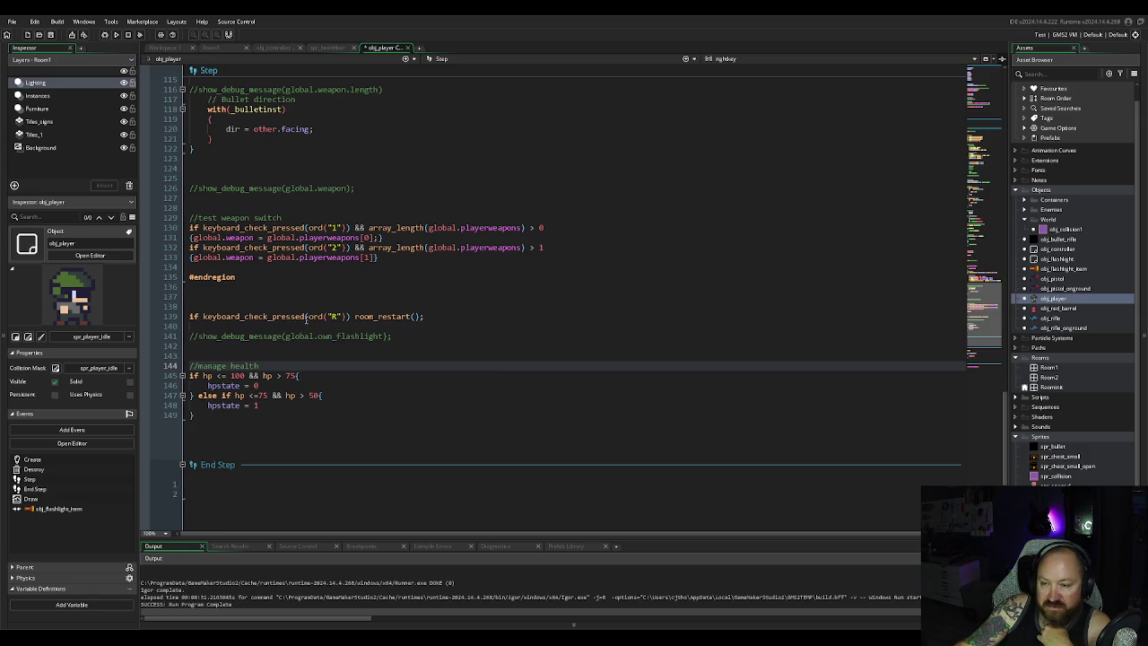
scroll(305, 322, "up", 2)
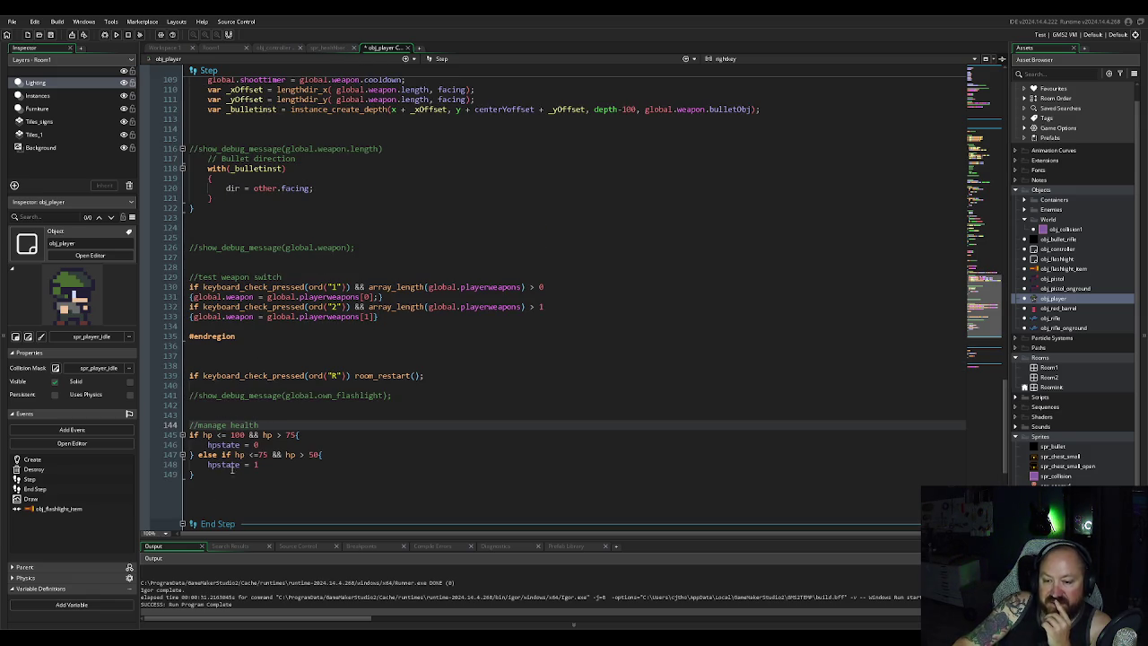
Step: In obj_controller's Draw GUI, replace the health bar subimage 2 with hpstate
left_click(325, 48)
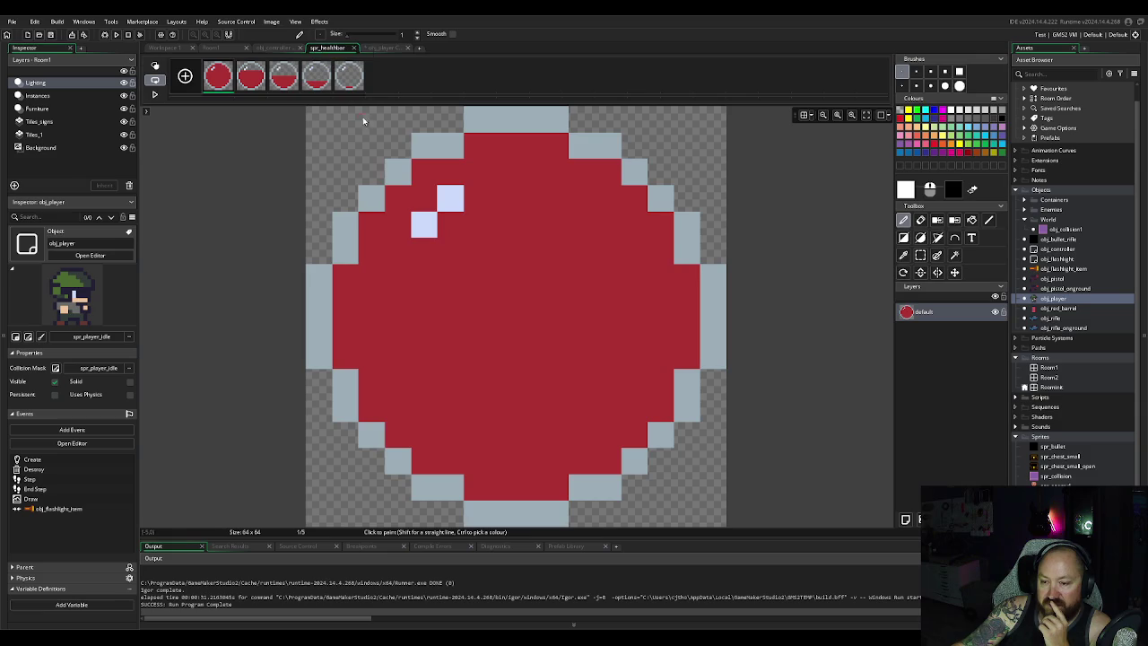
left_click(231, 49)
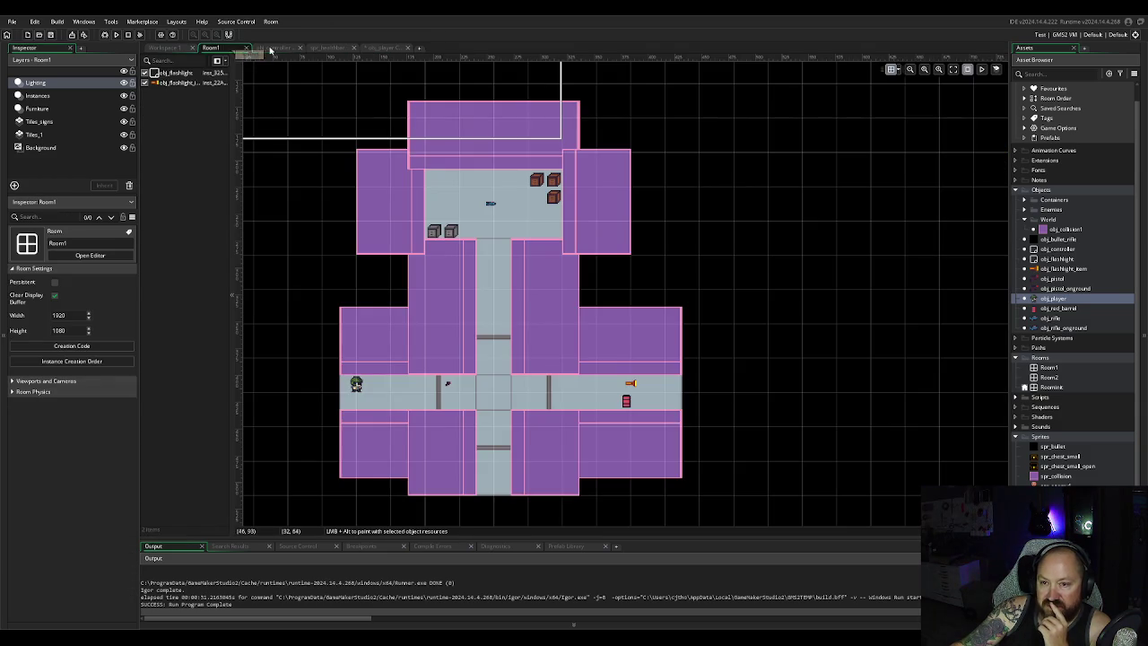
left_click(279, 48)
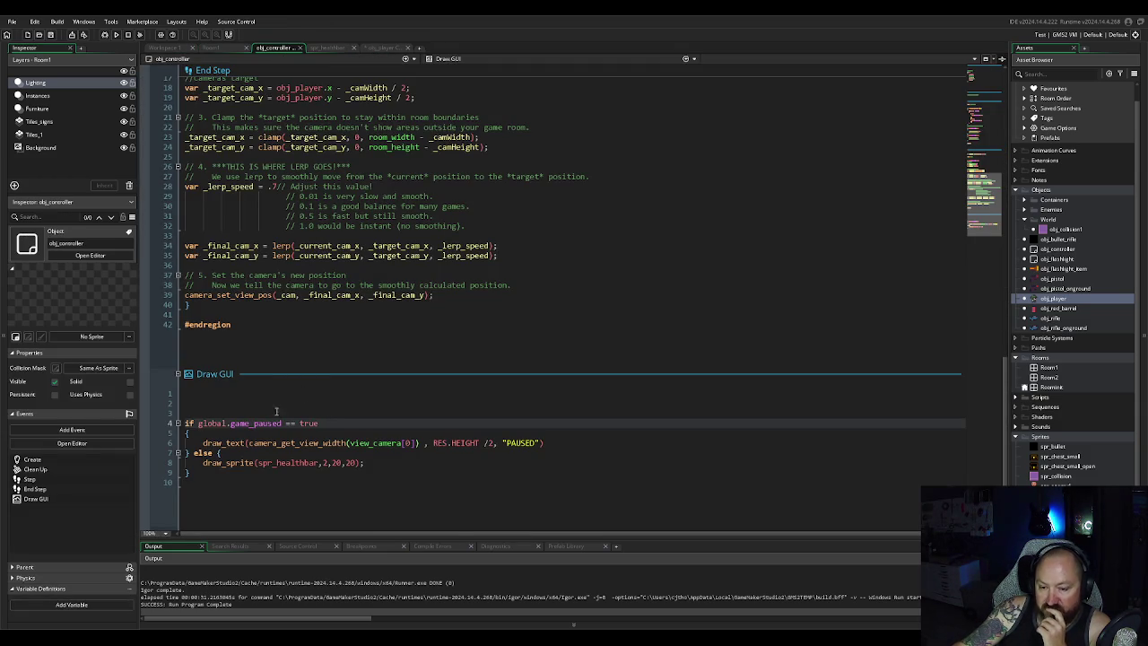
left_click(329, 463)
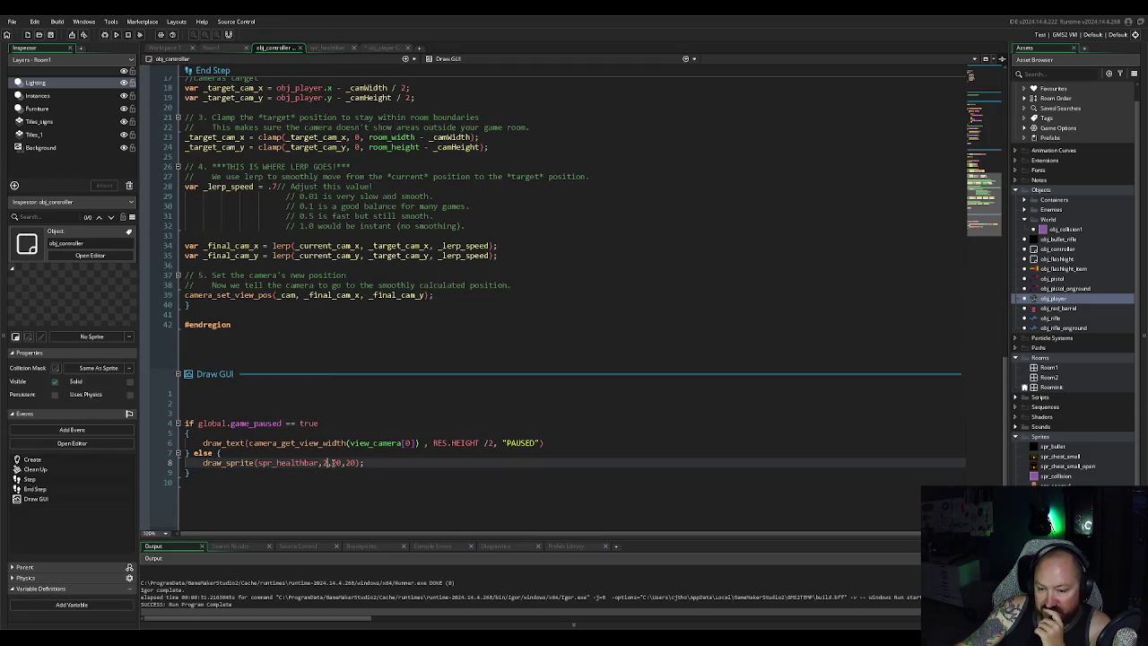
key("BackSpace")
type("hps")
type("tate")
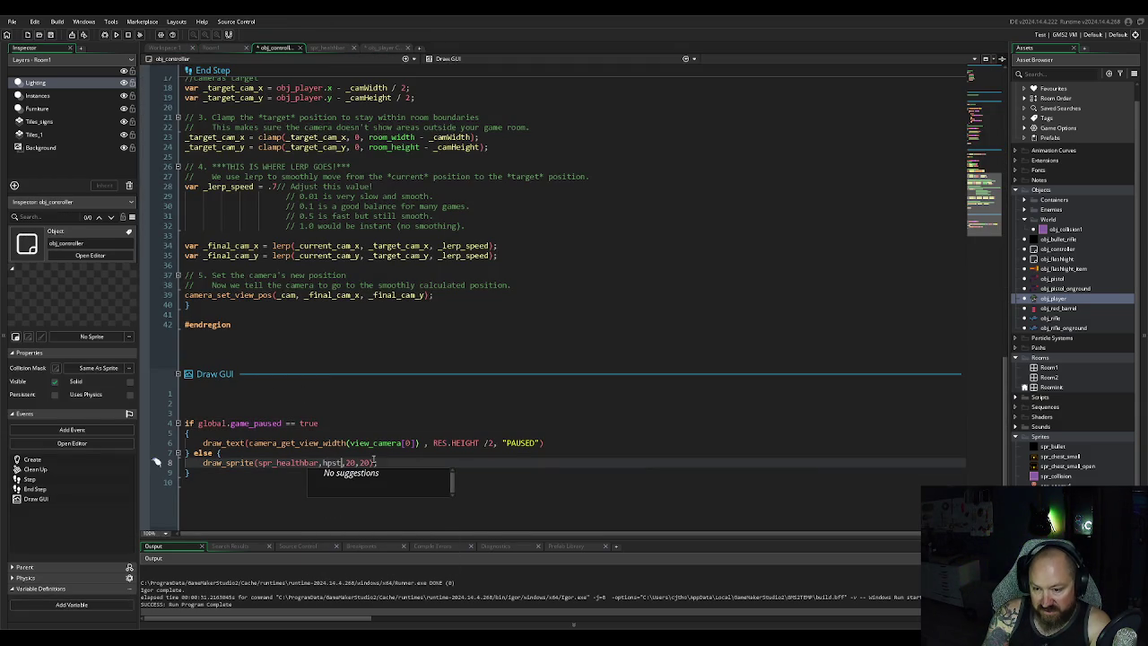
left_click(434, 414)
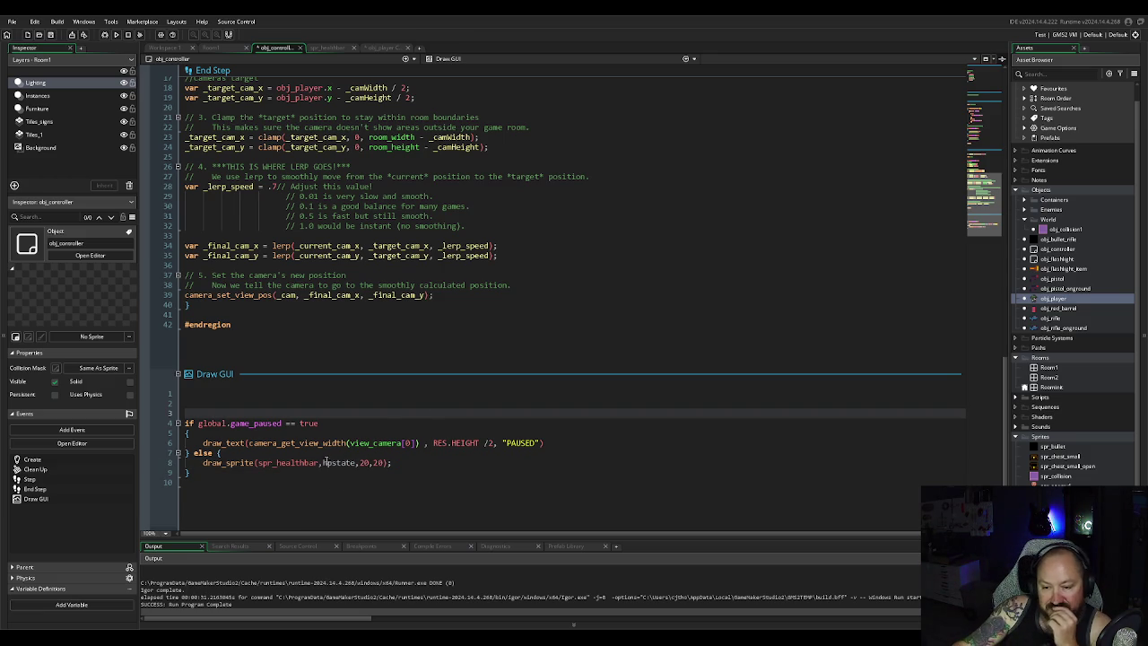
Step: Prefix the argument with obj_player so it reads obj_player.hpstate
left_click(323, 462)
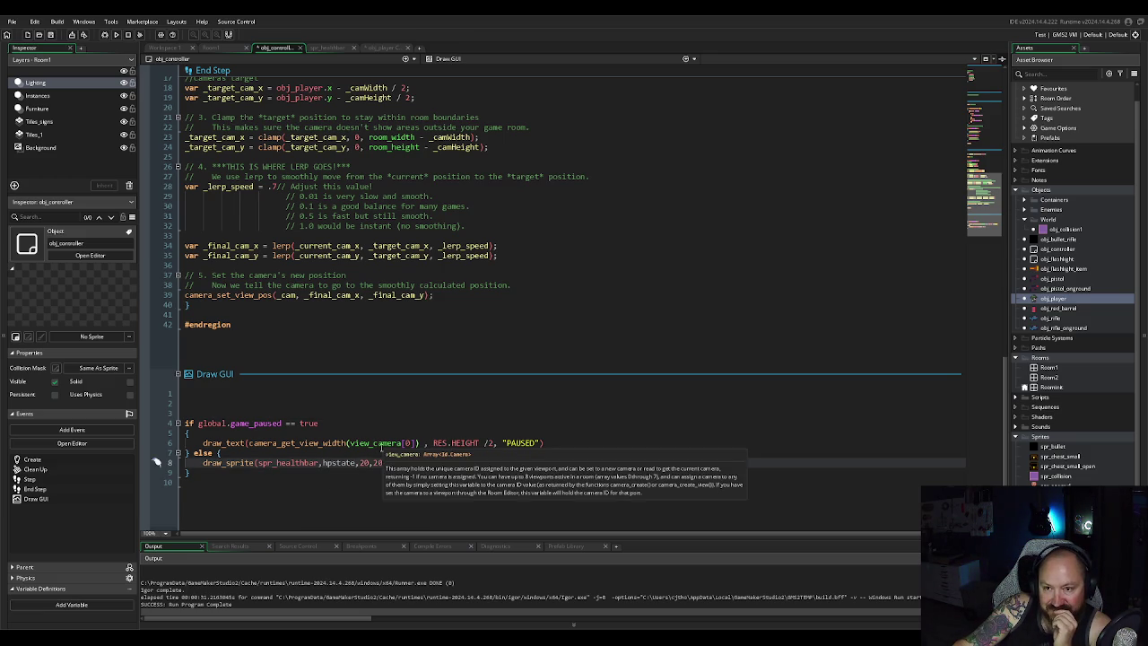
type("obj_player.")
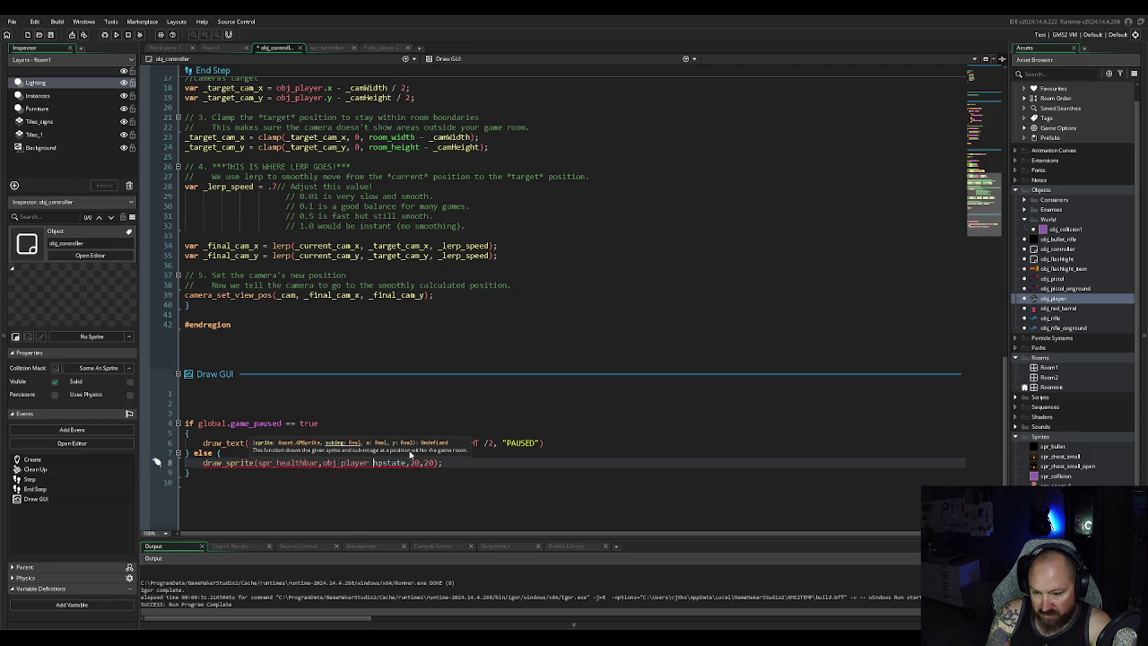
key("BackSpace")
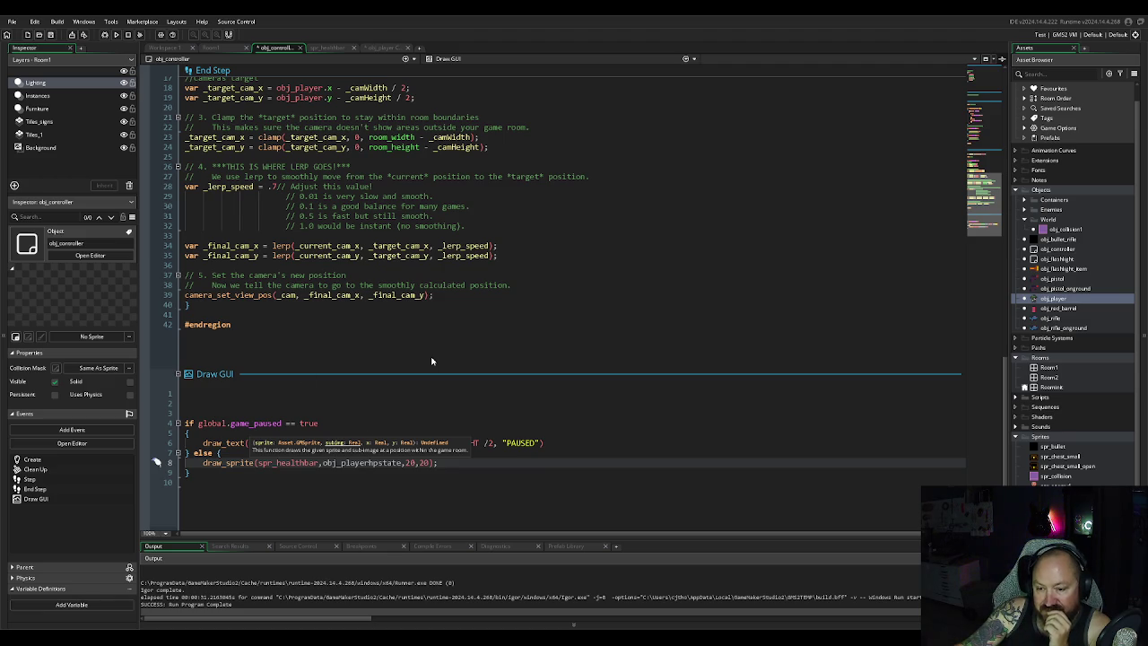
type(".")
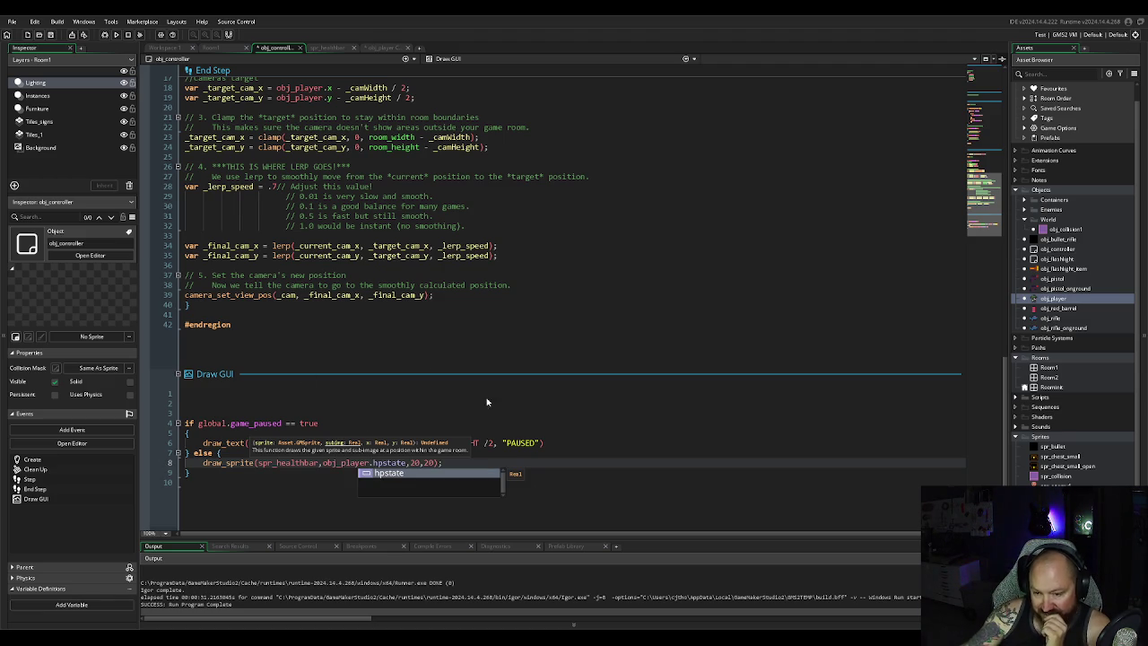
left_click(565, 525)
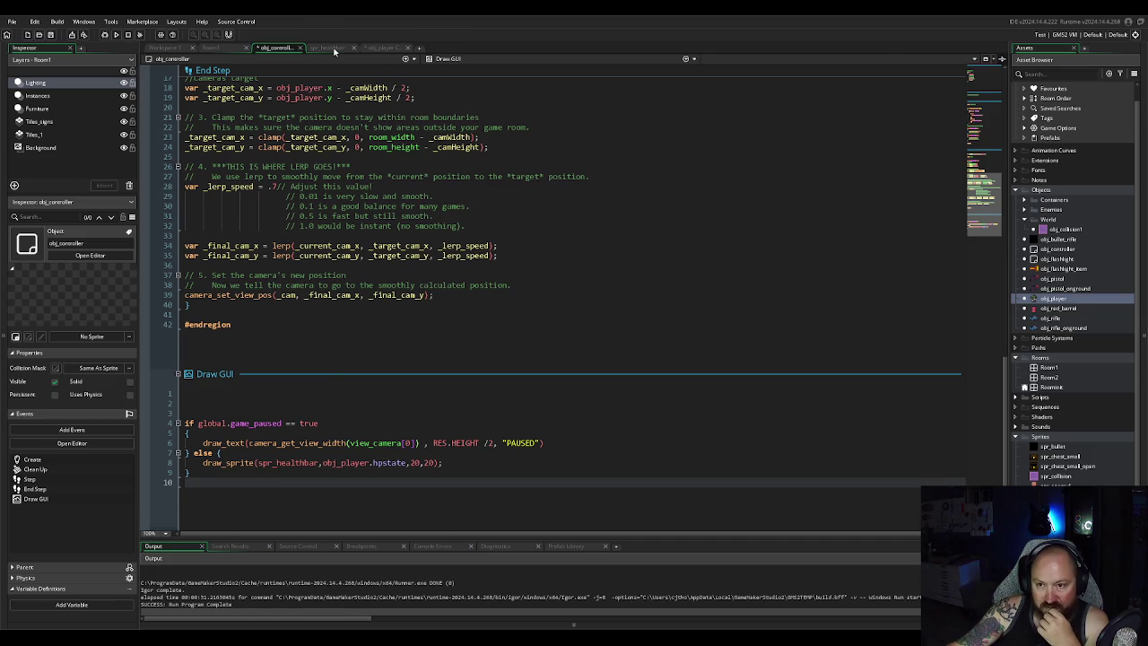
left_click(334, 49)
Step: Return to obj_player's Step event code tab
left_click(384, 47)
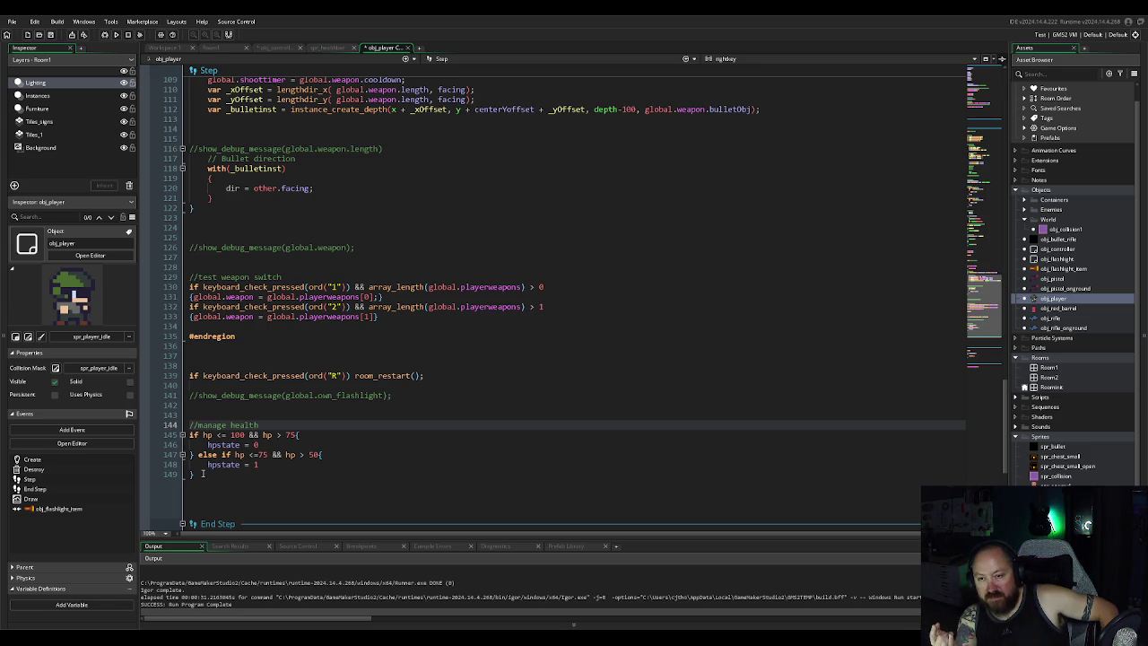
left_click(327, 49)
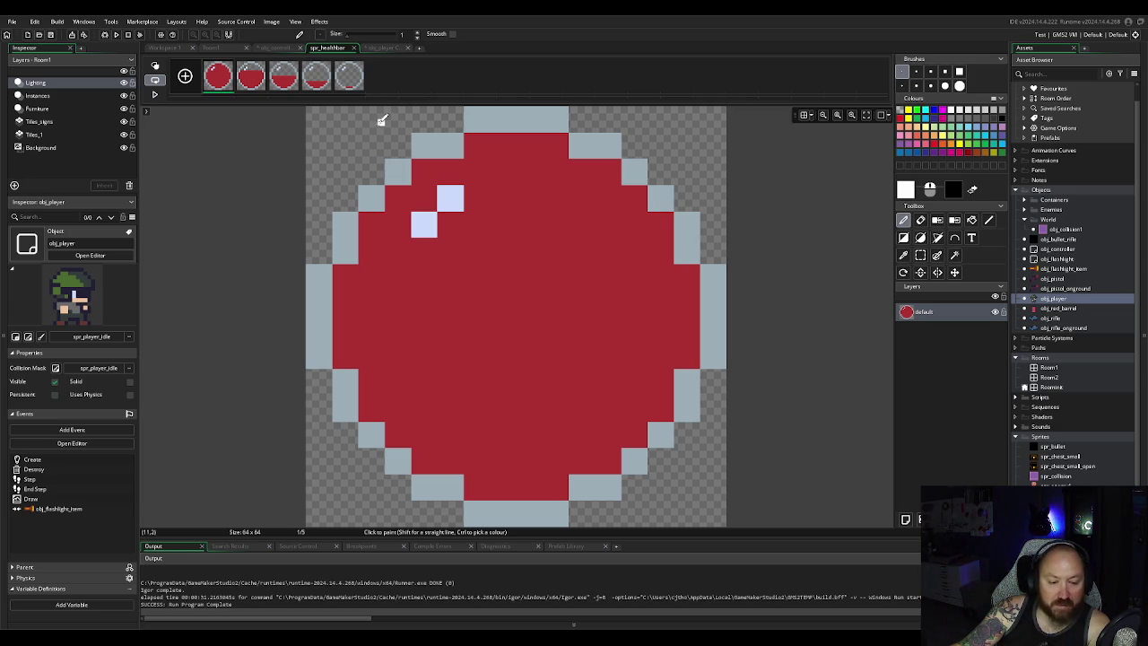
left_click(284, 52)
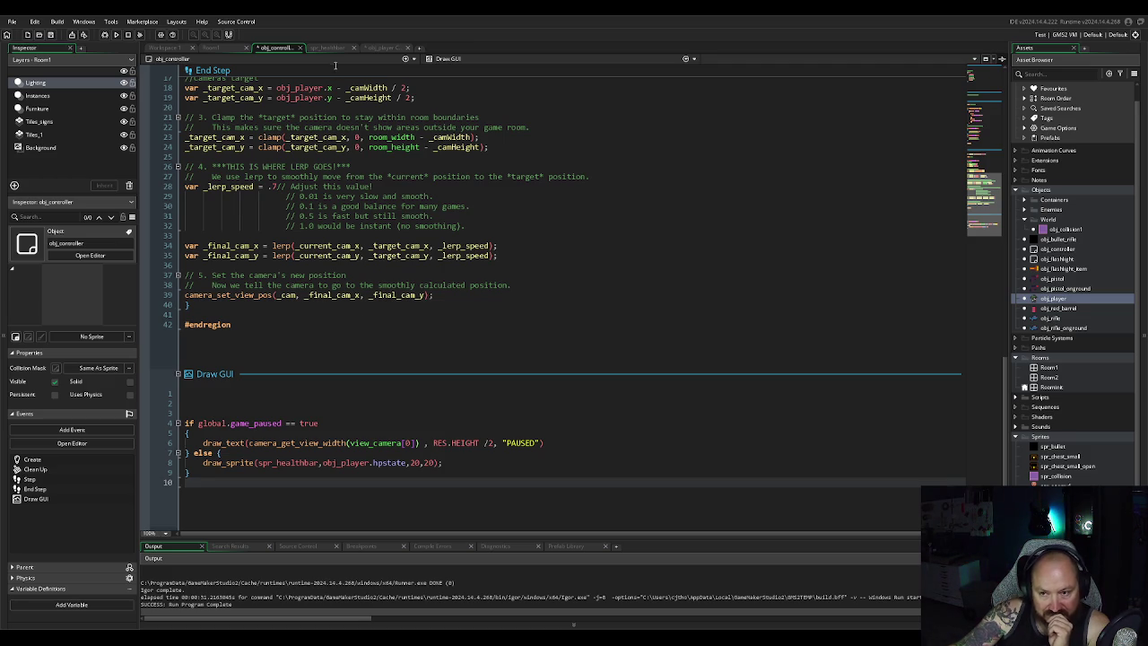
left_click(382, 48)
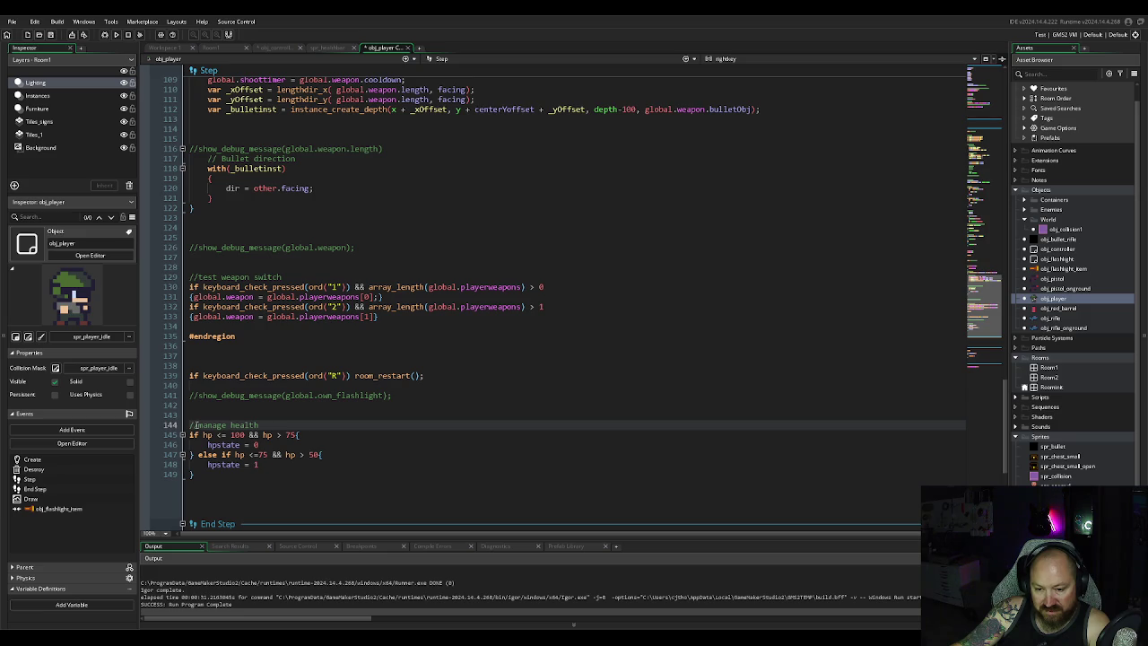
Step: Wrap the old if/else hpstate checks in a /* */ block comment
left_click(190, 435)
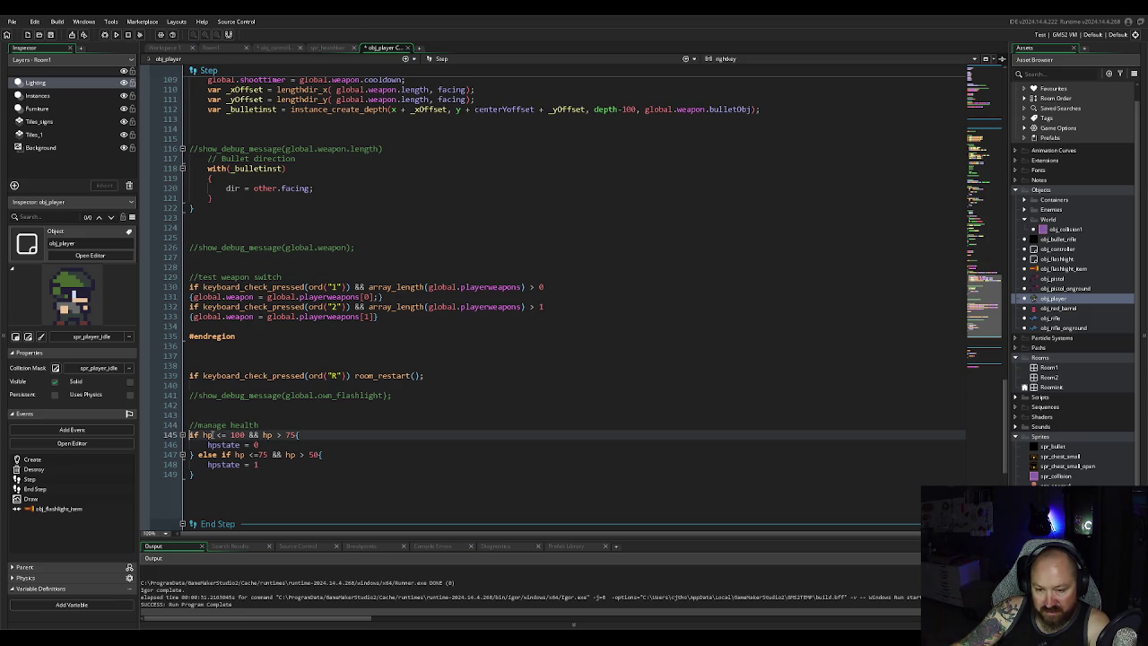
key("Return")
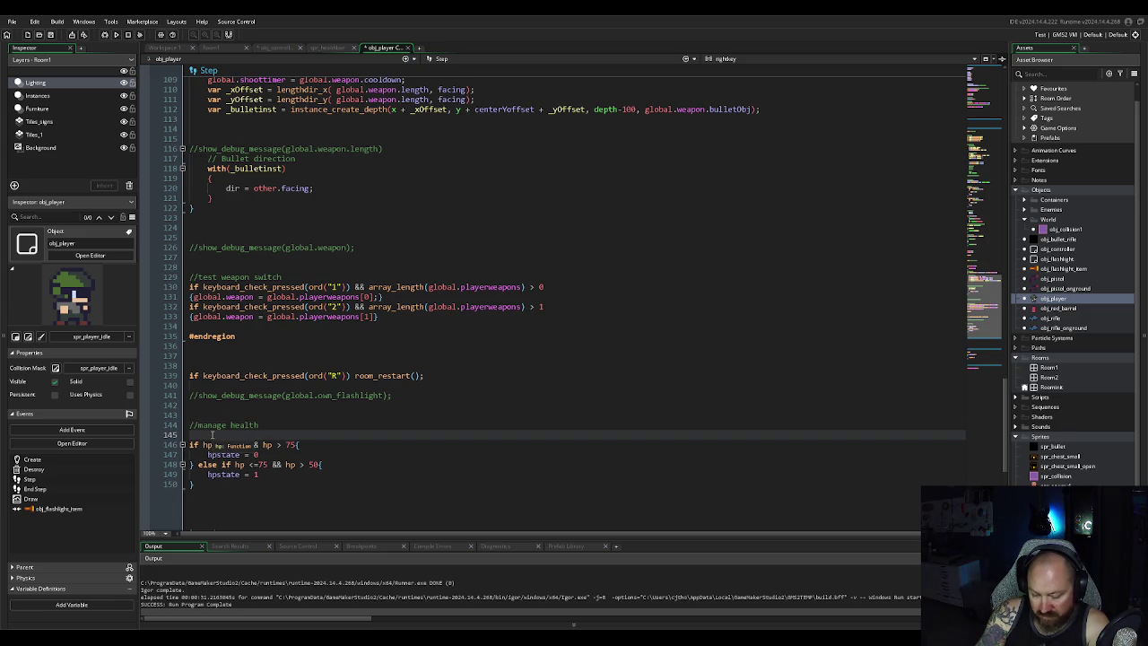
type("/*")
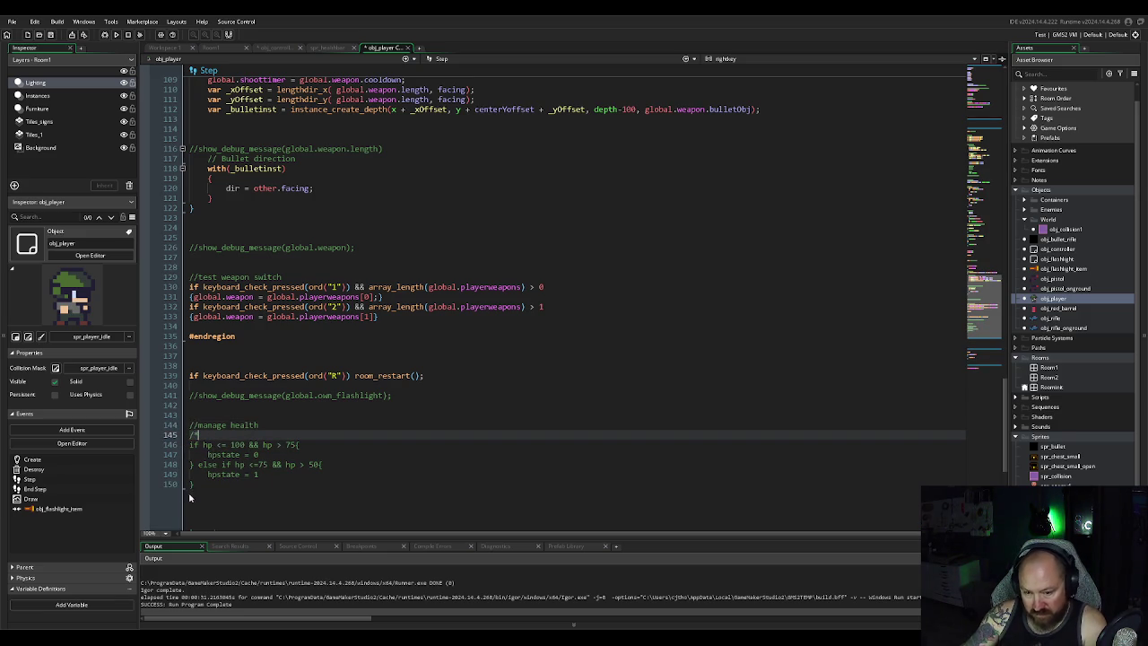
left_click(199, 484)
key("Return")
type("*/")
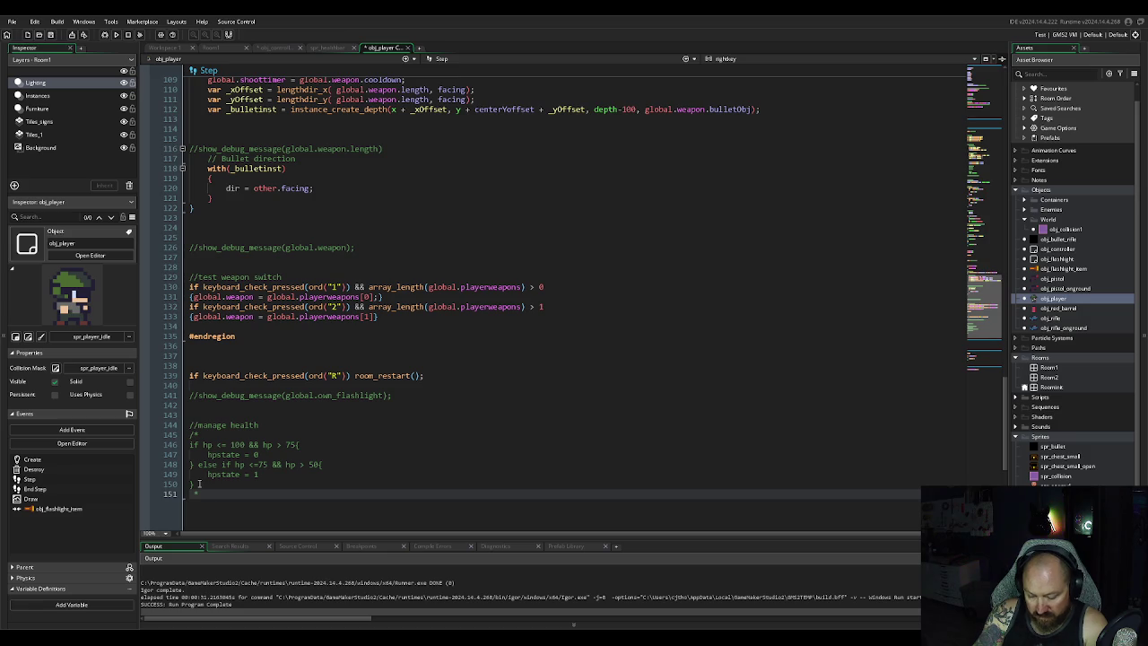
type("/")
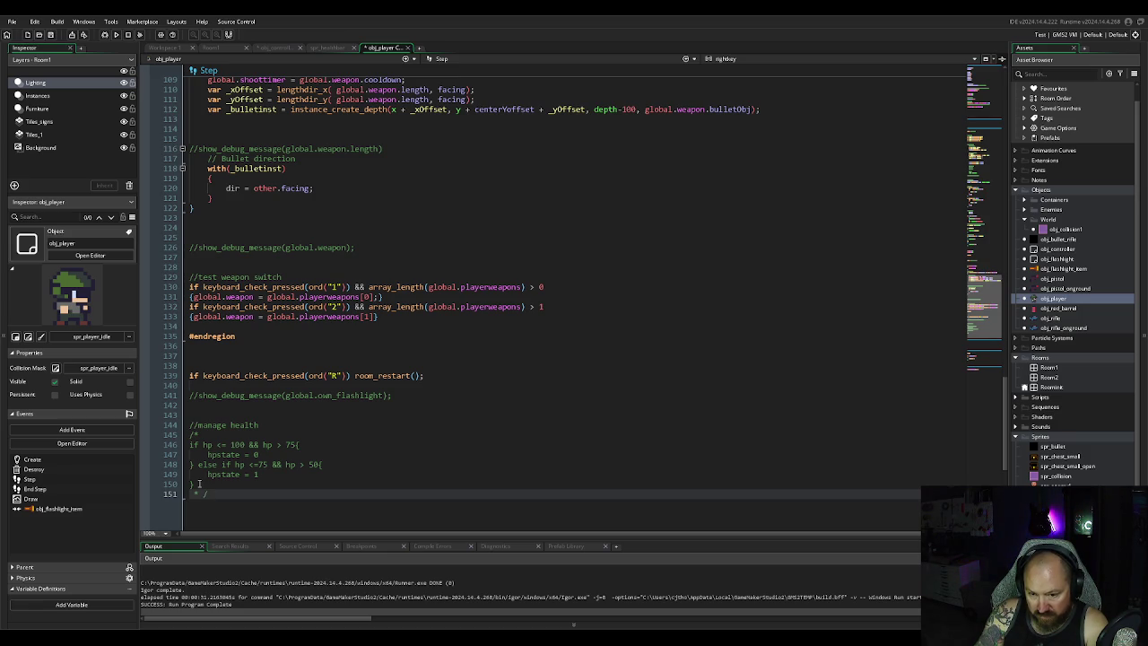
Step: Add blank lines below the comment and clear the auto-inserted * prefixes
scroll(238, 446, "down", 10)
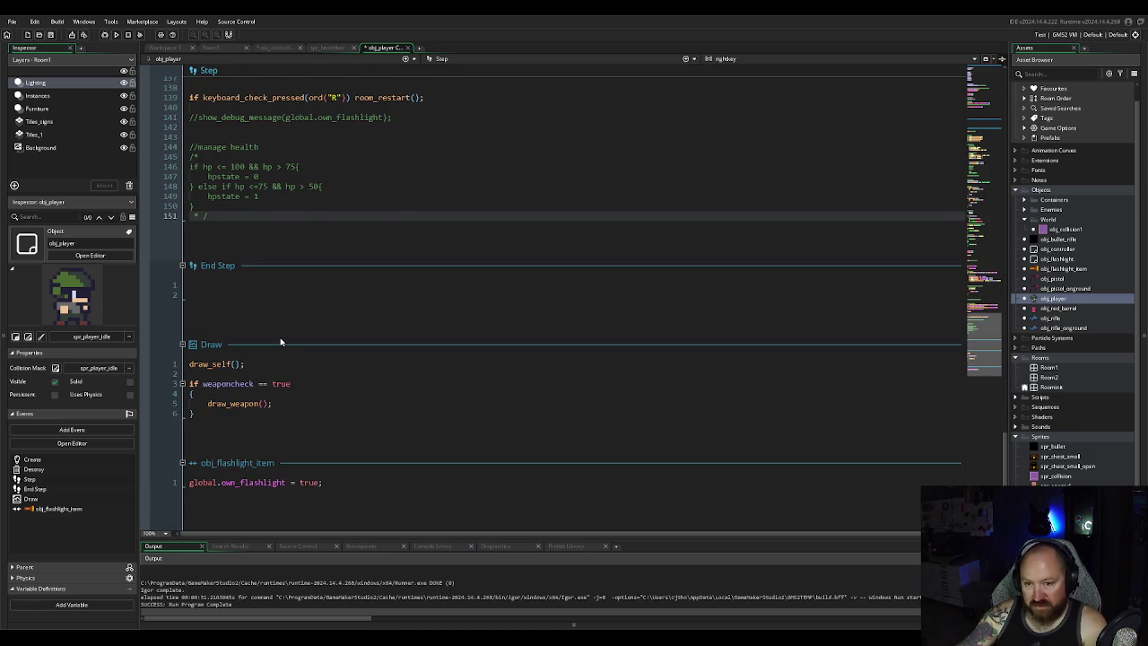
scroll(275, 320, "up", 4)
key("Return")
key("Return")
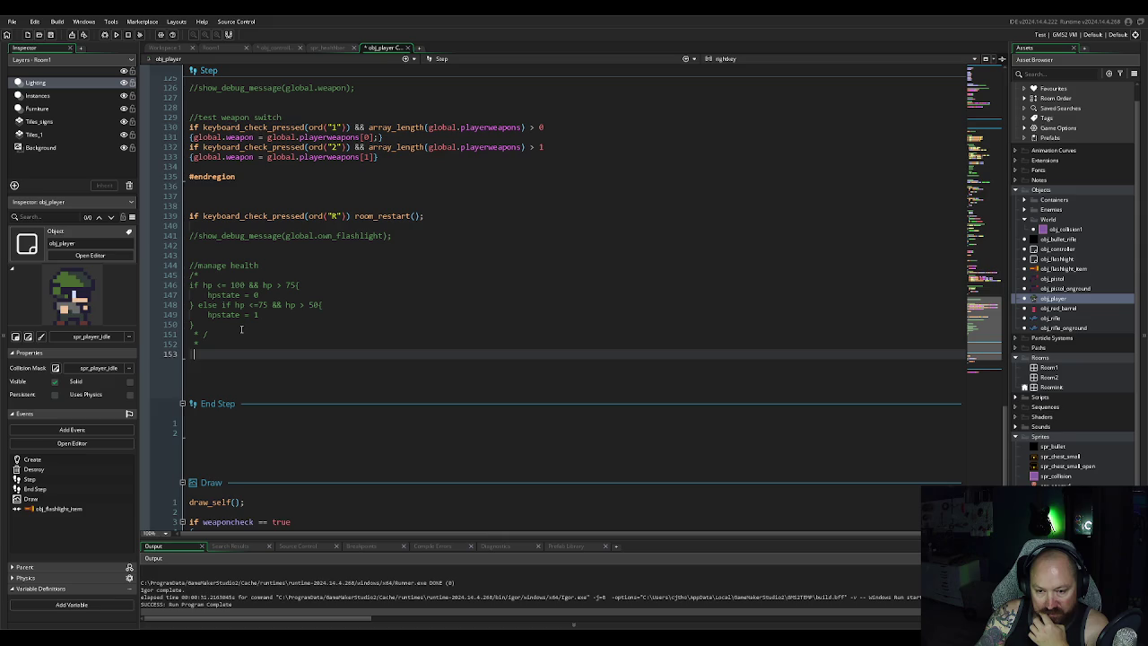
key("Return")
key("BackSpace")
key("BackSpace")
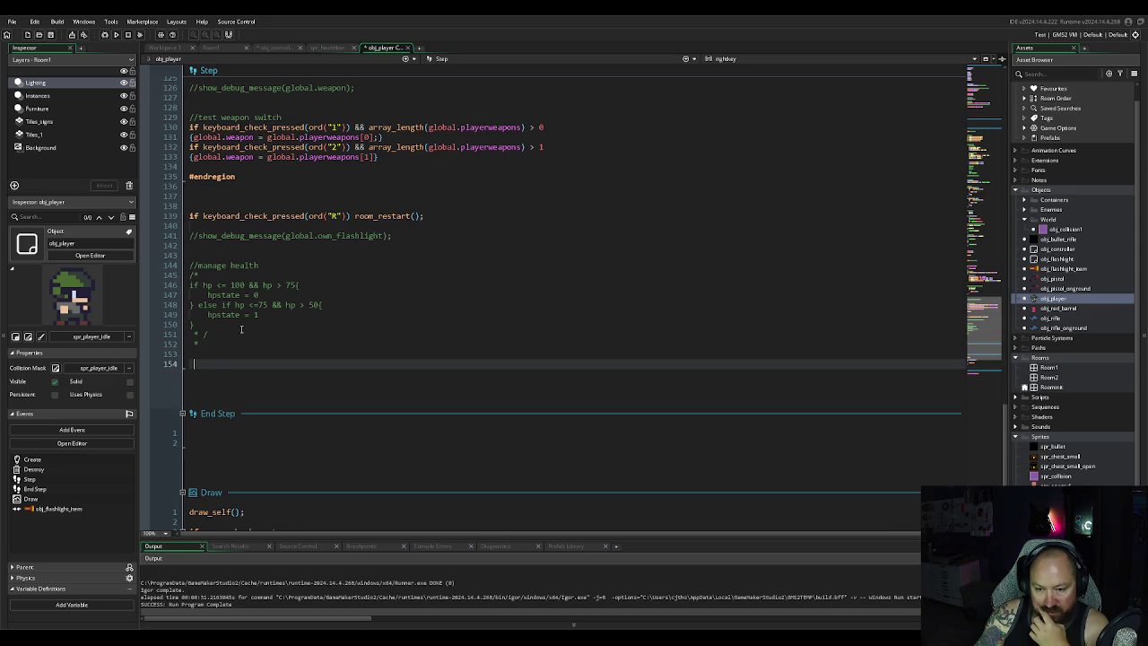
left_click(242, 331)
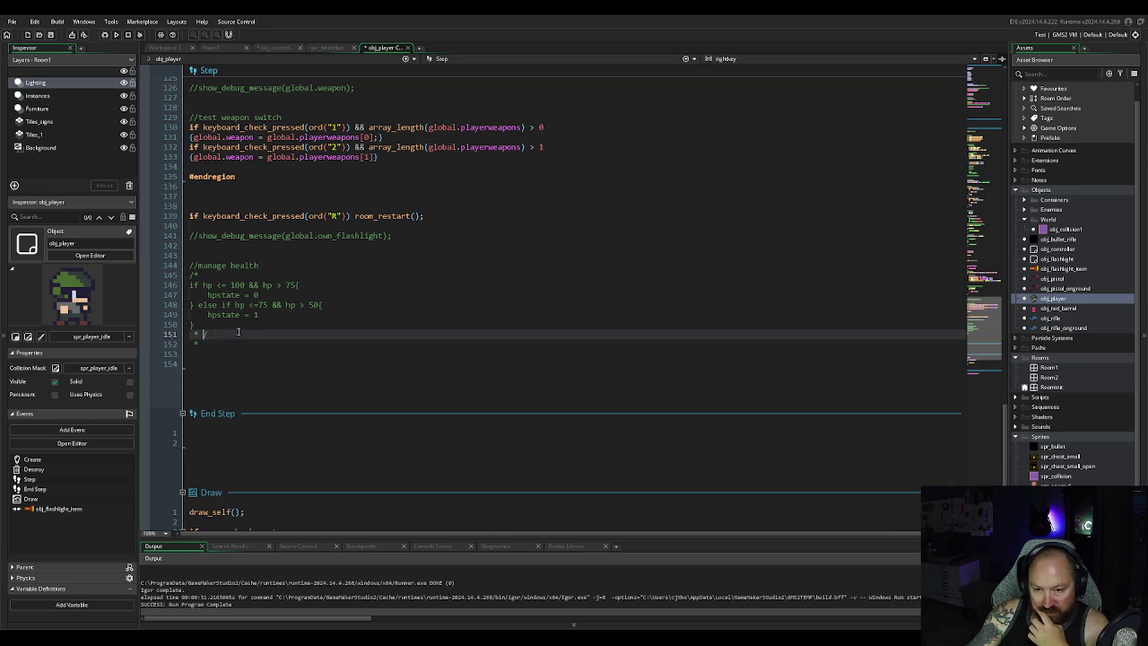
left_click(218, 345)
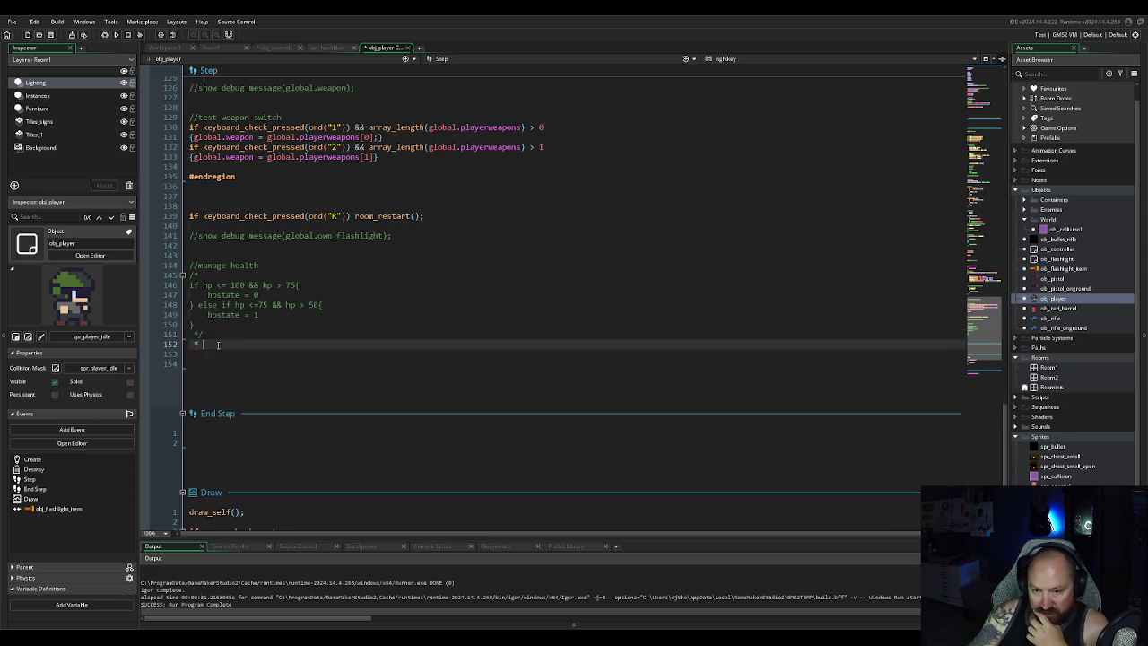
key("BackSpace")
key("BackSpace")
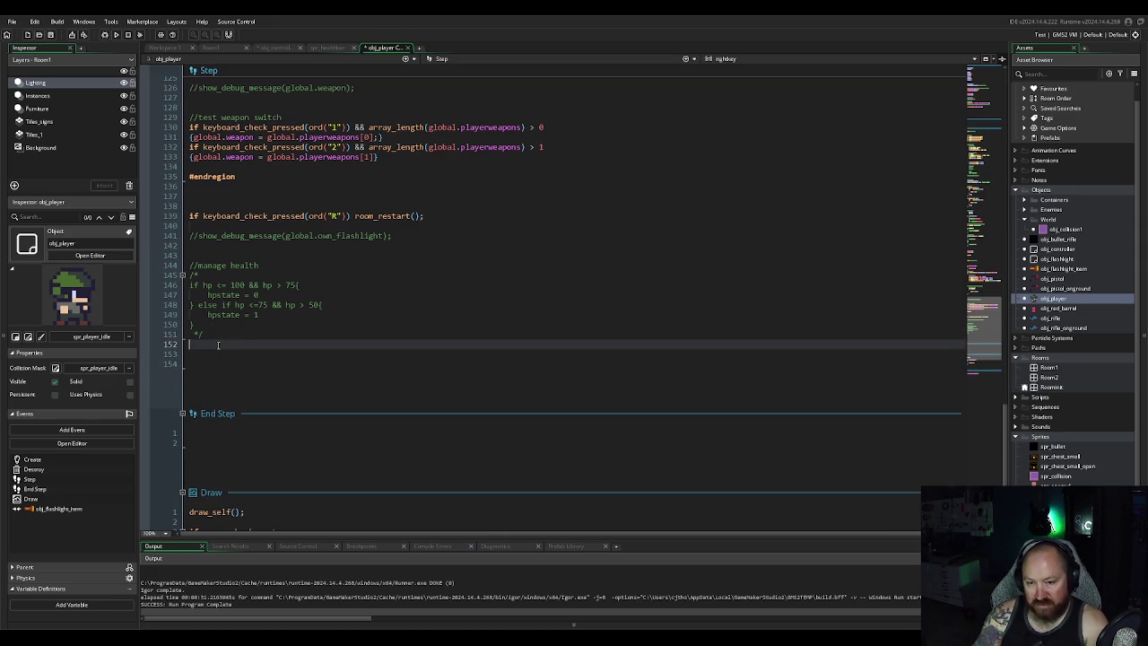
key("Down")
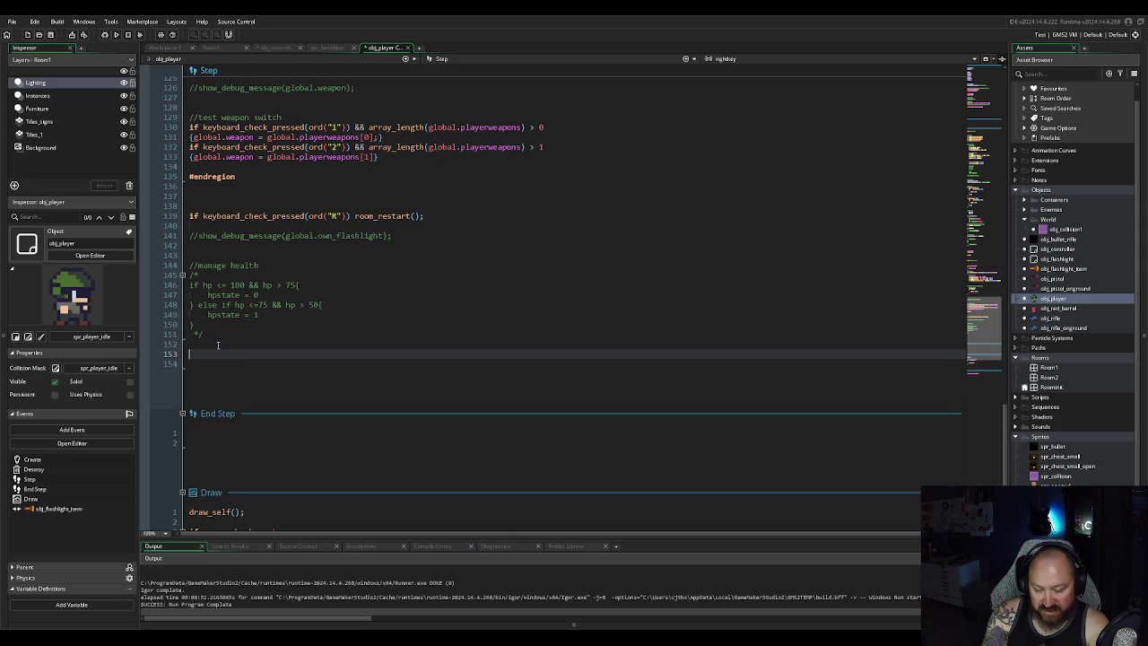
Step: Enter the expression hp/maxhp on line 153 and close its parenthesis
type("hp /")
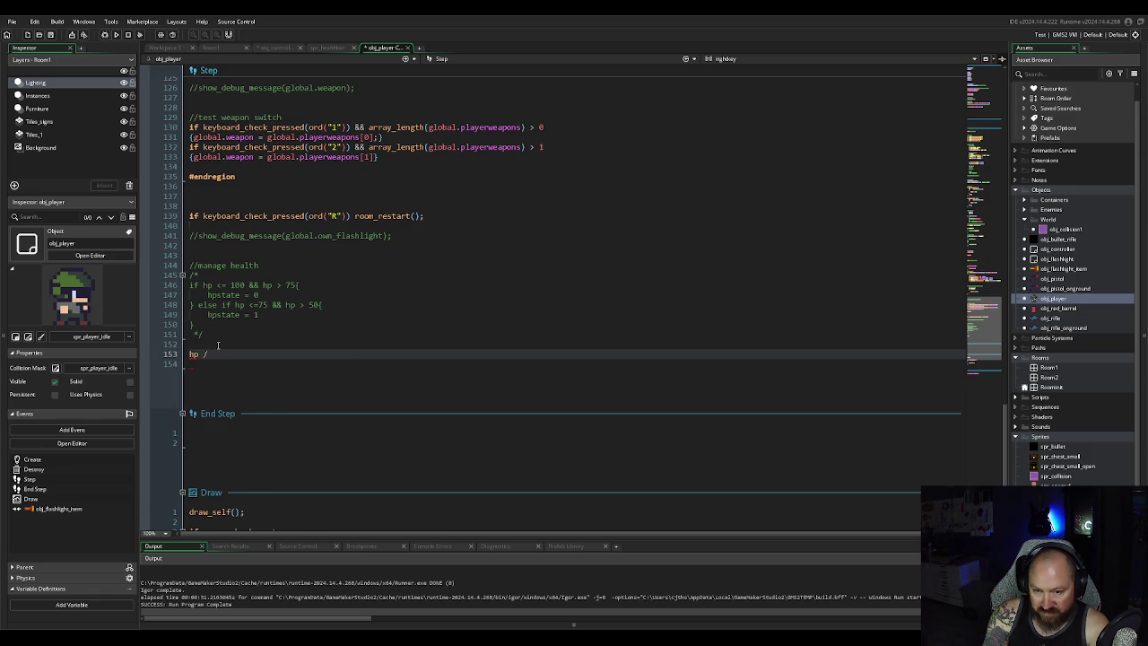
key("BackSpace")
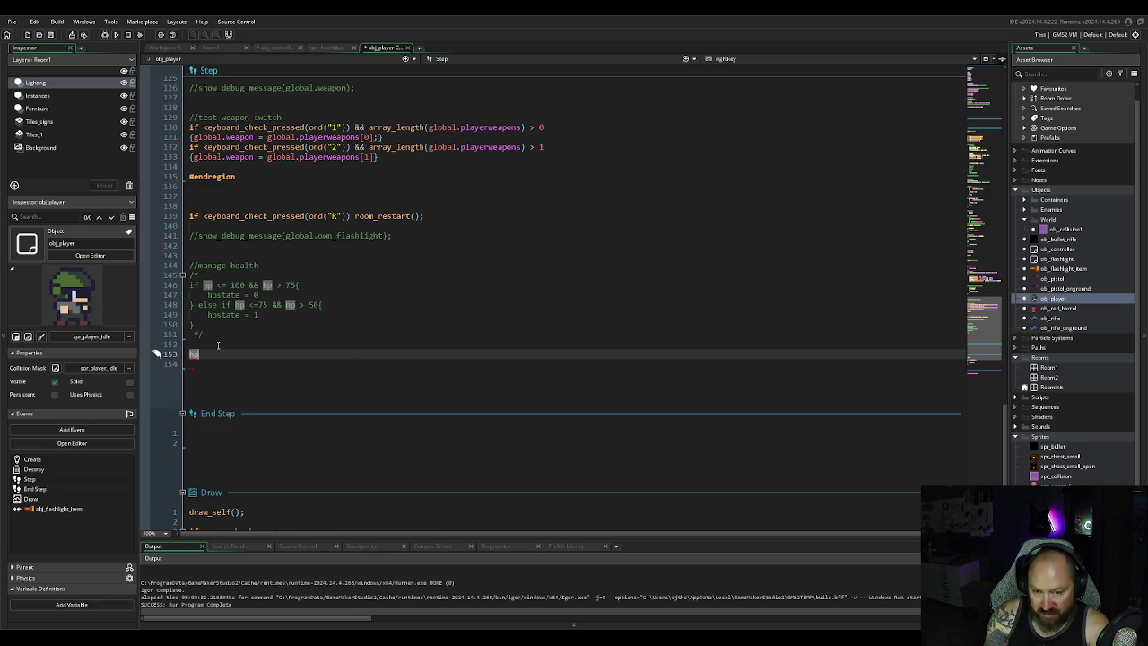
type("/maxhp")
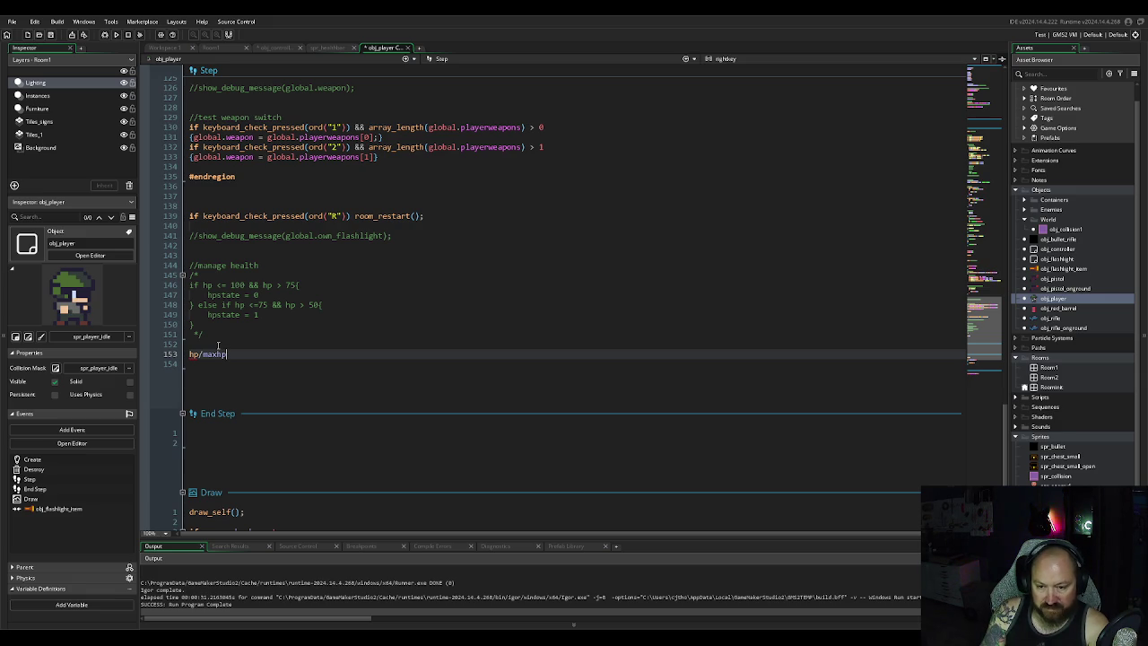
key("Home")
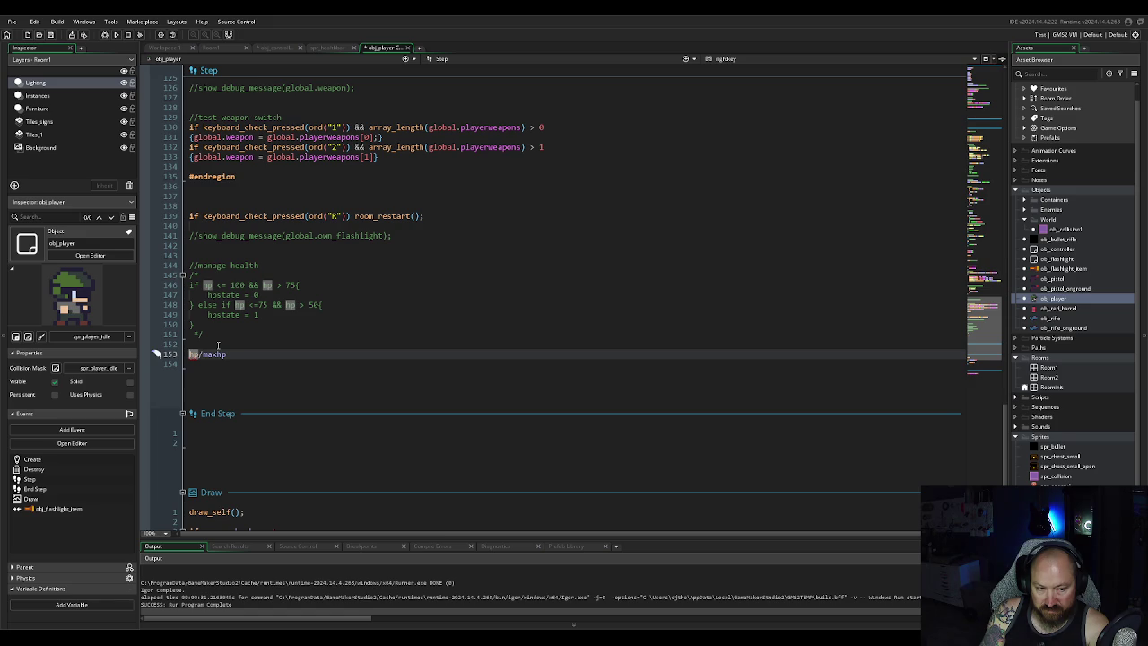
key("ctrl+Right")
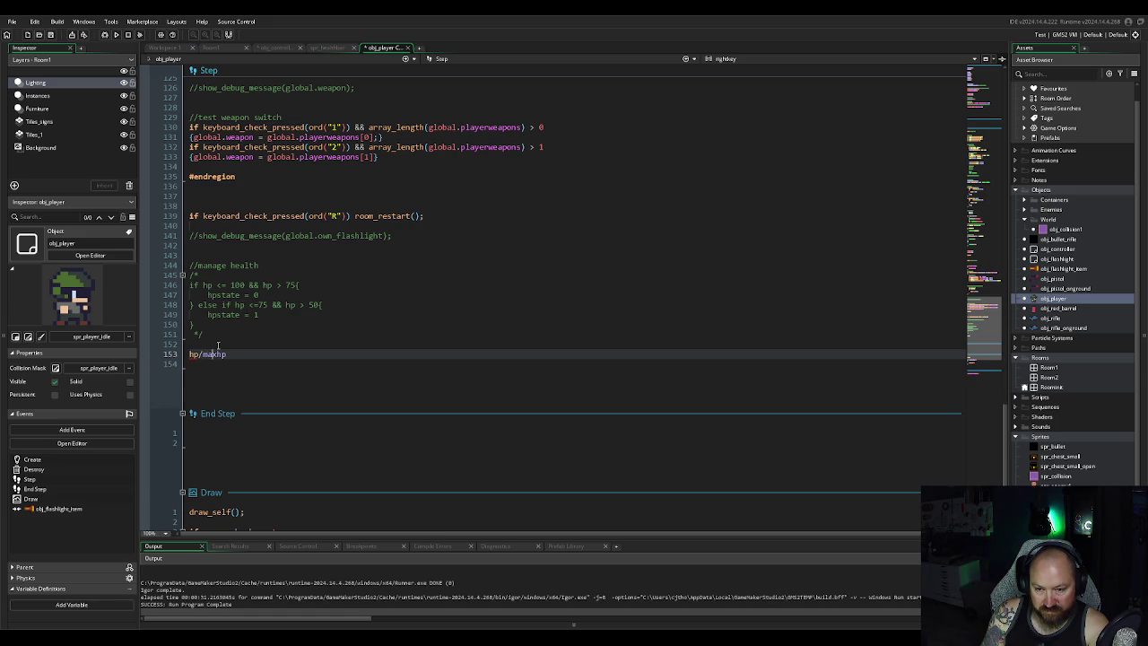
key("End")
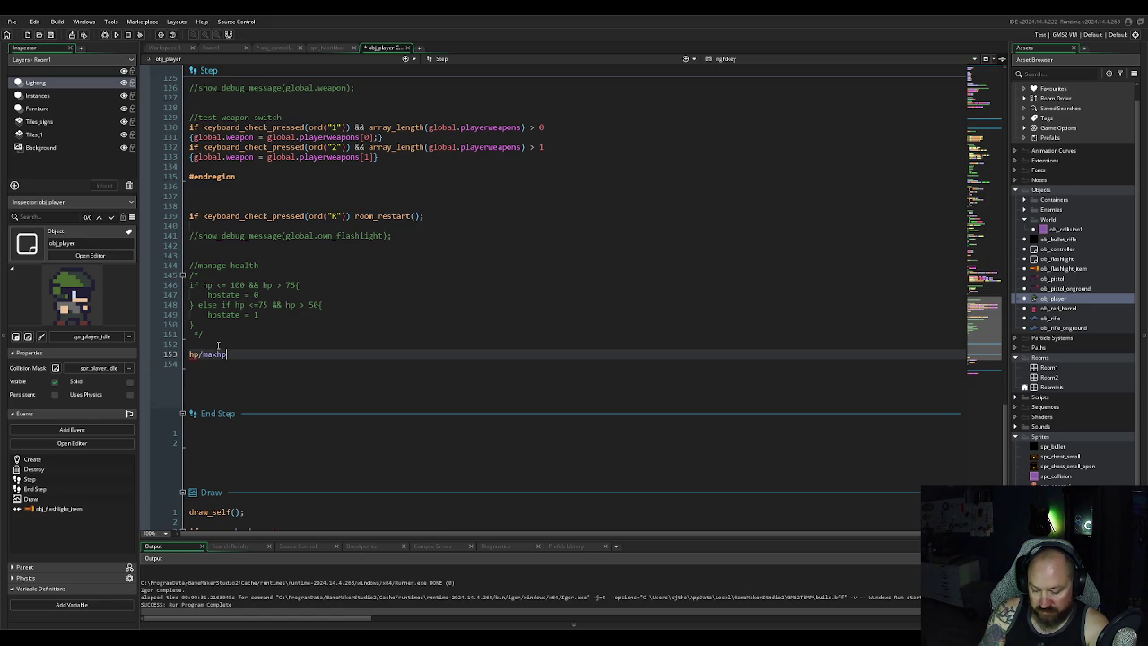
type(")")
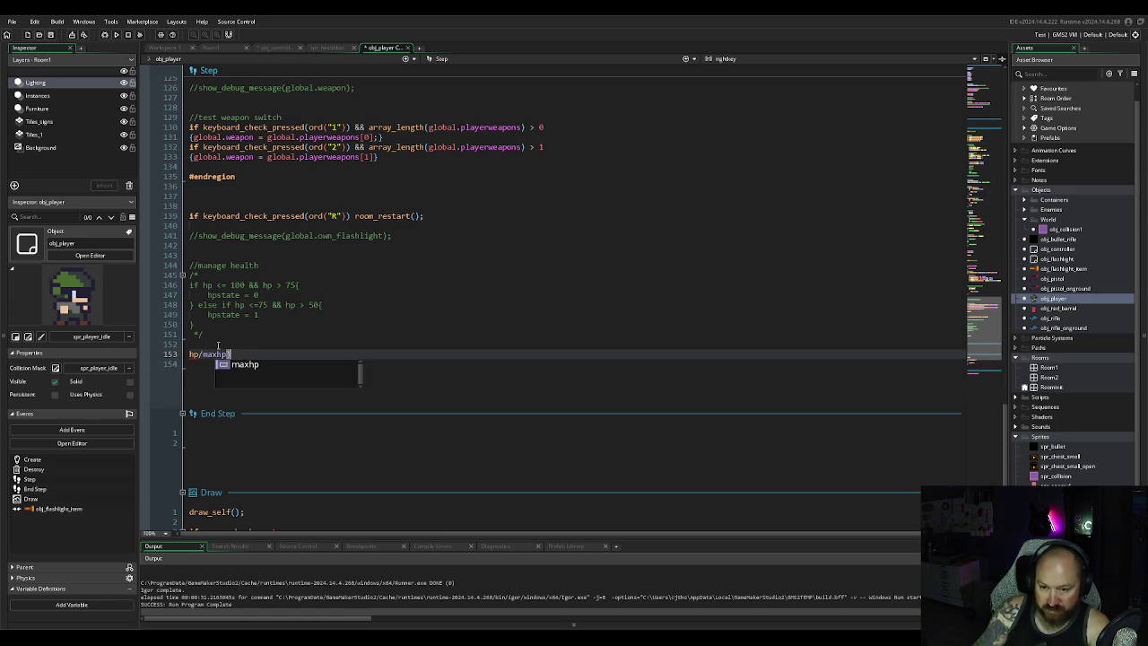
Step: Complete line 153 as gloabl.hpstate = (hp/maxhp) * 4
key("Home")
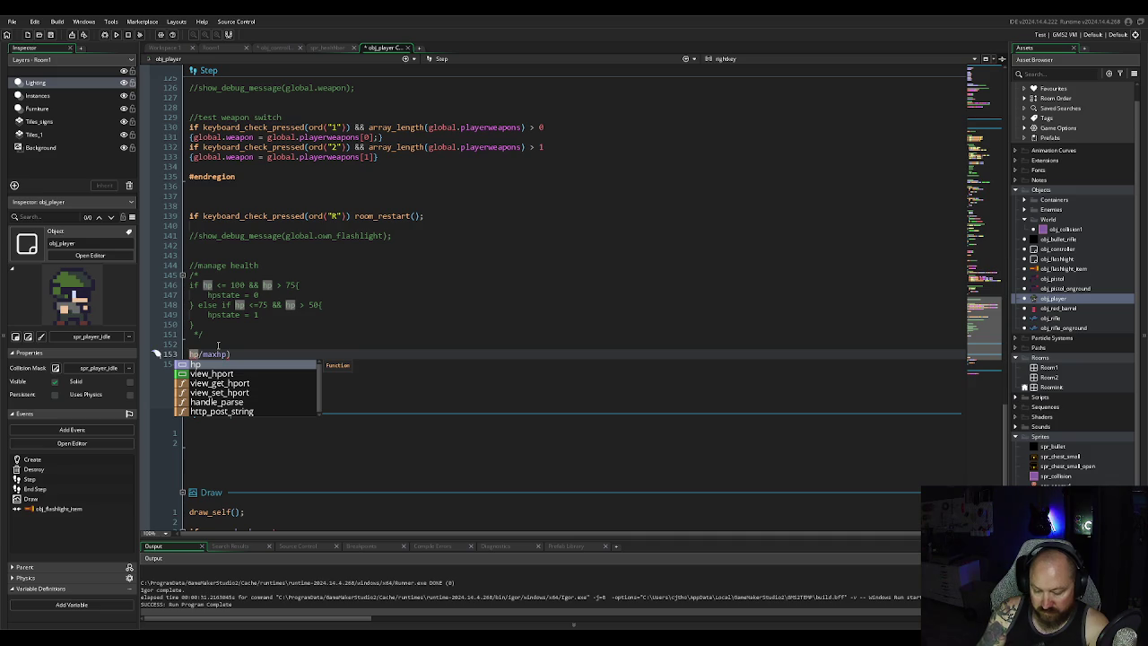
type("(")
type("hpstate")
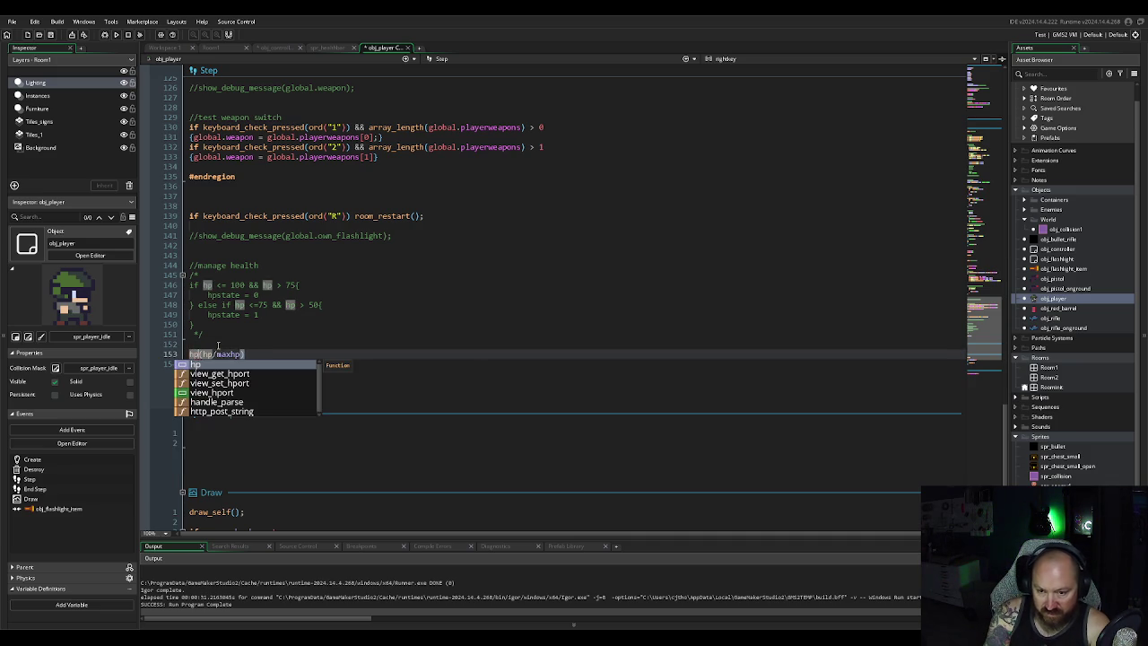
type(" =")
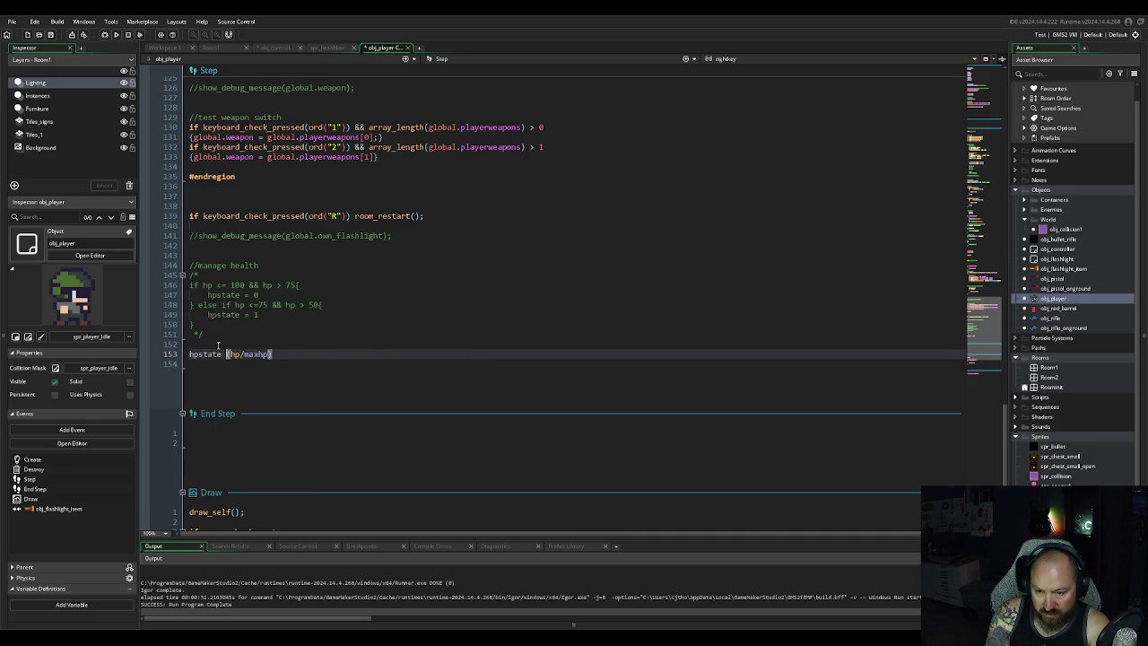
key("Escape")
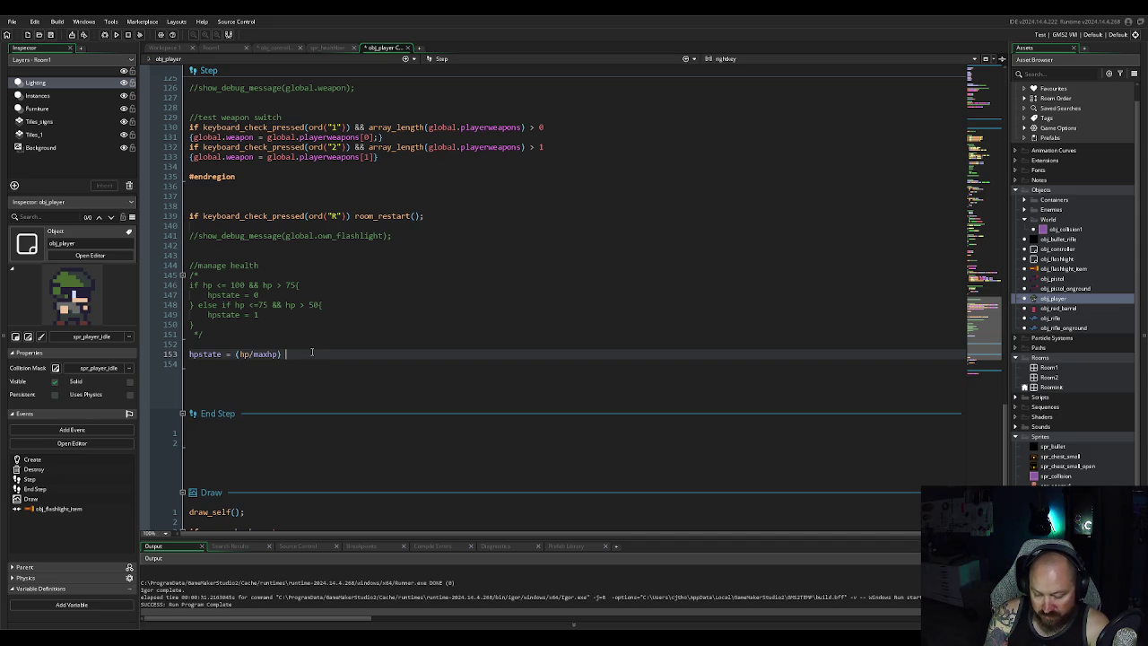
type("*")
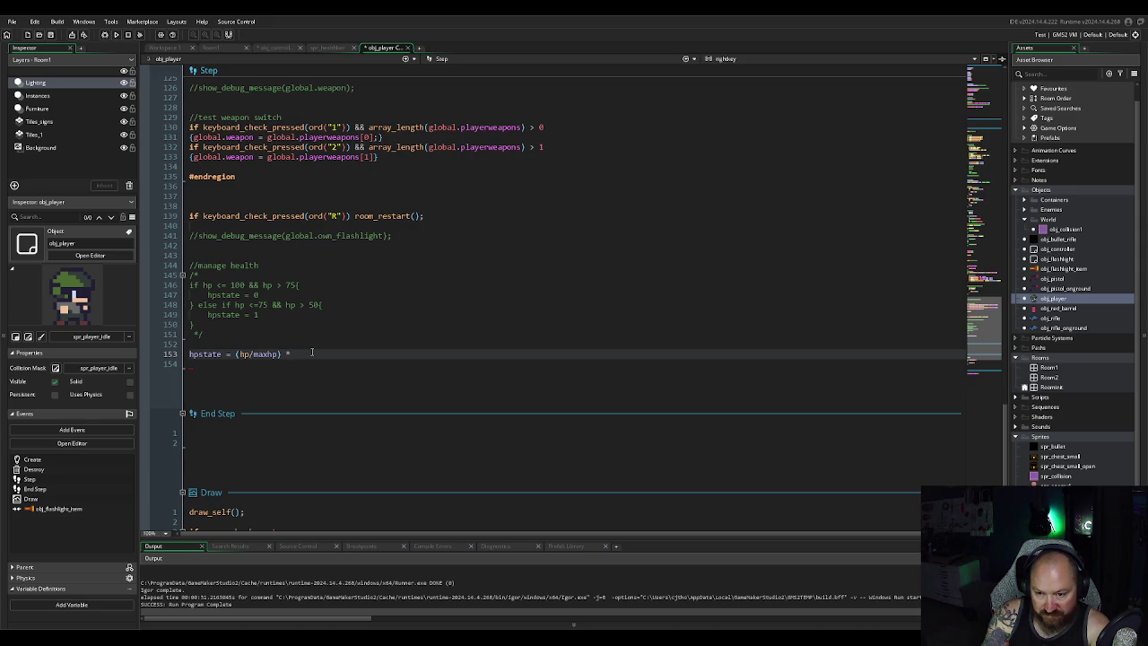
type(" 4")
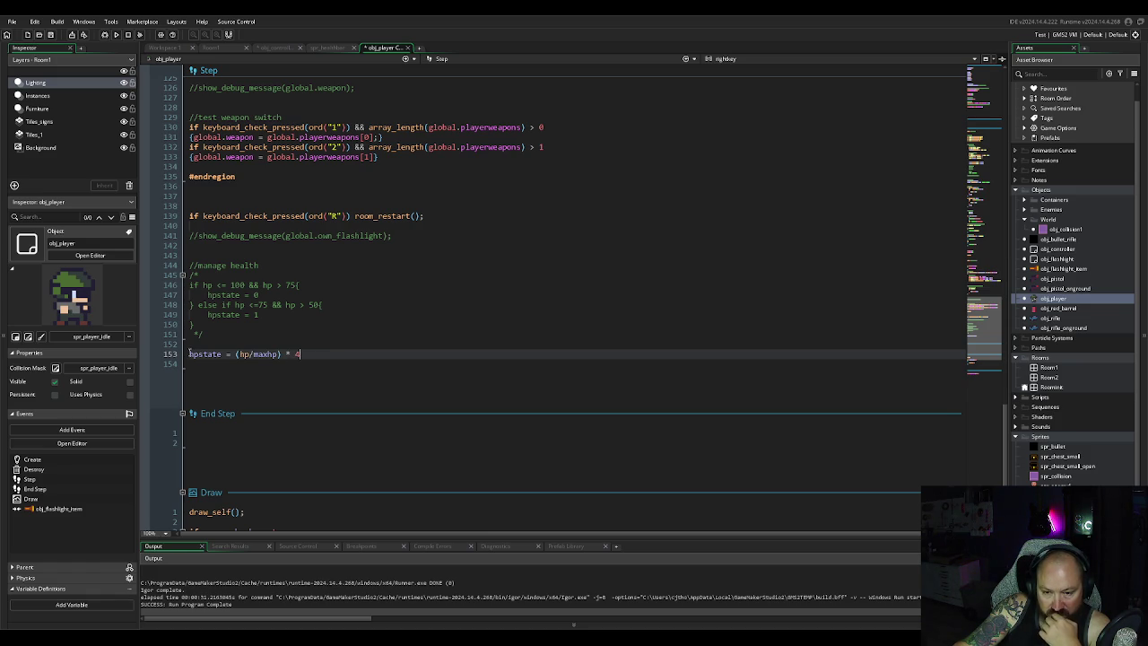
key("Home")
type("gloabl.")
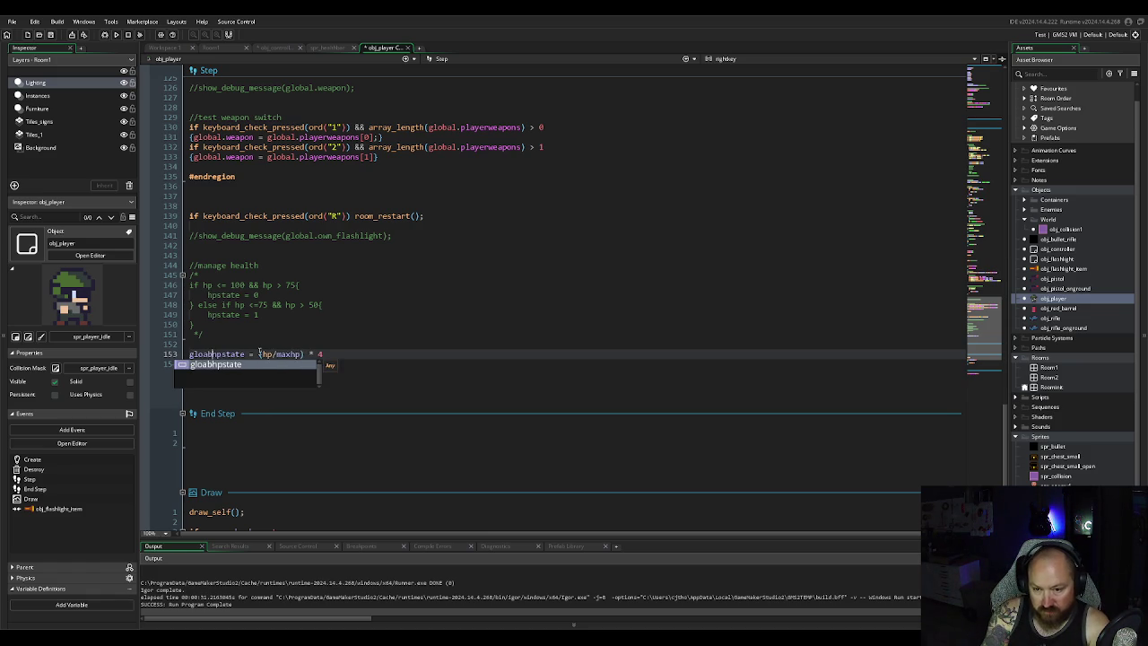
left_click(362, 355)
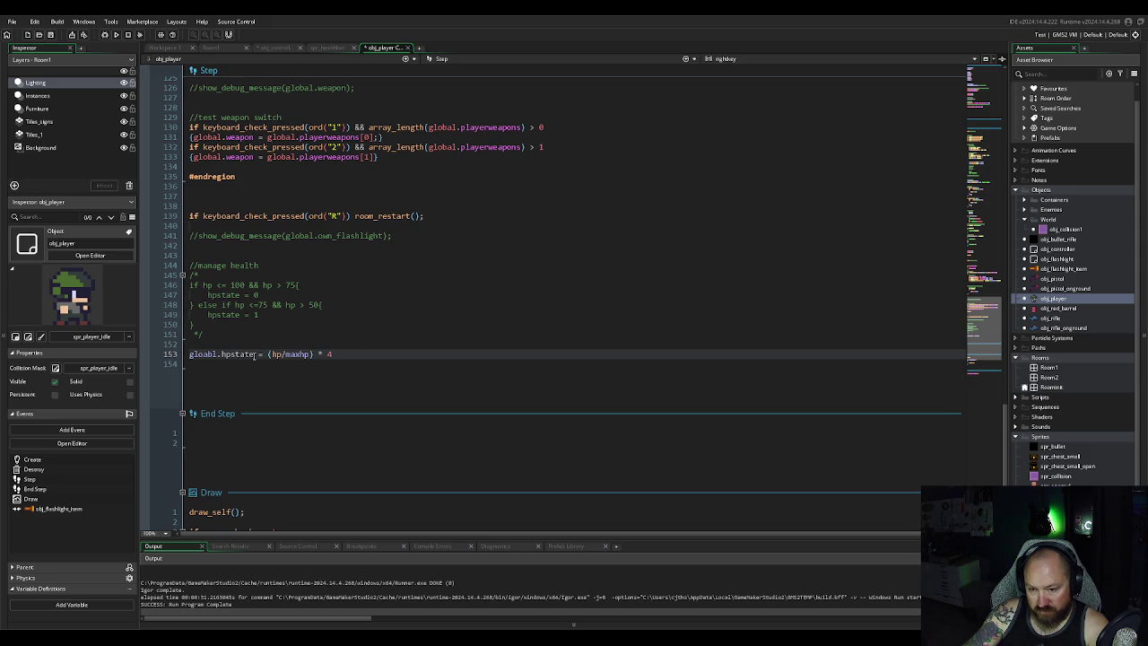
Step: Switch to obj_controller's Create code, briefly opening and closing the Roomink room
left_click(278, 47)
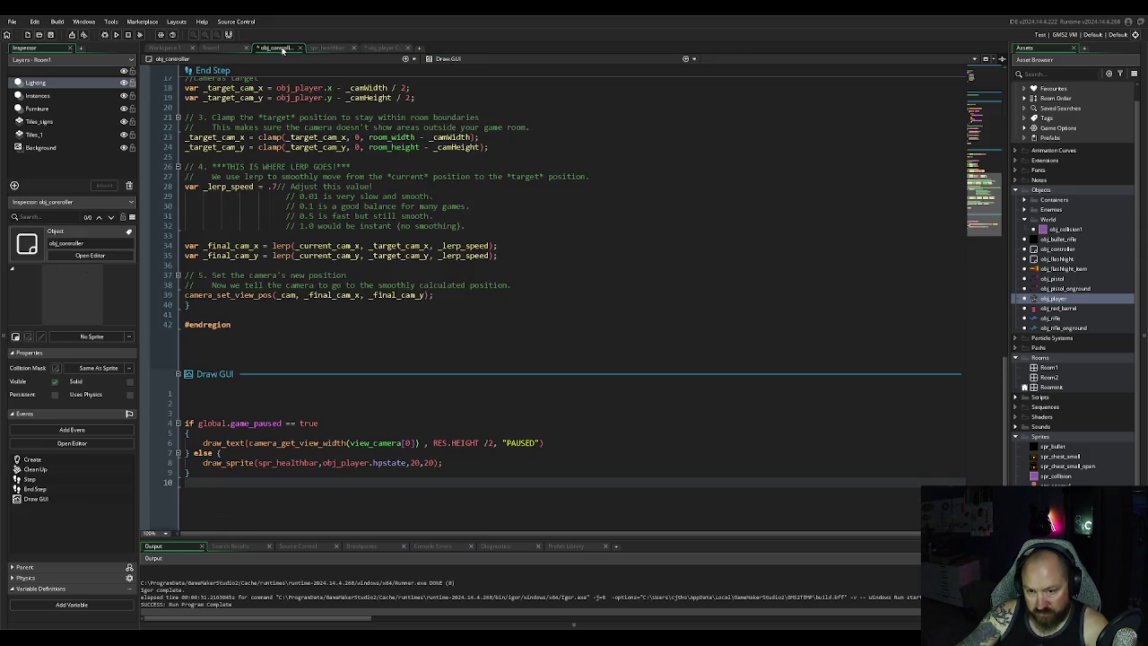
scroll(290, 223, "up", 15)
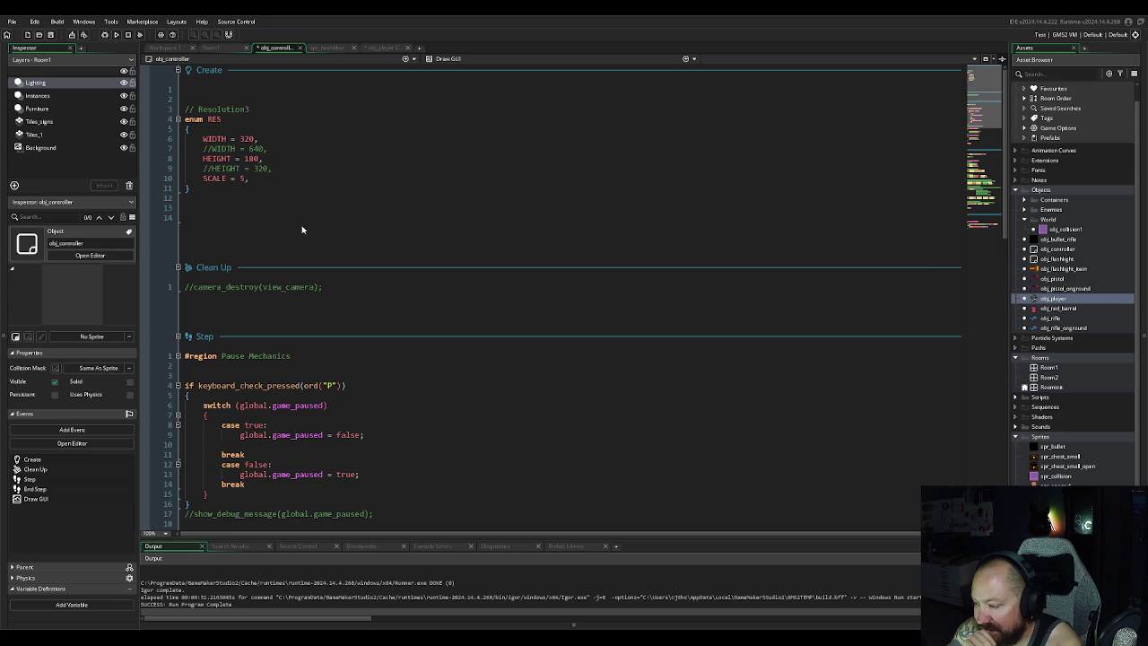
double_click(1048, 386)
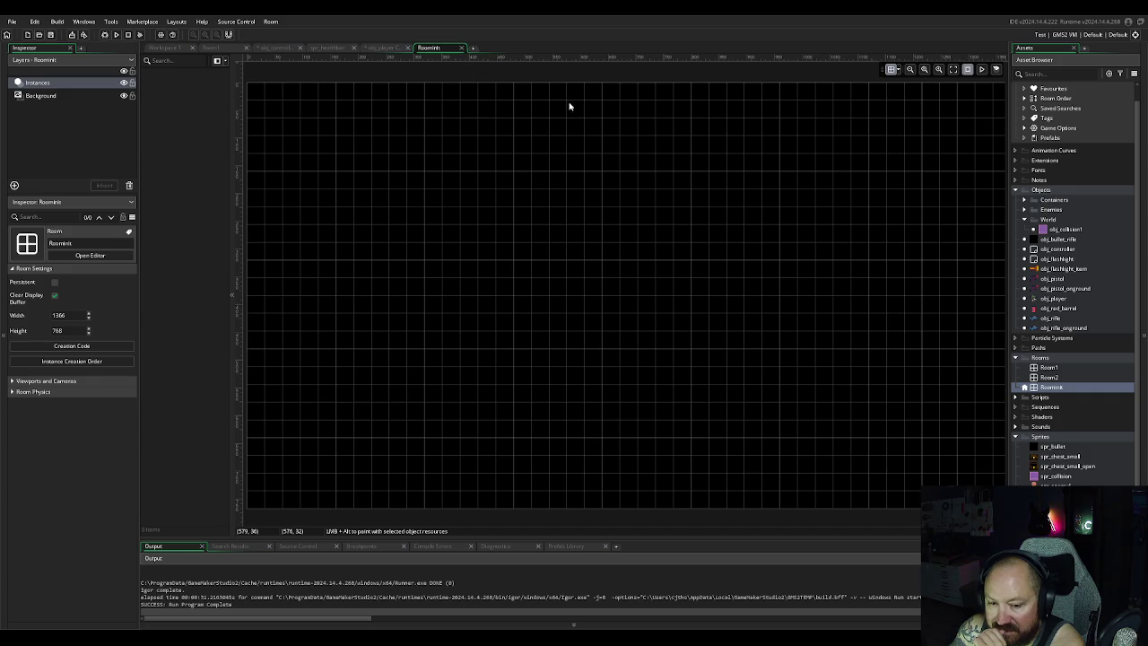
left_click(462, 47)
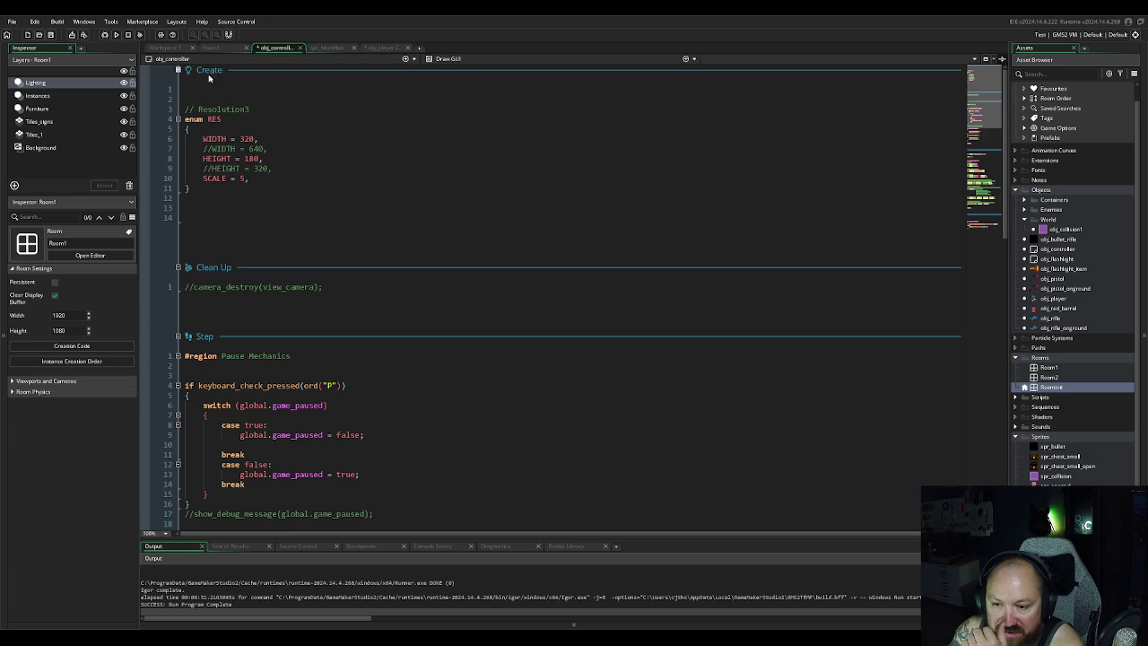
Step: Return to obj_player's Create event and place the cursor after hp = maxhp;
left_click(386, 47)
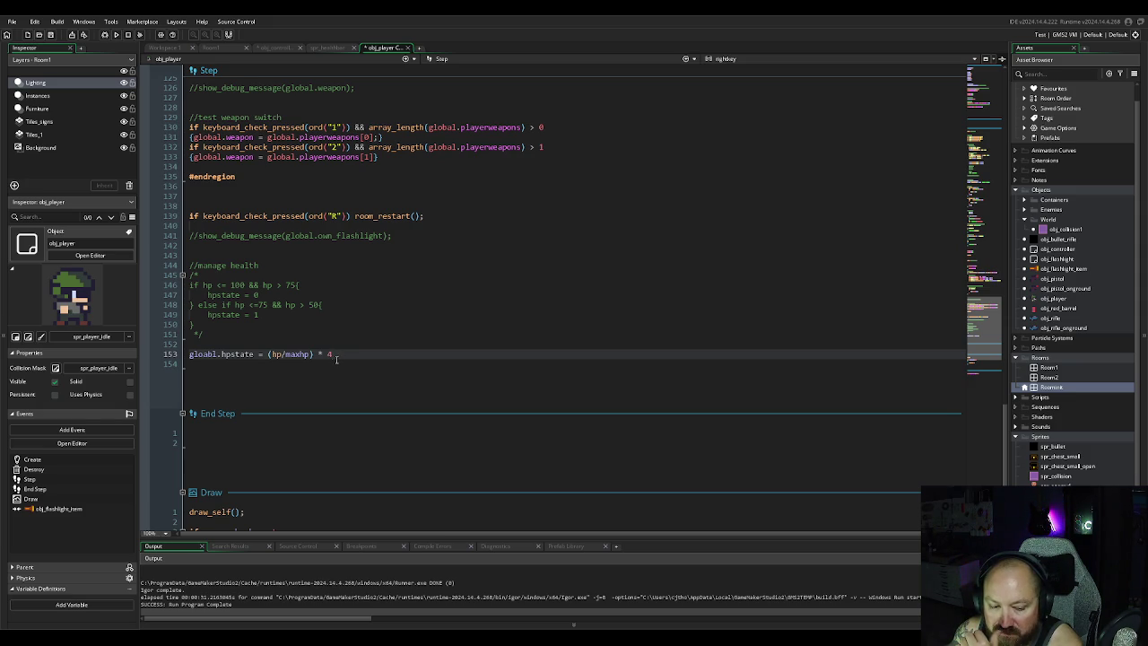
scroll(337, 359, "up", 20)
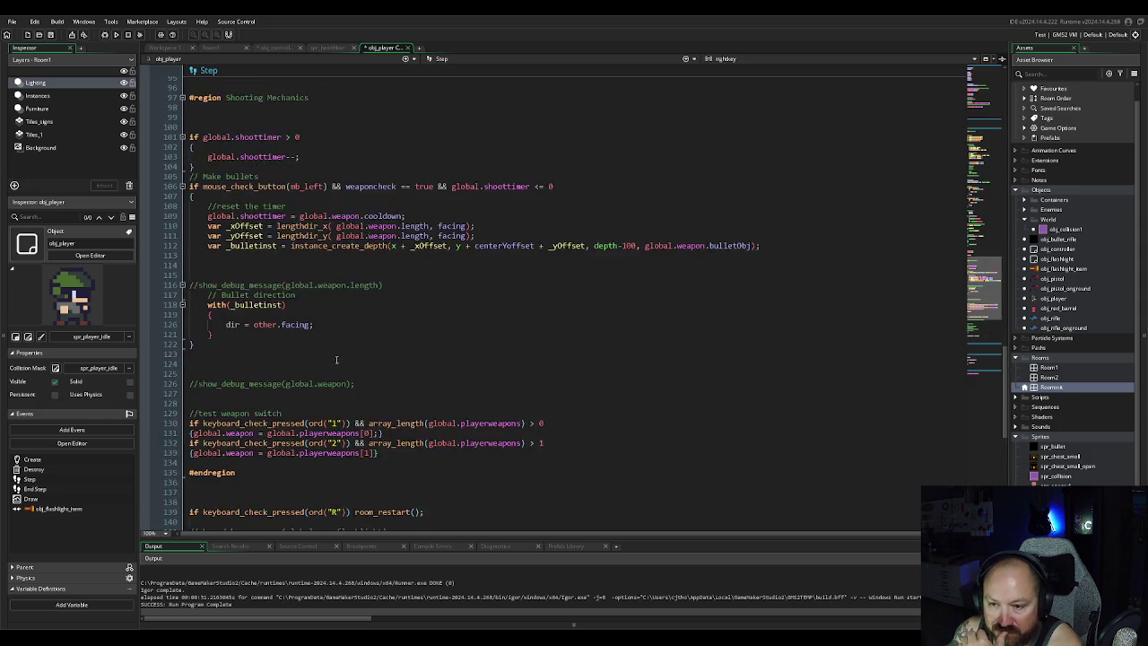
scroll(336, 360, "up", 10)
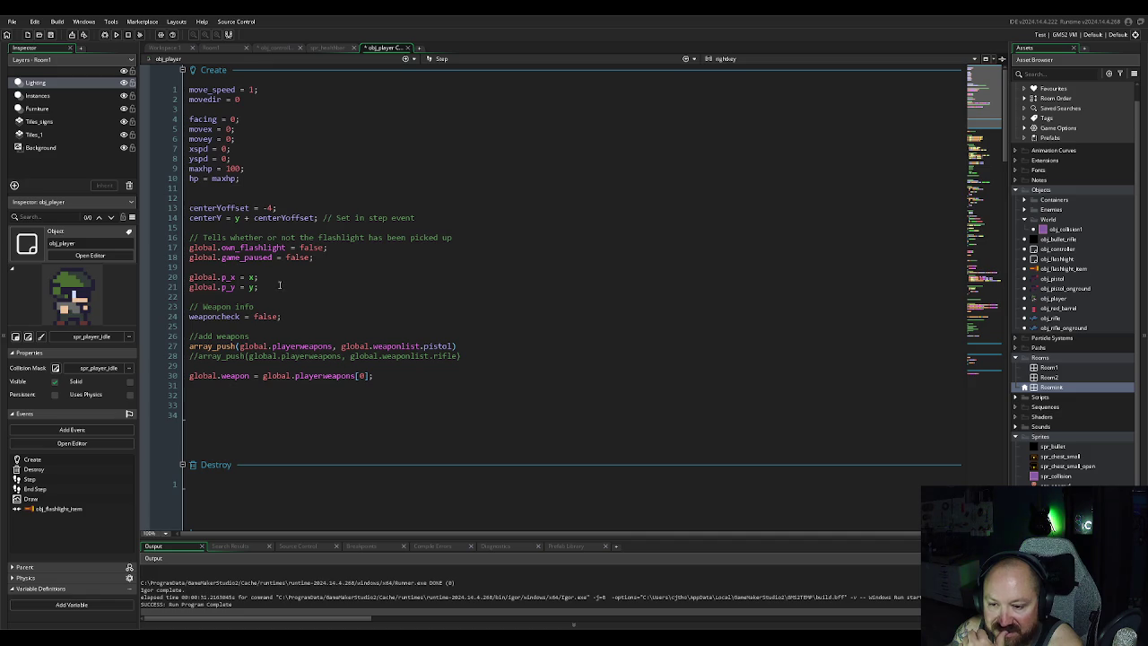
left_click(255, 179)
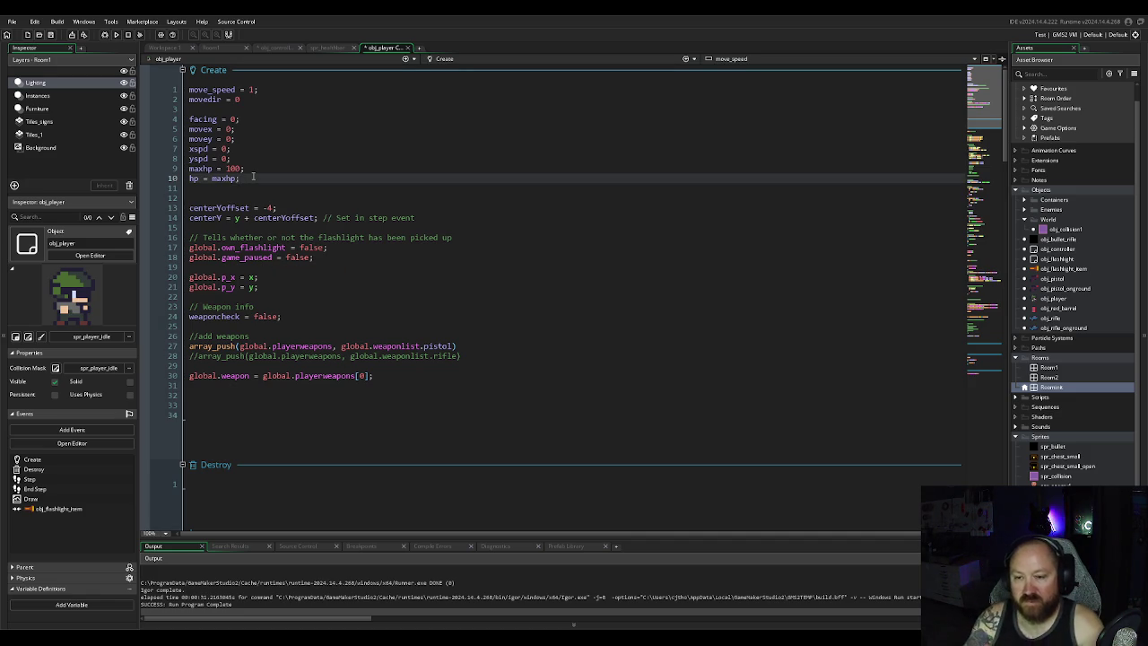
Step: Add a new line global.hpstate; after hp = maxhp; in the Create event
key("Return")
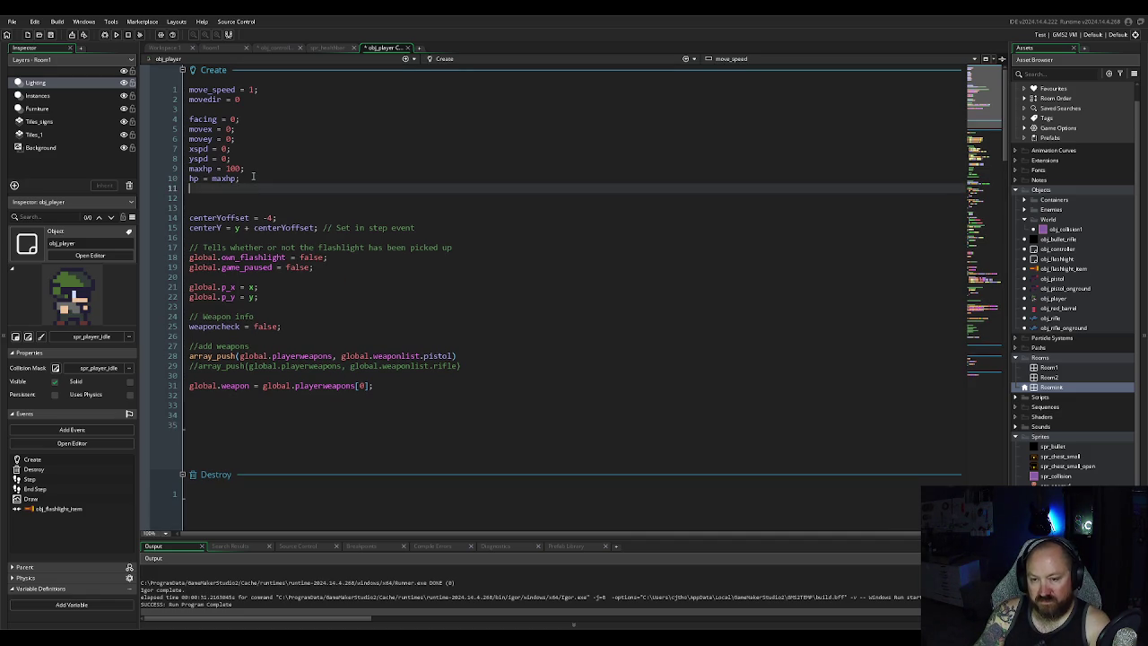
type("global.")
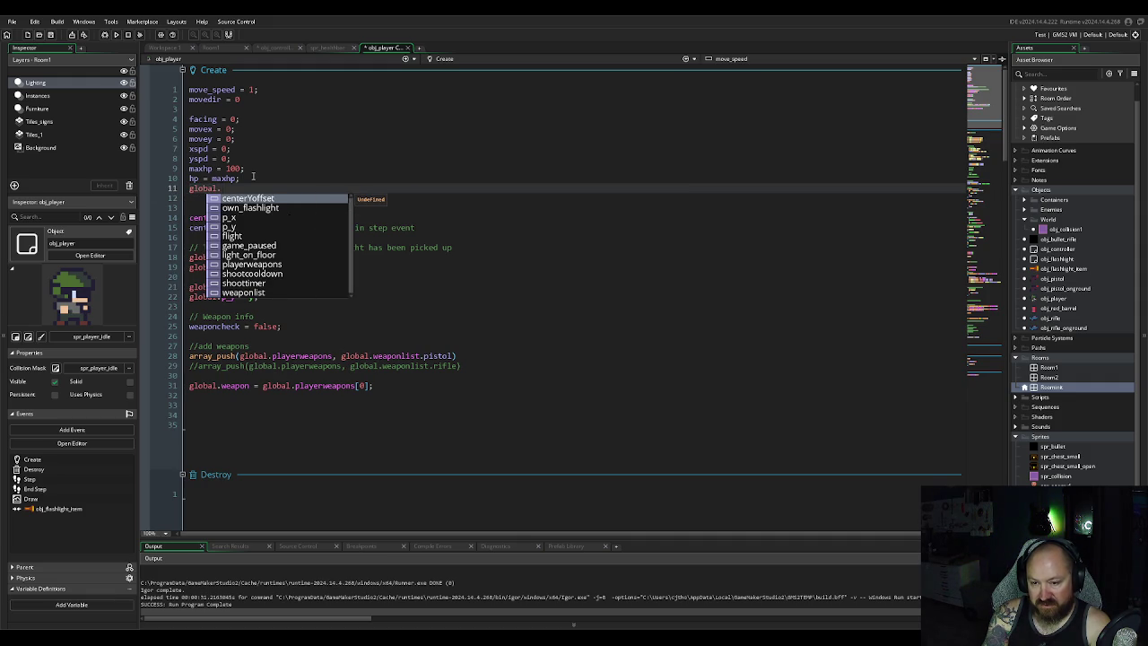
type("hpstate = ")
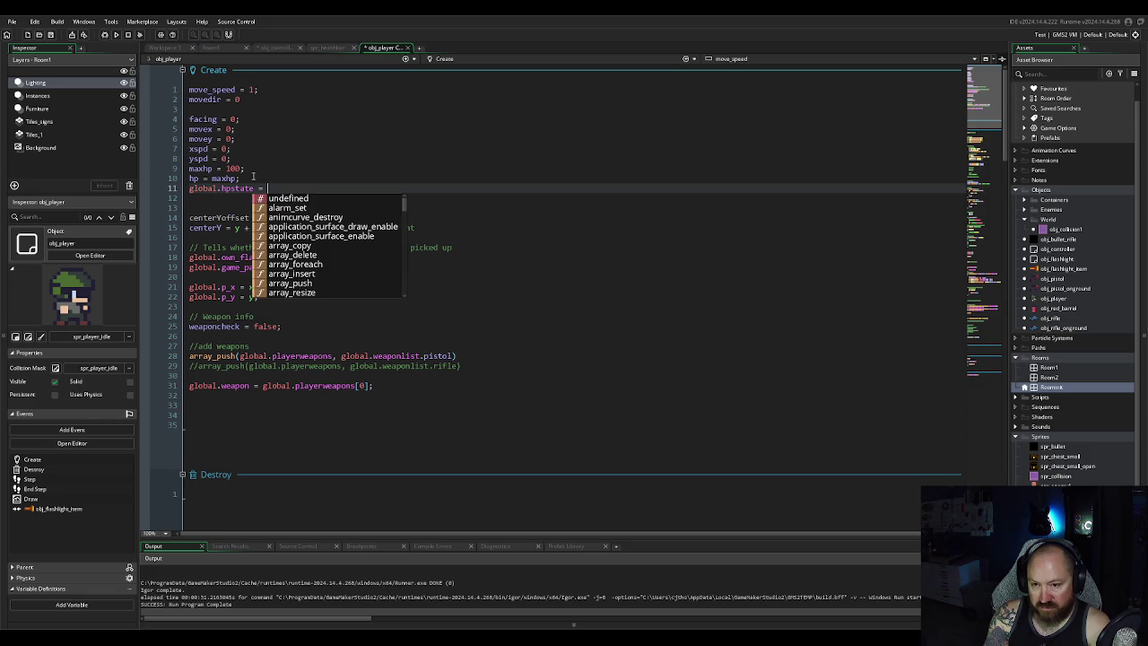
type("4")
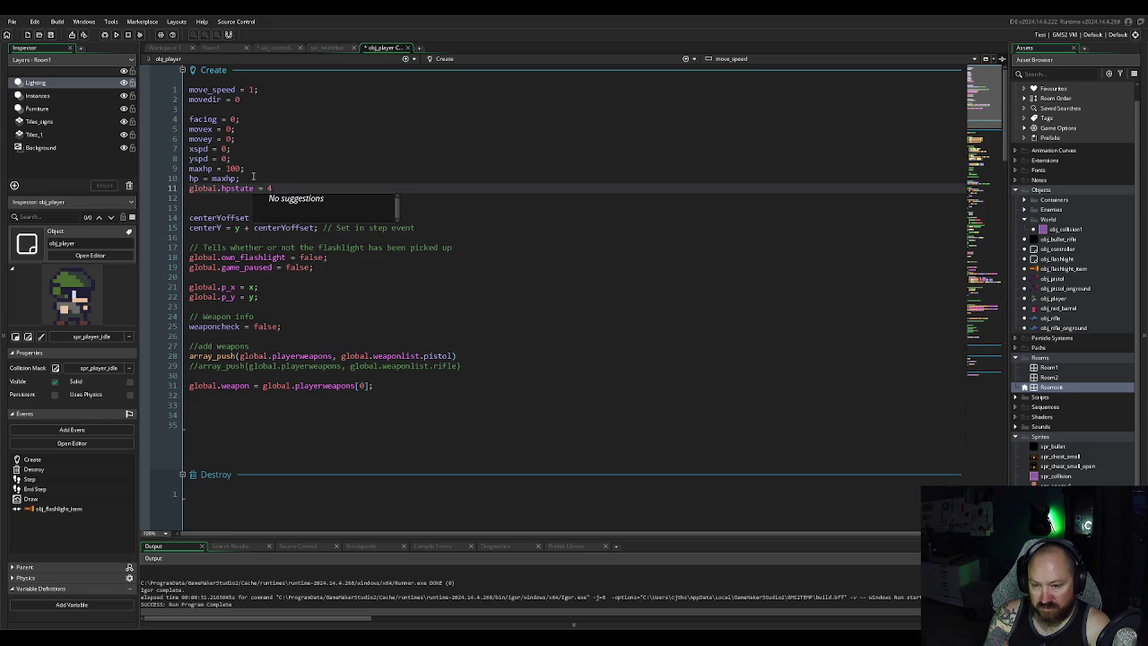
type(";")
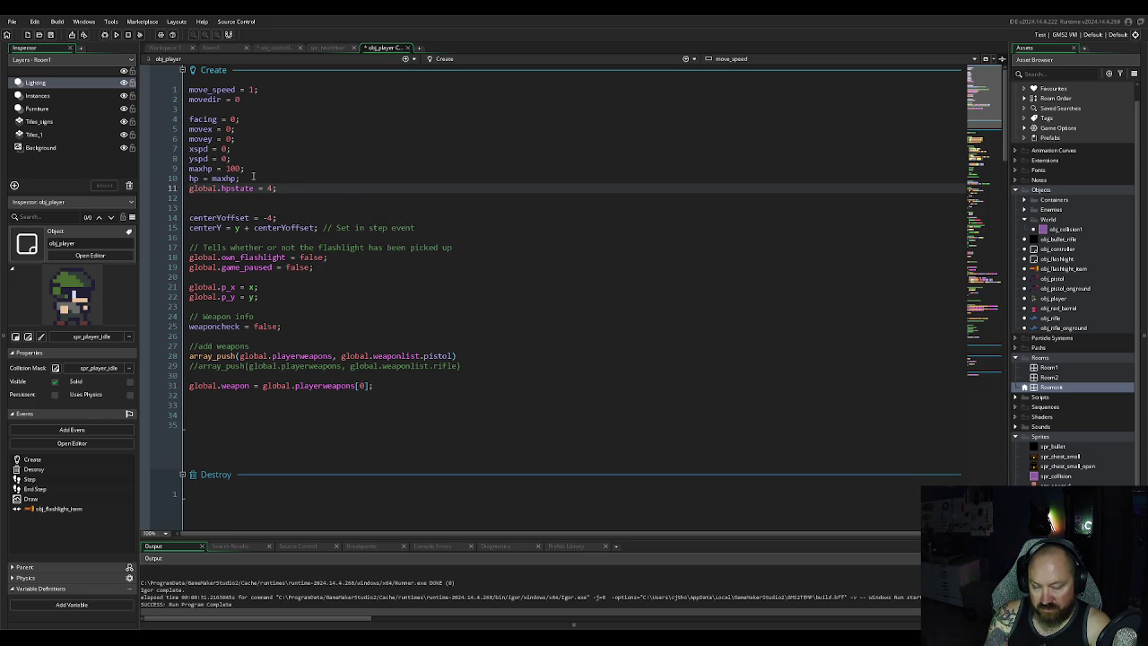
key("BackSpace")
key("BackSpace")
key("BackSpace")
key("BackSpace")
key("BackSpace")
type(";")
key("Down")
key("Down")
key("Down")
key("End")
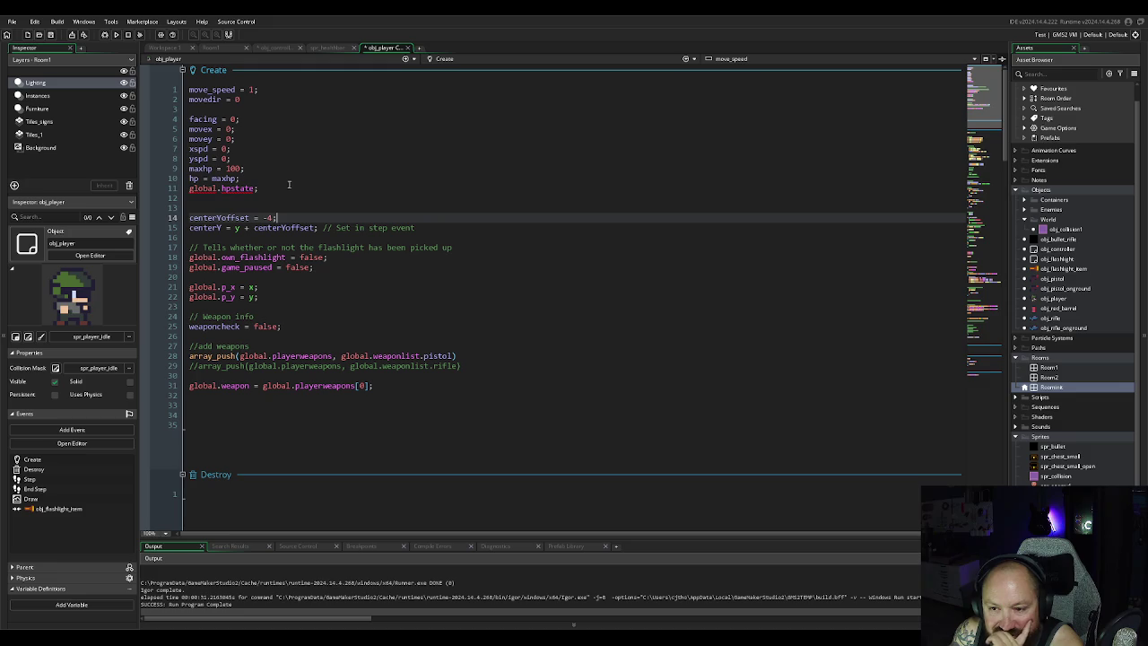
Step: Replace line 11 with global.hp_frames = 5;
mouse_move(258, 189)
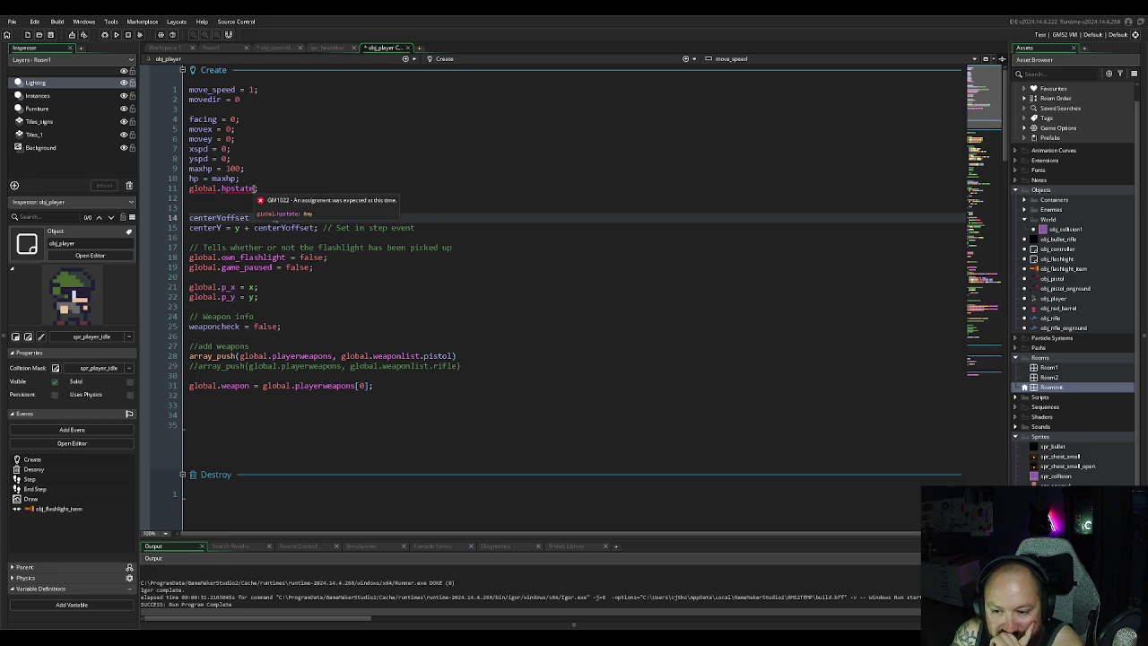
left_click(265, 188)
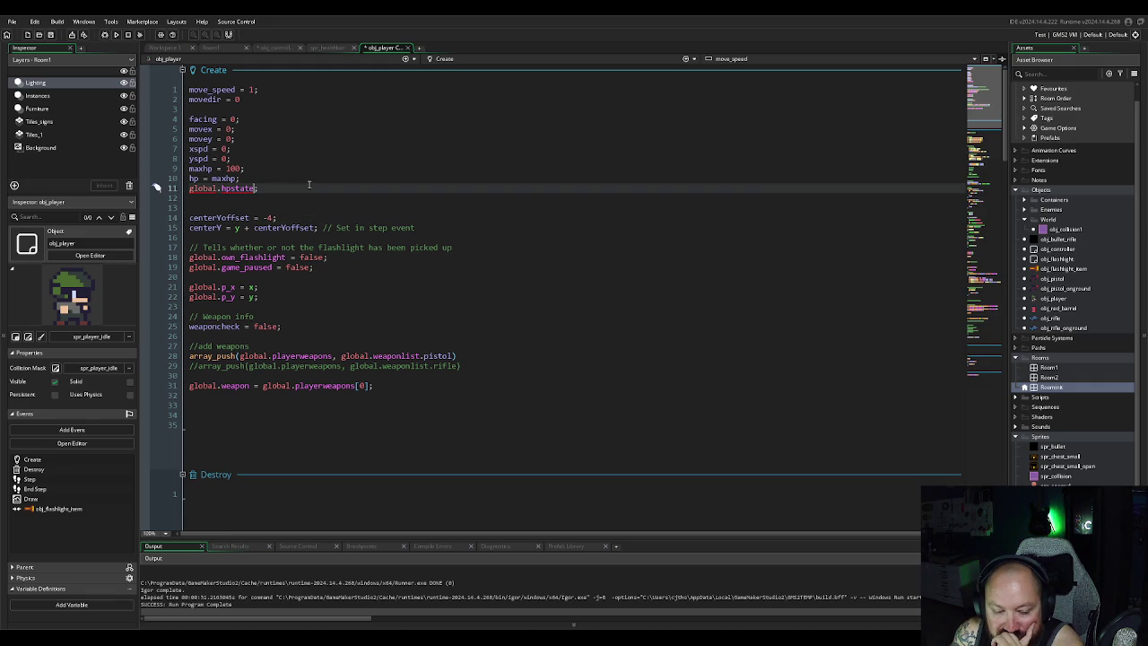
key("shift+Home")
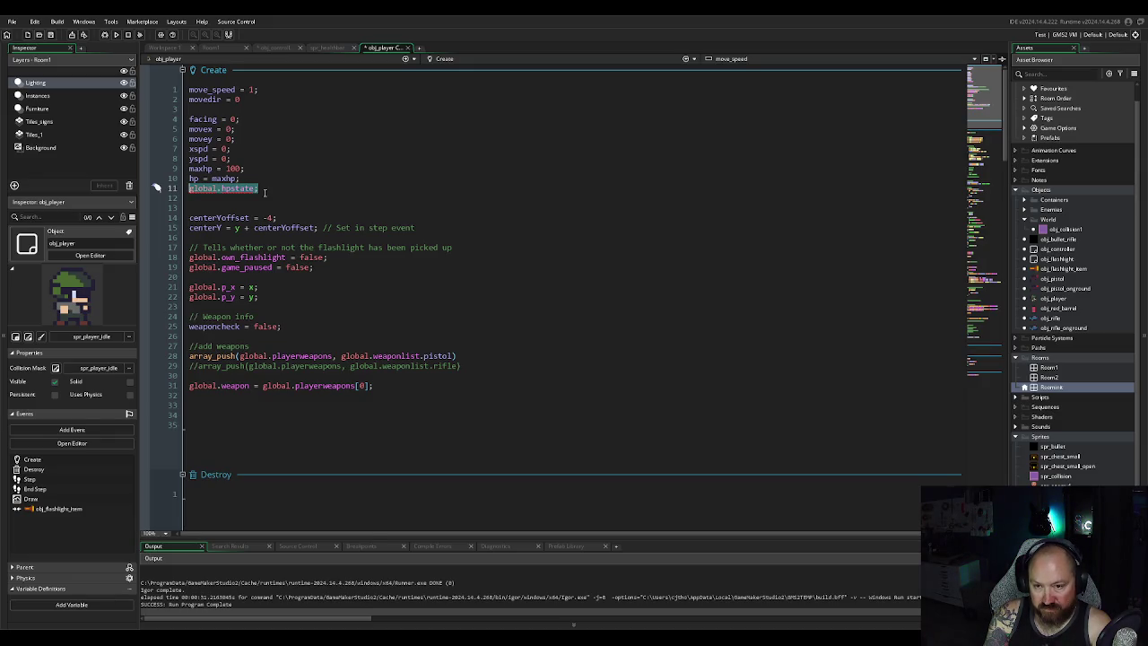
type("num")
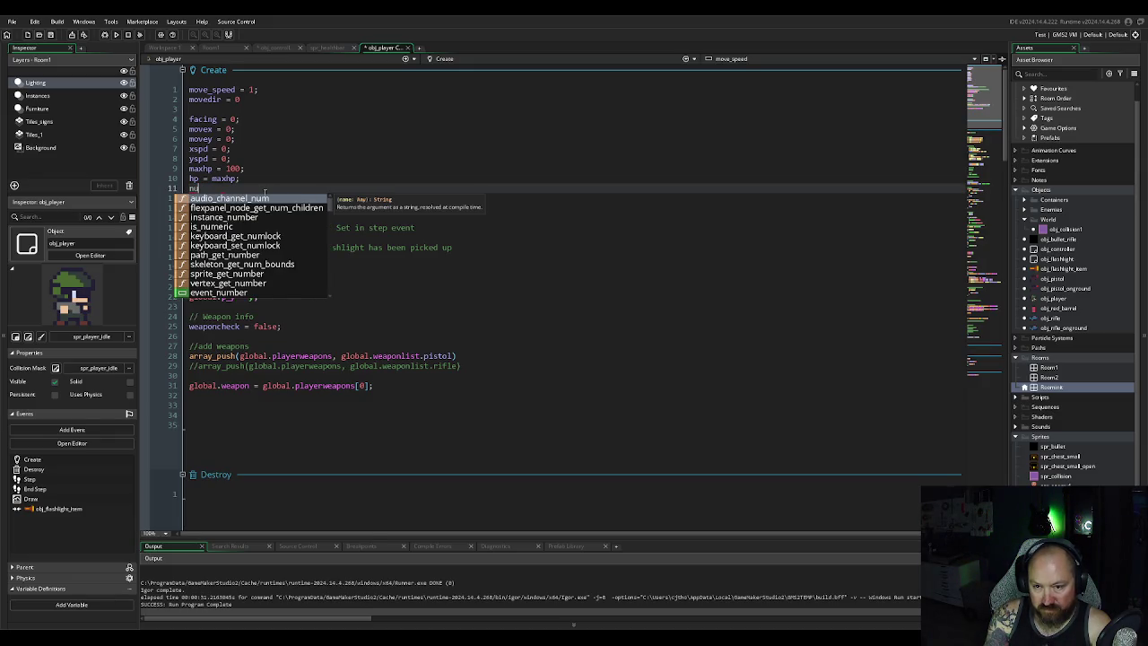
key("BackSpace")
key("BackSpace")
key("BackSpace")
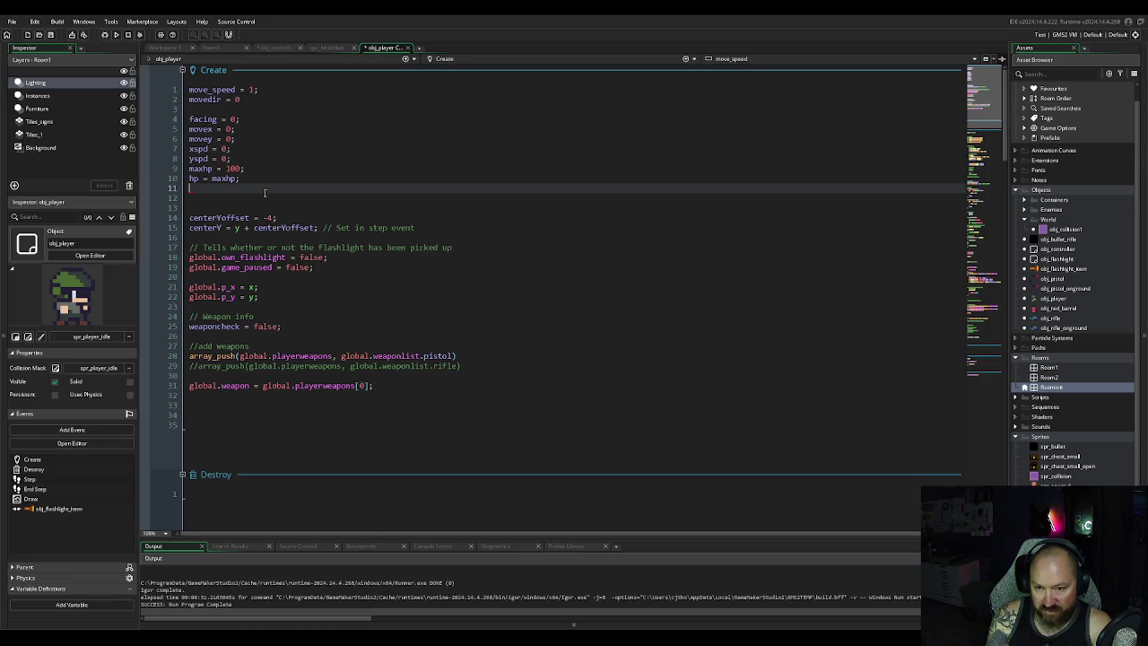
type("global.")
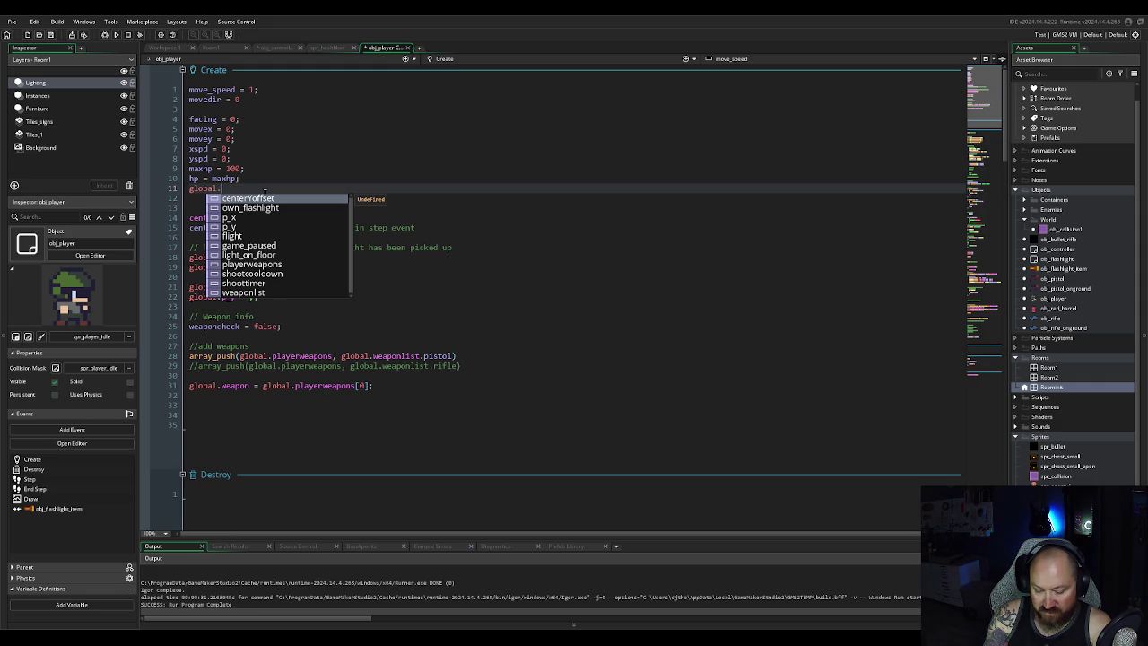
type("hp_frames")
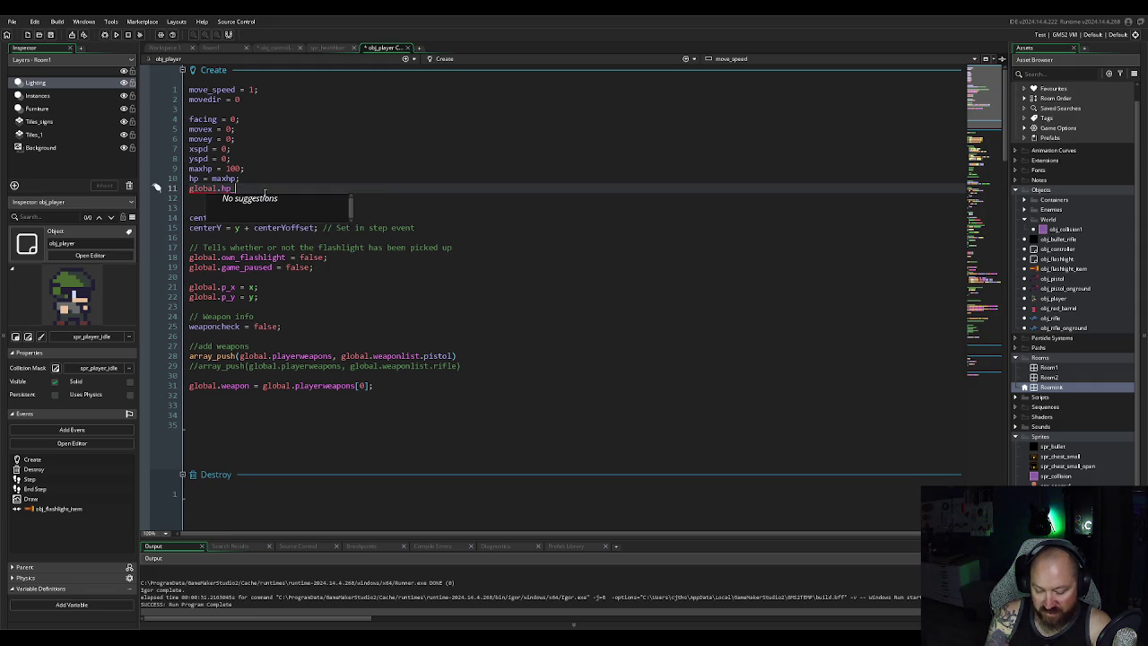
type(" = 4")
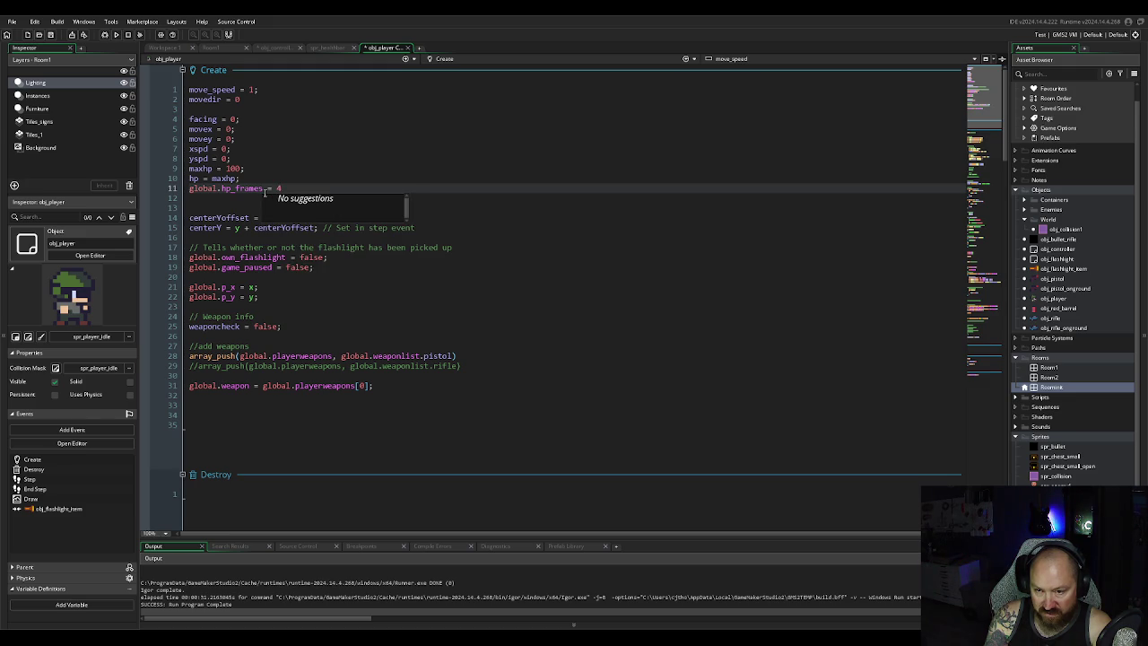
key("BackSpace")
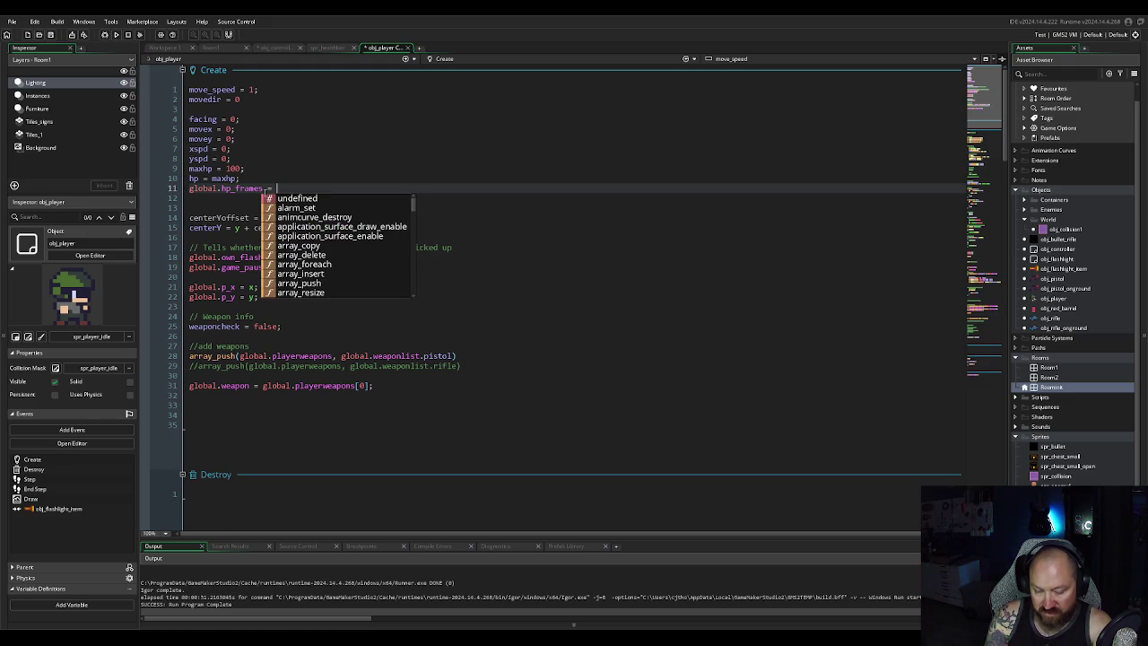
type("5;")
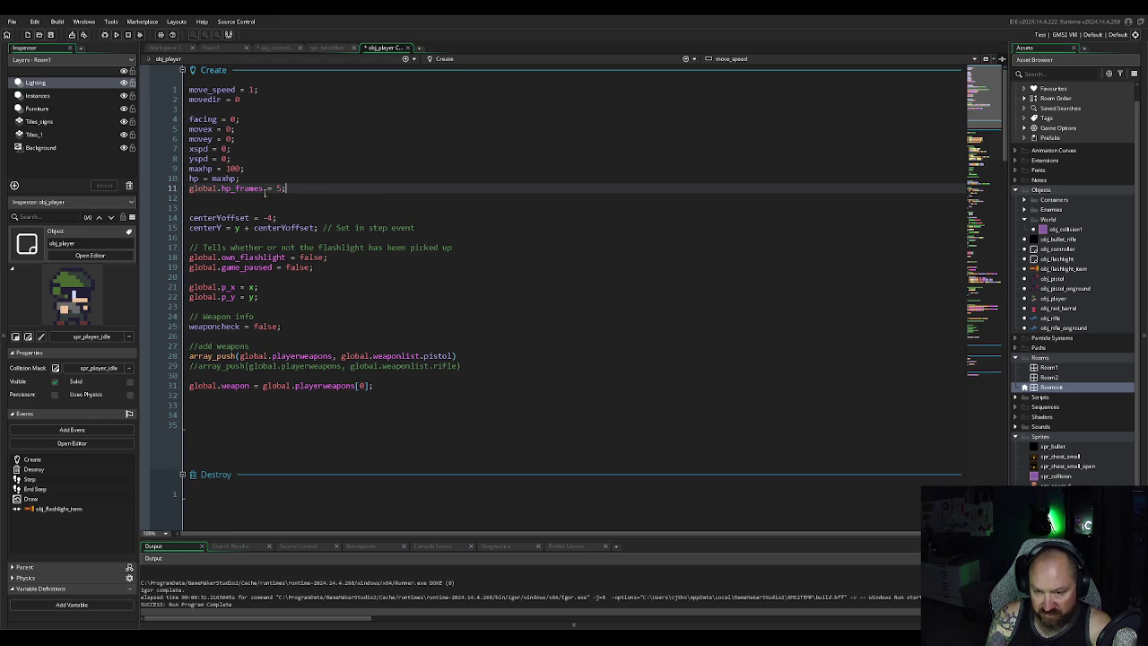
scroll(262, 190, "down", 15)
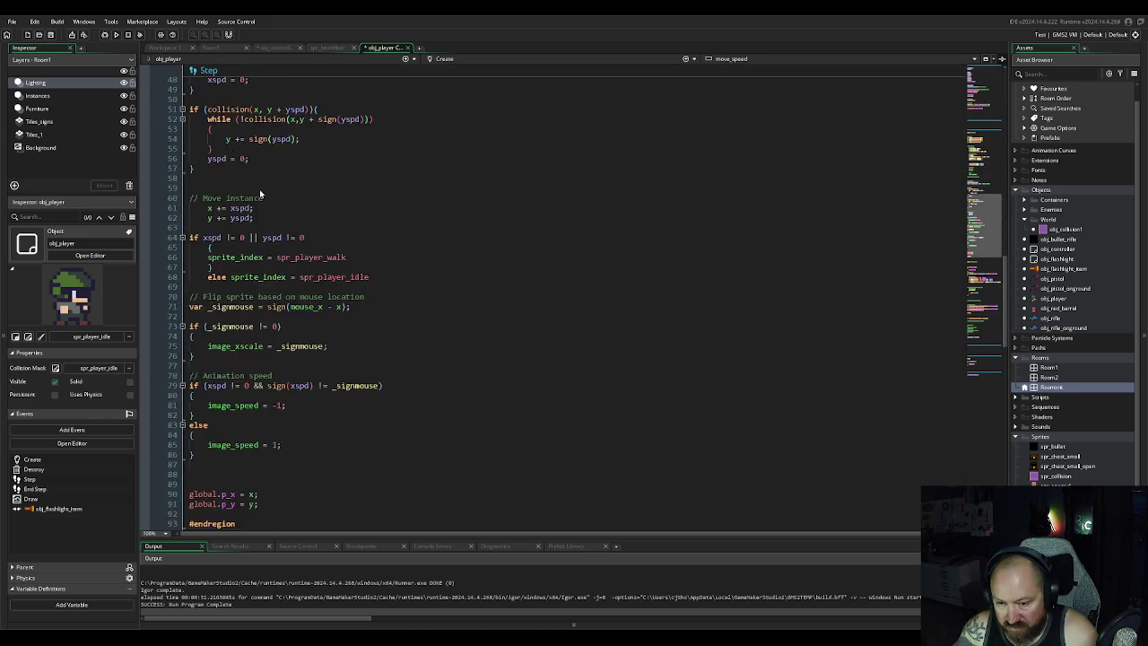
Step: On line 153, drop hpstate's global. prefix and replace the 4 with global.hp_frames
scroll(259, 189, "down", 15)
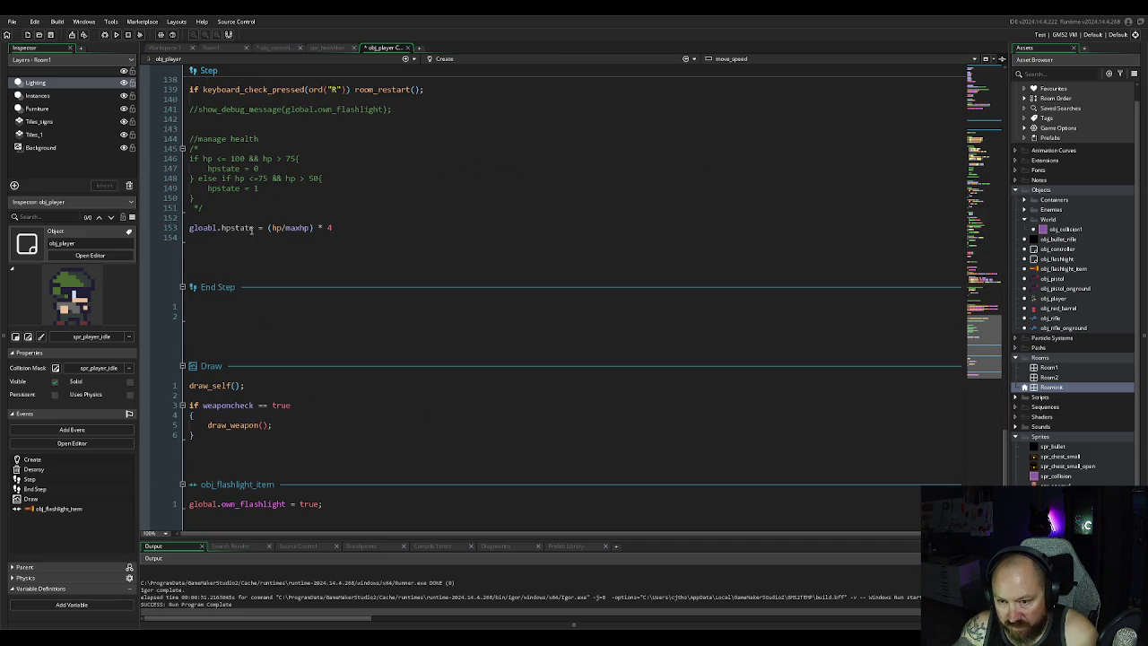
left_click(224, 227)
left_click_drag(222, 227, 189, 227)
key("BackSpace")
left_click(256, 237)
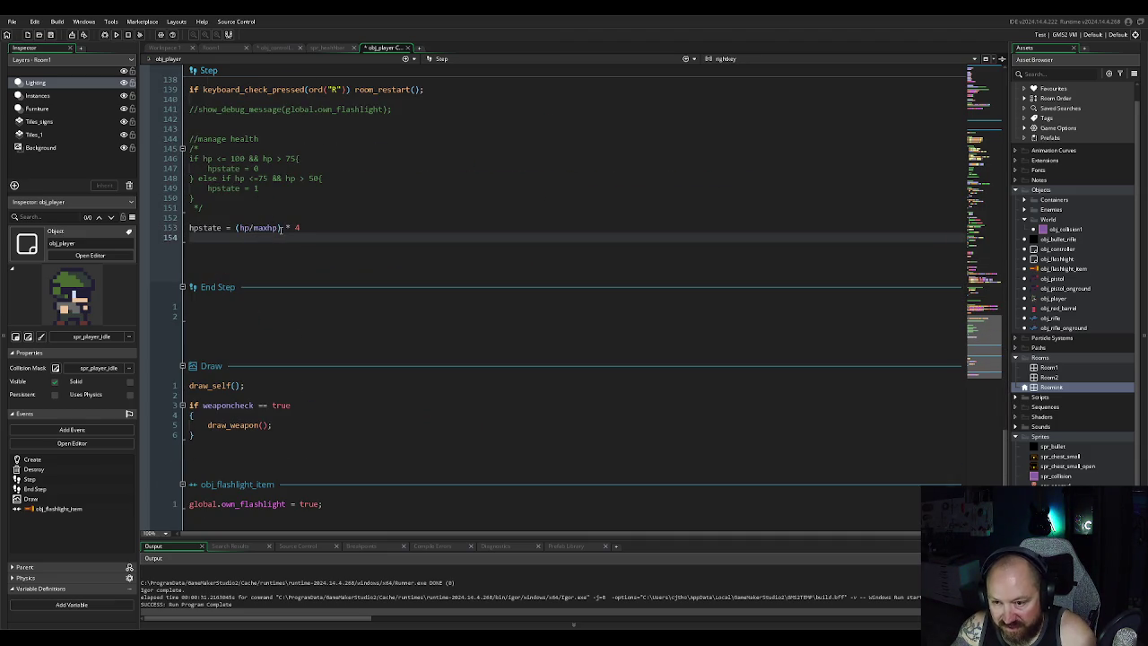
left_click(312, 227)
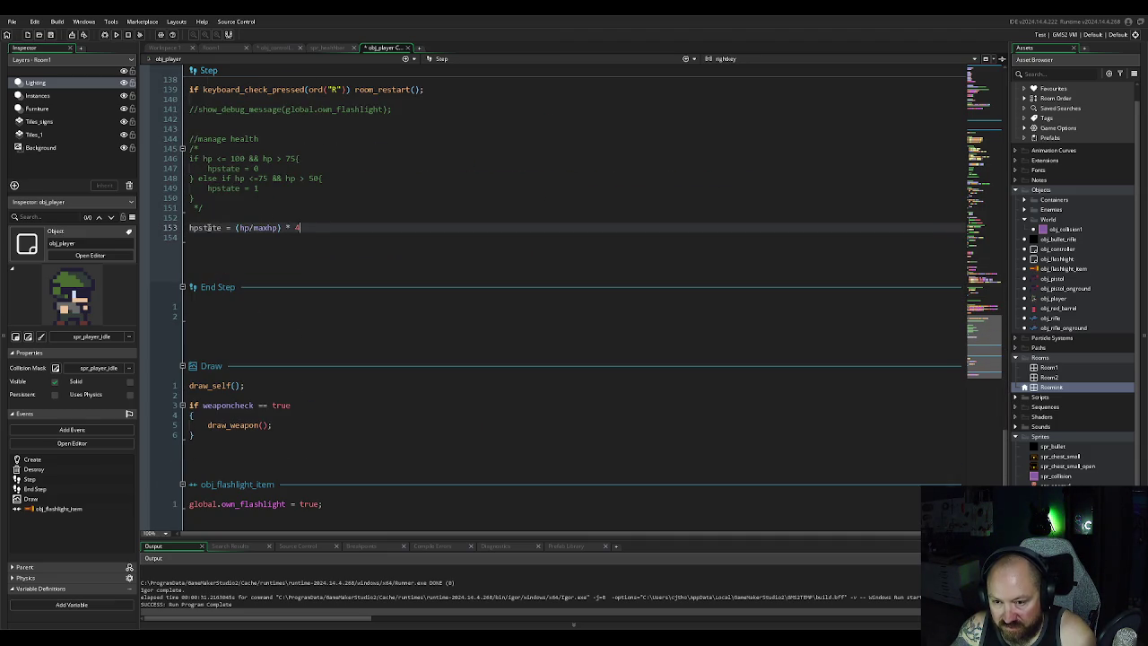
key("BackSpace")
type("globa")
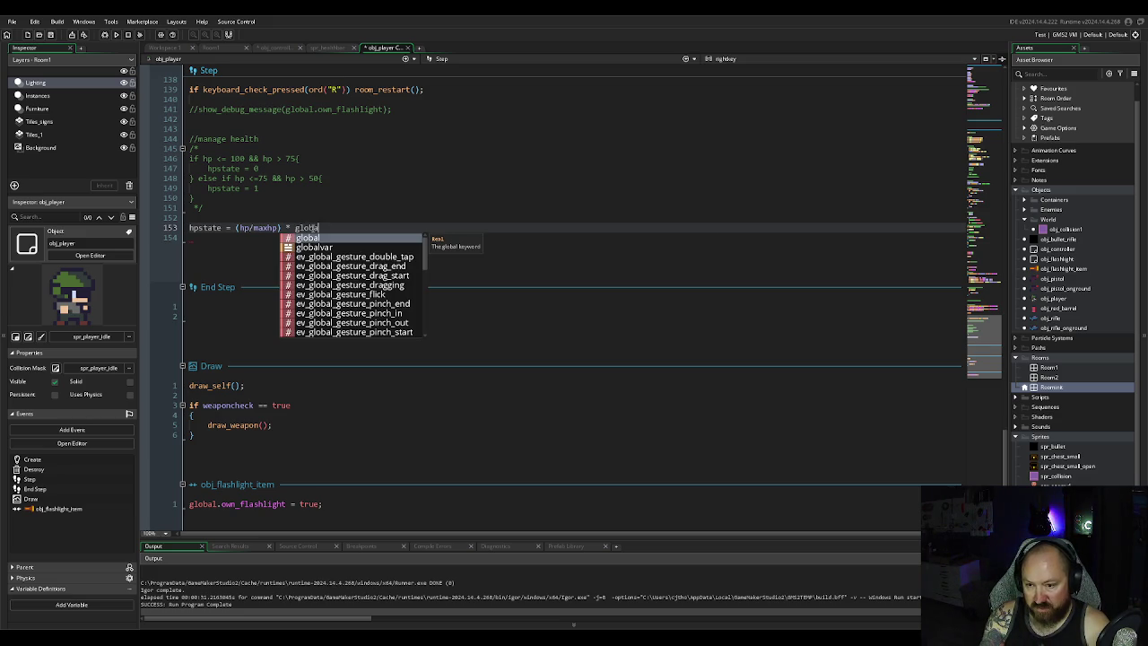
key("Escape")
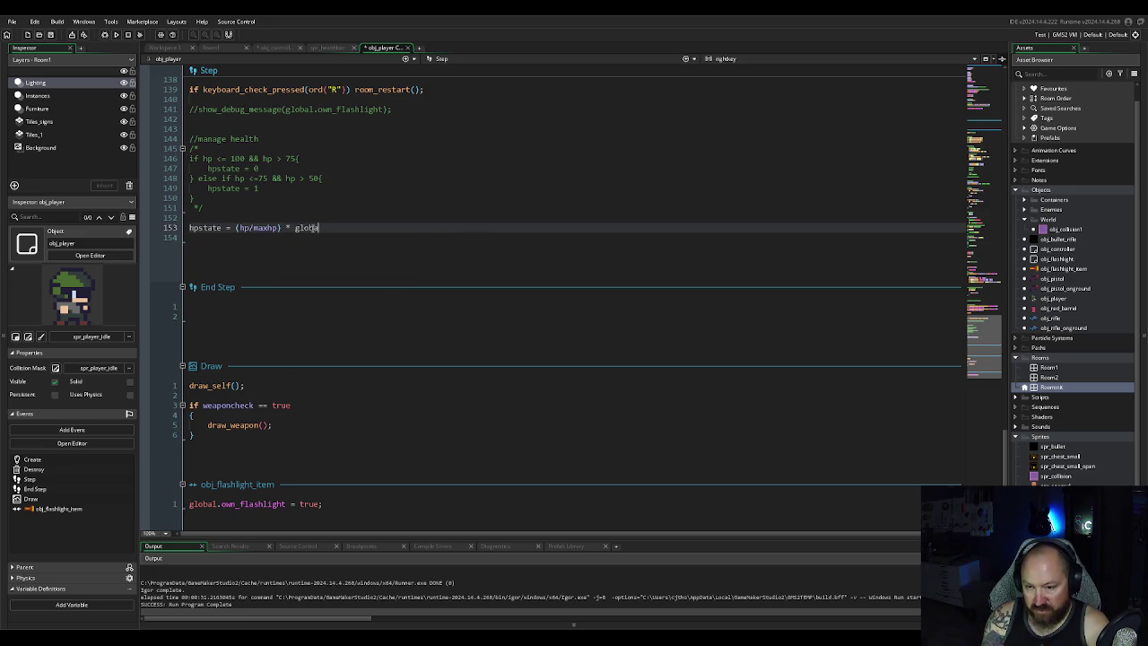
type("l.hp")
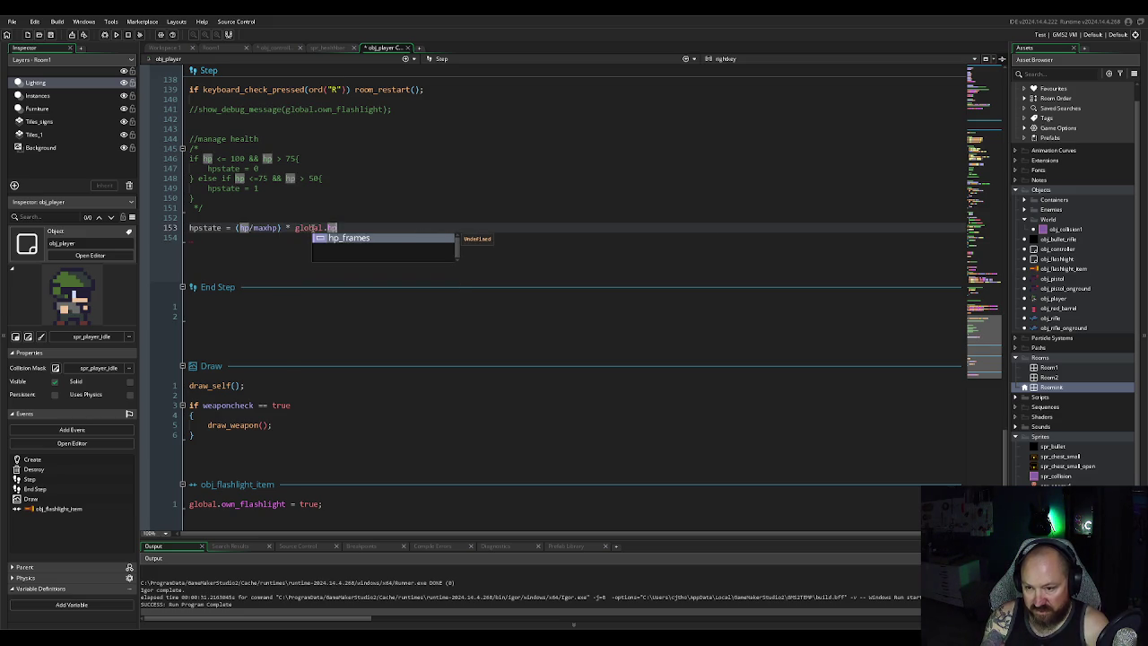
key("Return")
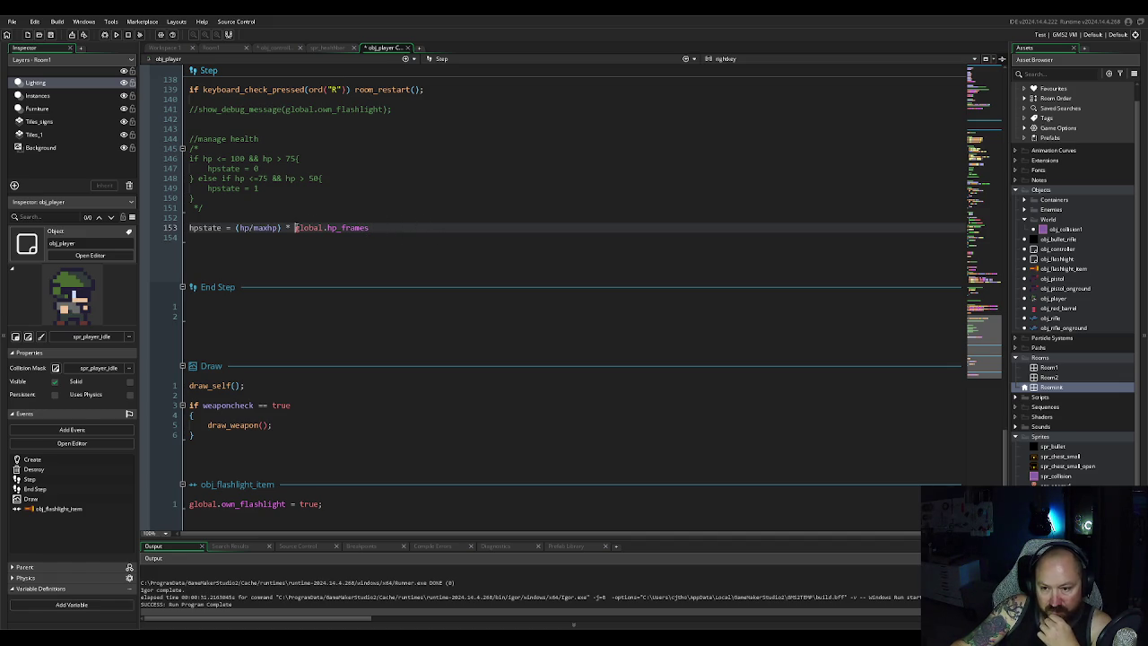
Step: Try wrapping only hp_frames in floor(), then remove that wrap
type("floor")
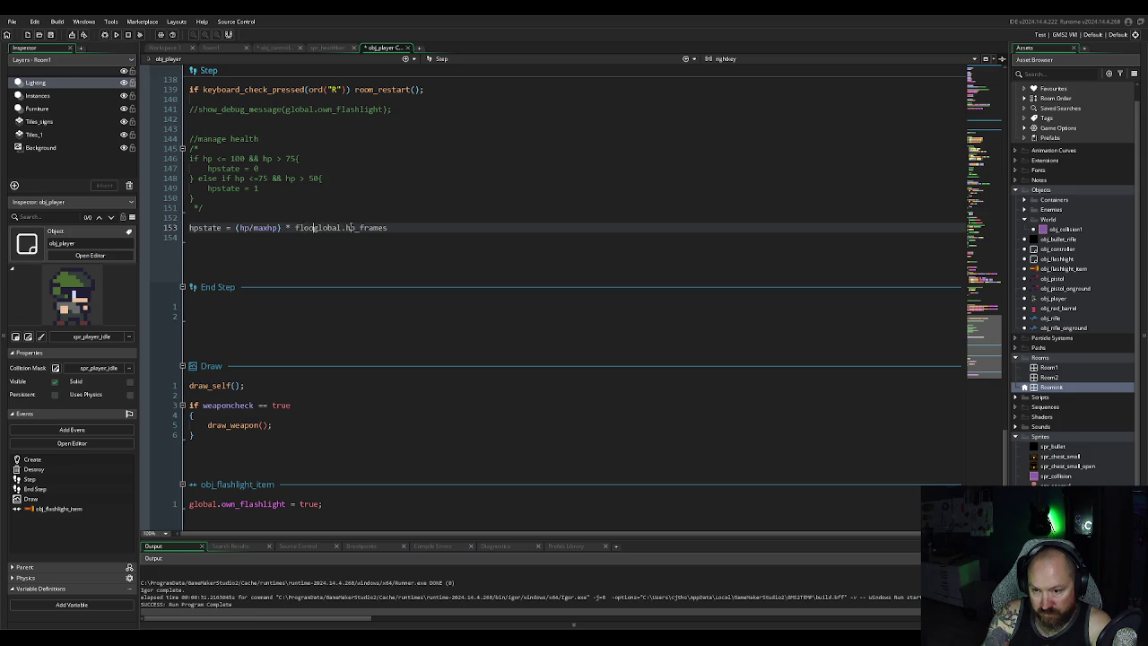
type("(")
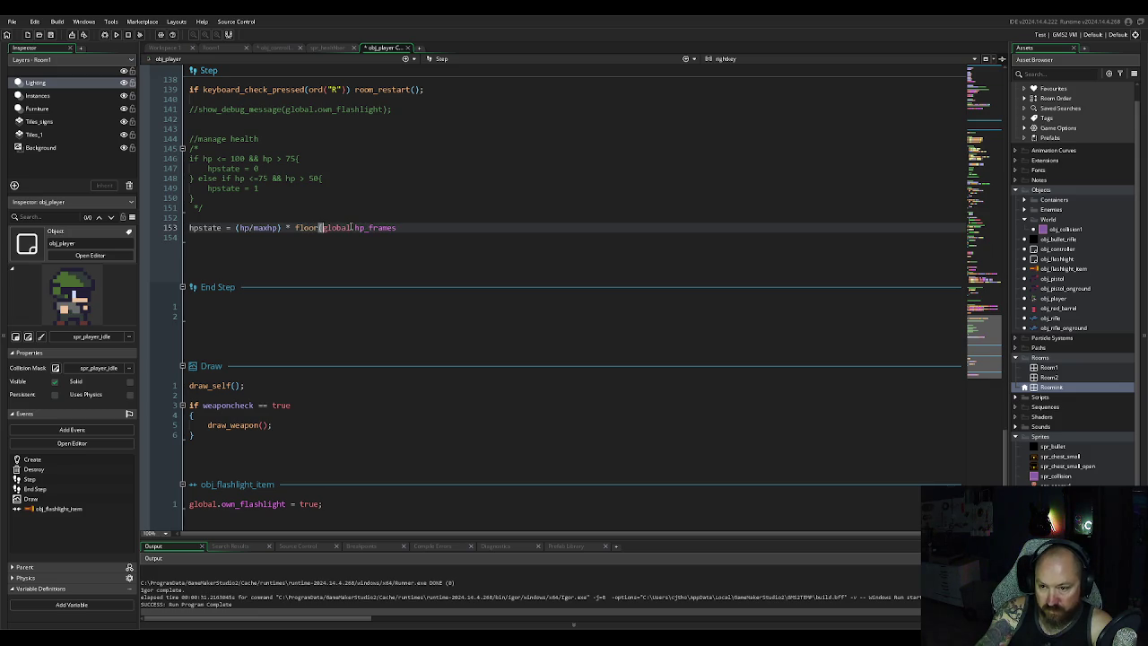
left_click(408, 231)
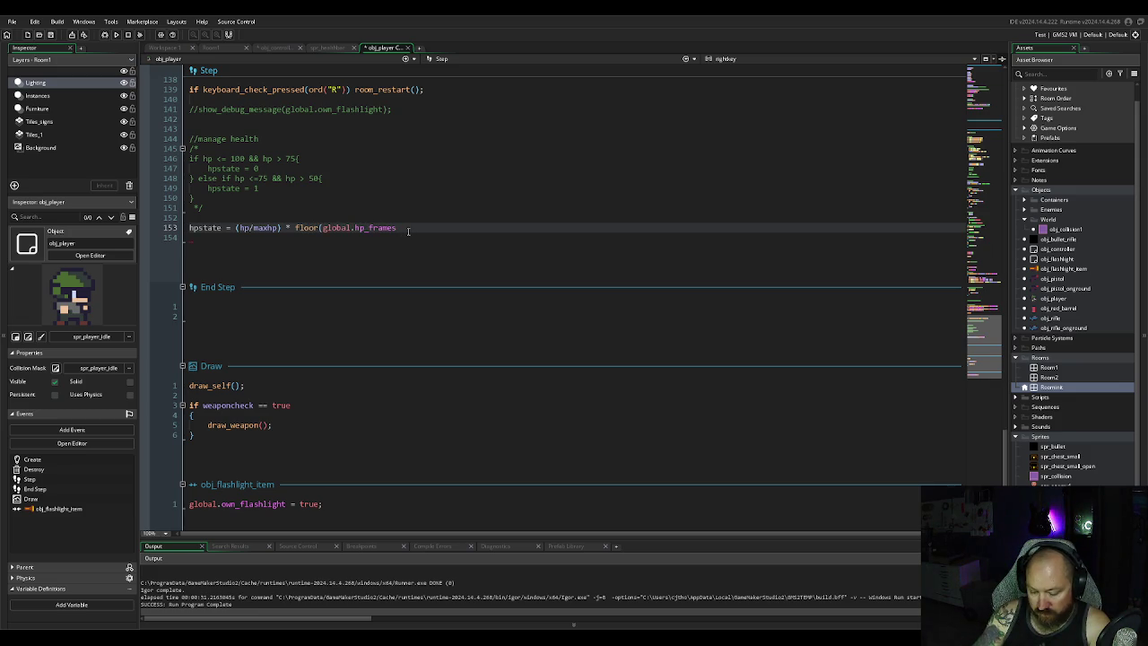
type(")")
left_click(350, 263)
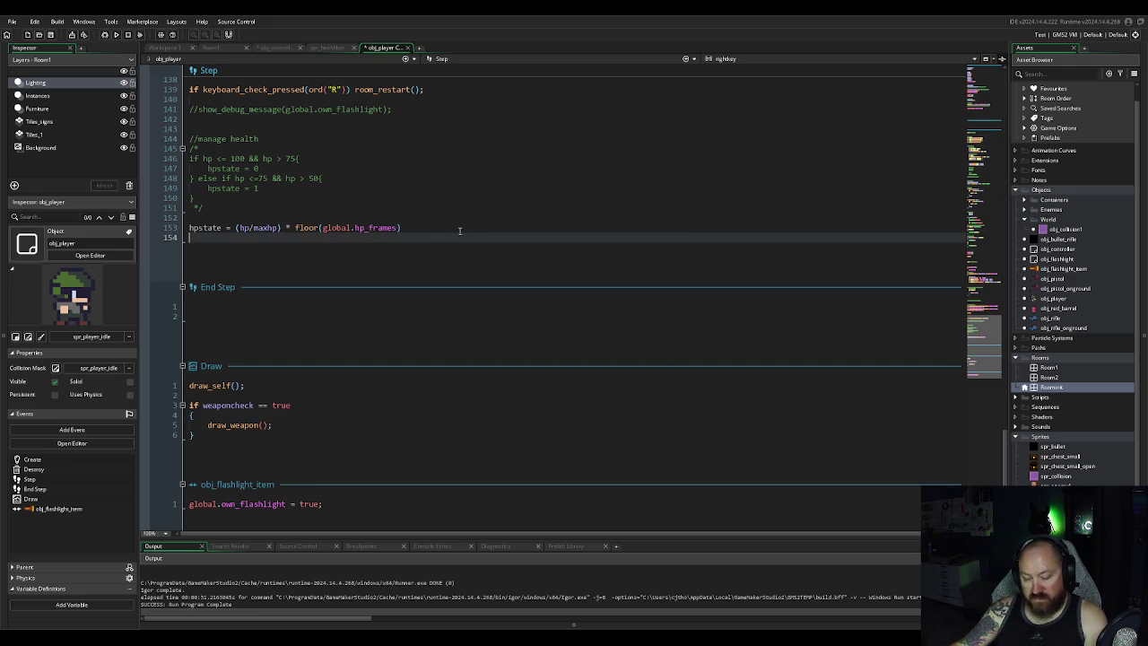
key("BackSpace")
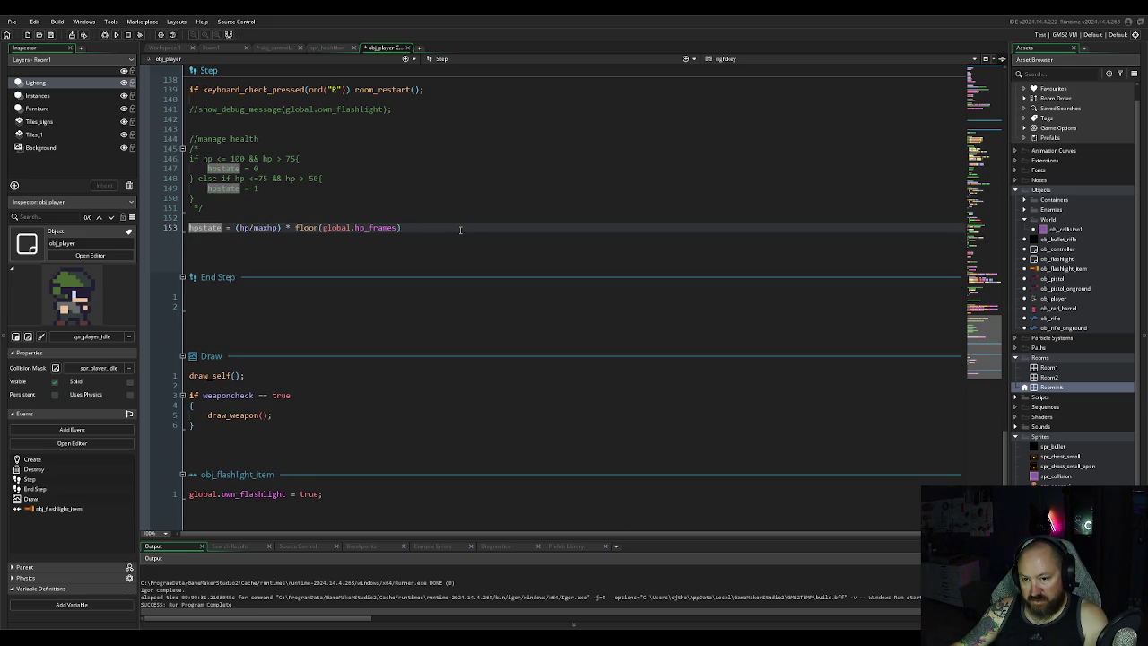
key("shift+Home")
key("BackSpace")
key("BackSpace")
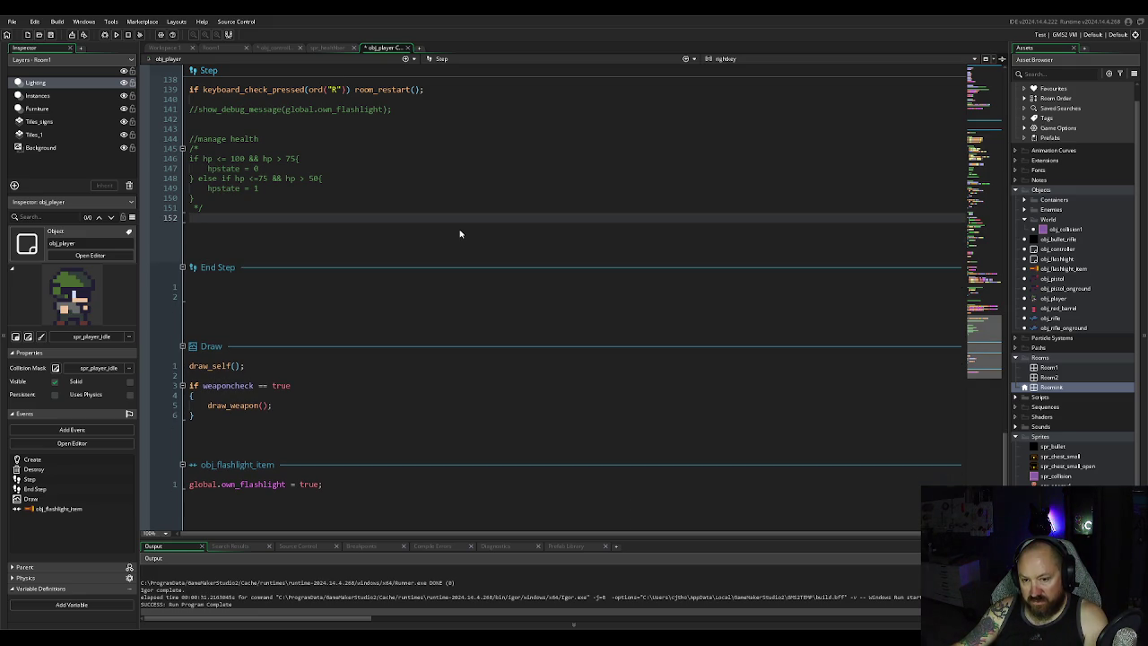
key("ctrl+z")
key("ctrl+z")
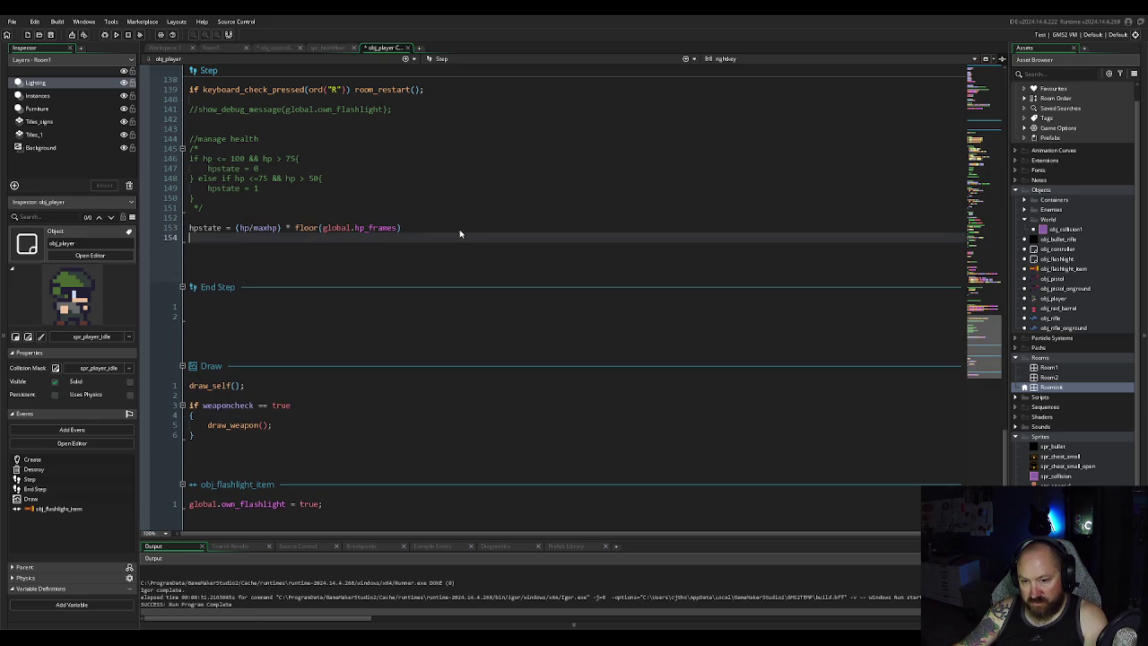
left_click(415, 228)
key("BackSpace")
key("ctrl+Left")
key("ctrl+Left")
key("ctrl+Left")
key("BackSpace")
key("BackSpace")
key("BackSpace")
Step: Wrap the whole expression as hpstate = floor((hp/maxhp) * global.hp_frames)
left_click(236, 228)
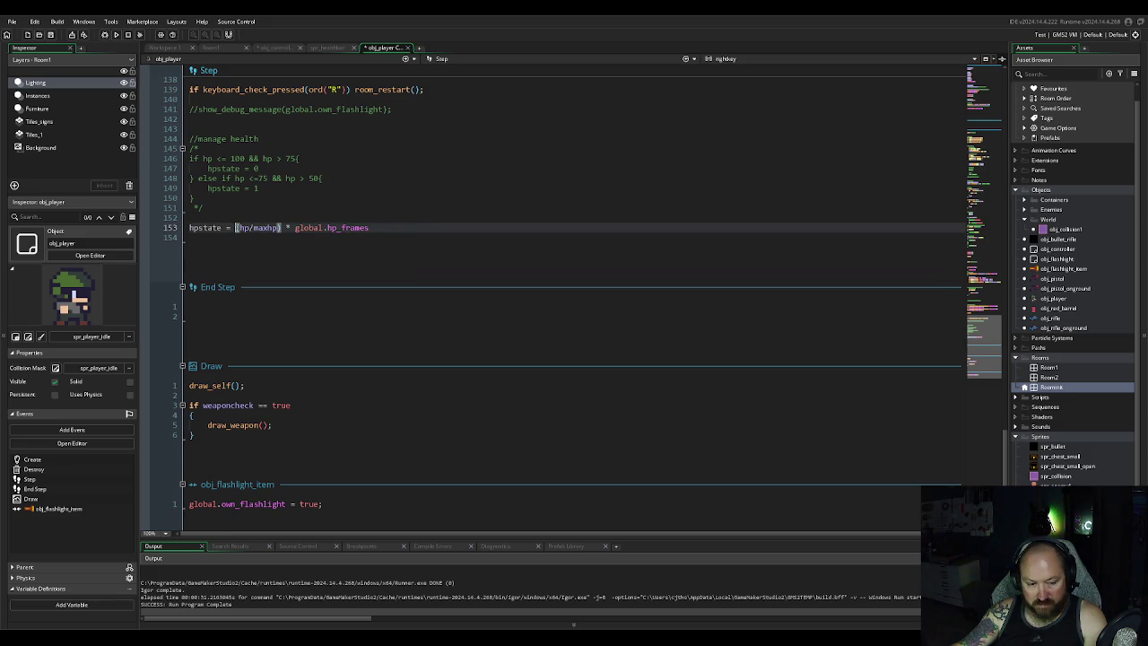
type("flor")
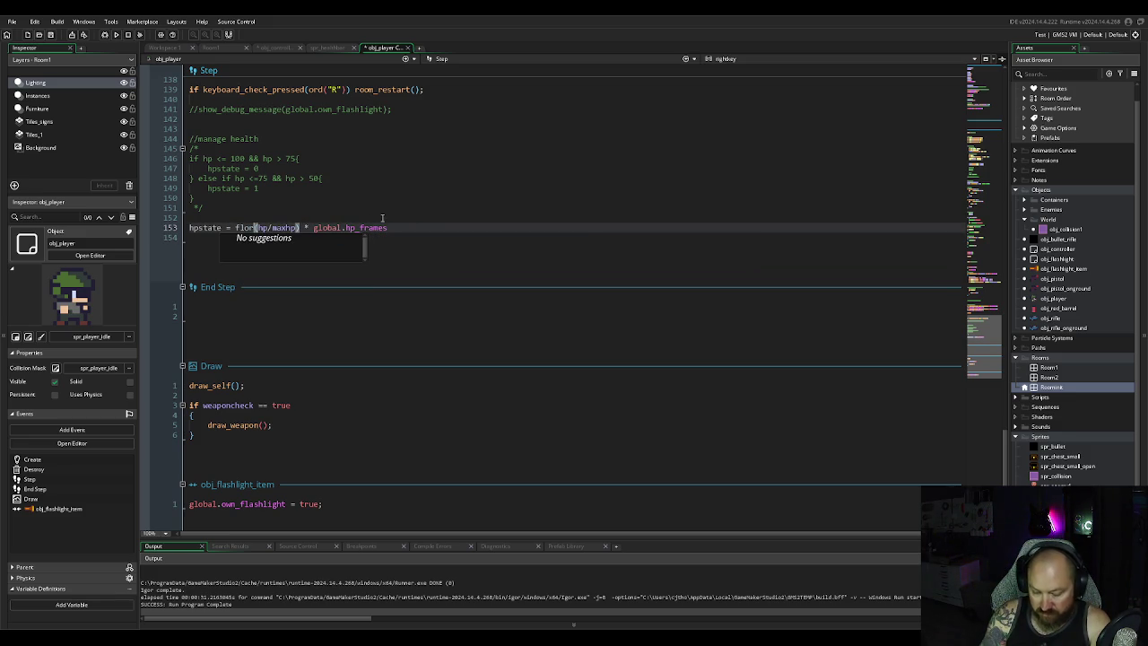
key("BackSpace")
type("or")
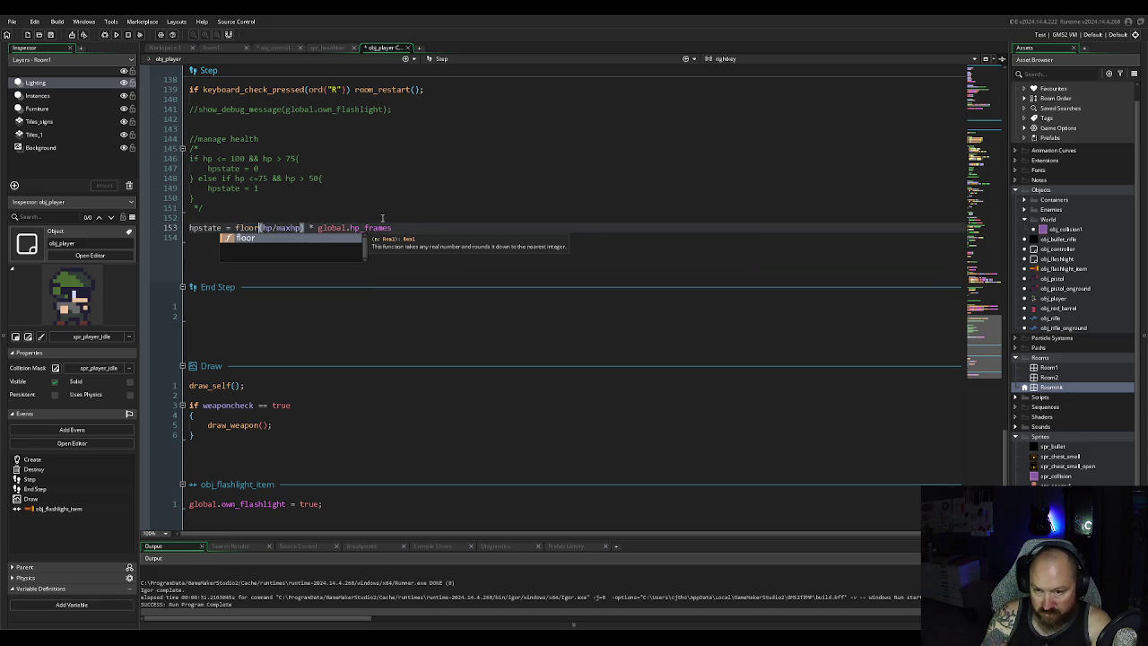
type("(")
left_click(408, 228)
type(")")
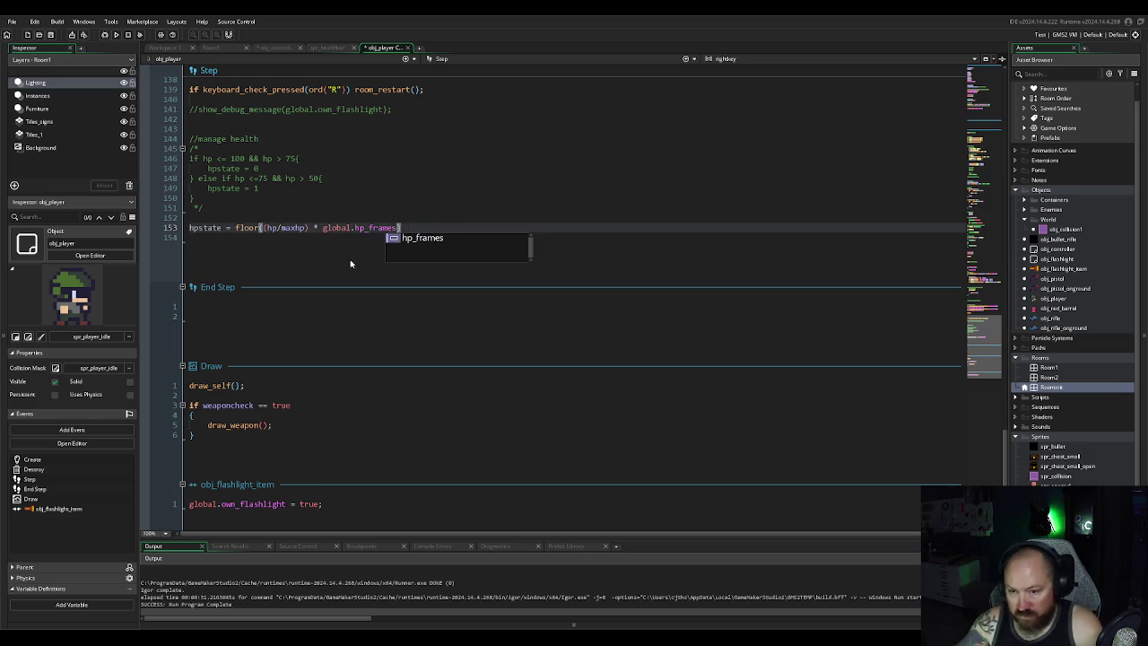
left_click(360, 255)
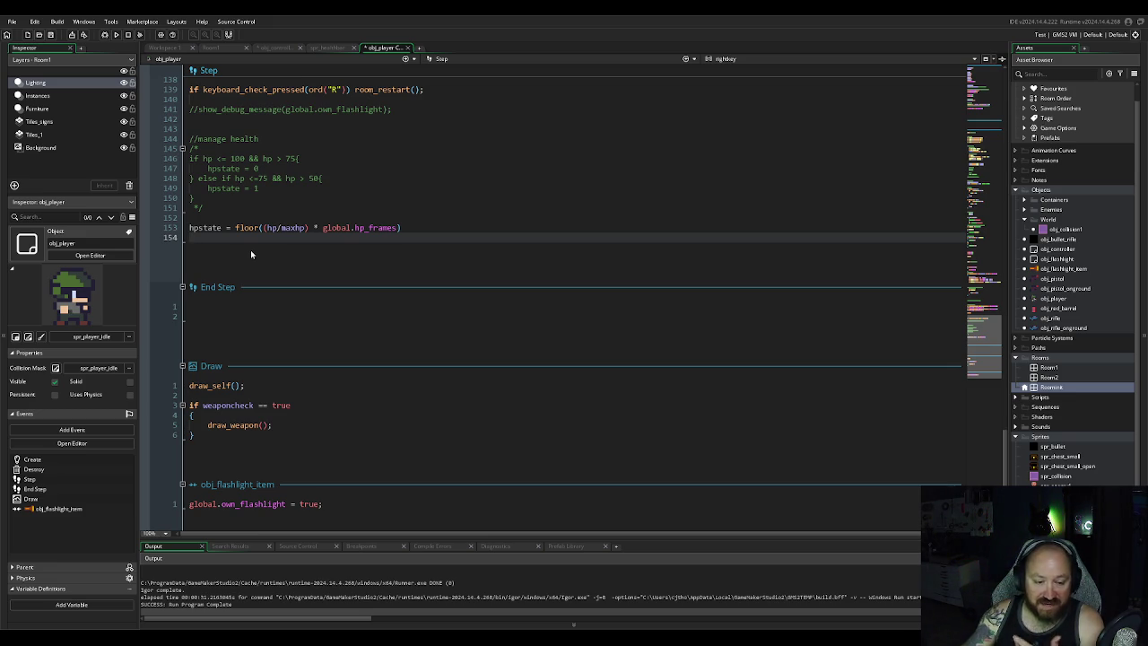
Step: After checking hp_frames in Create, remove its global prefix on line 153
scroll(251, 251, "up", 20)
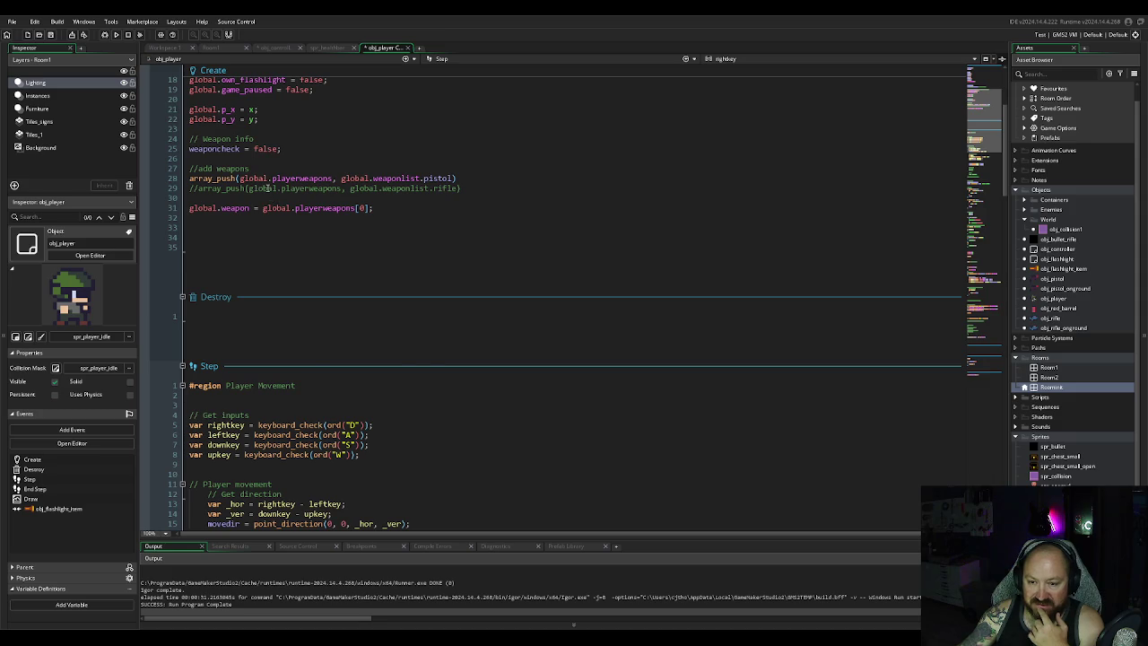
scroll(236, 207, "up", 6)
left_click(218, 189)
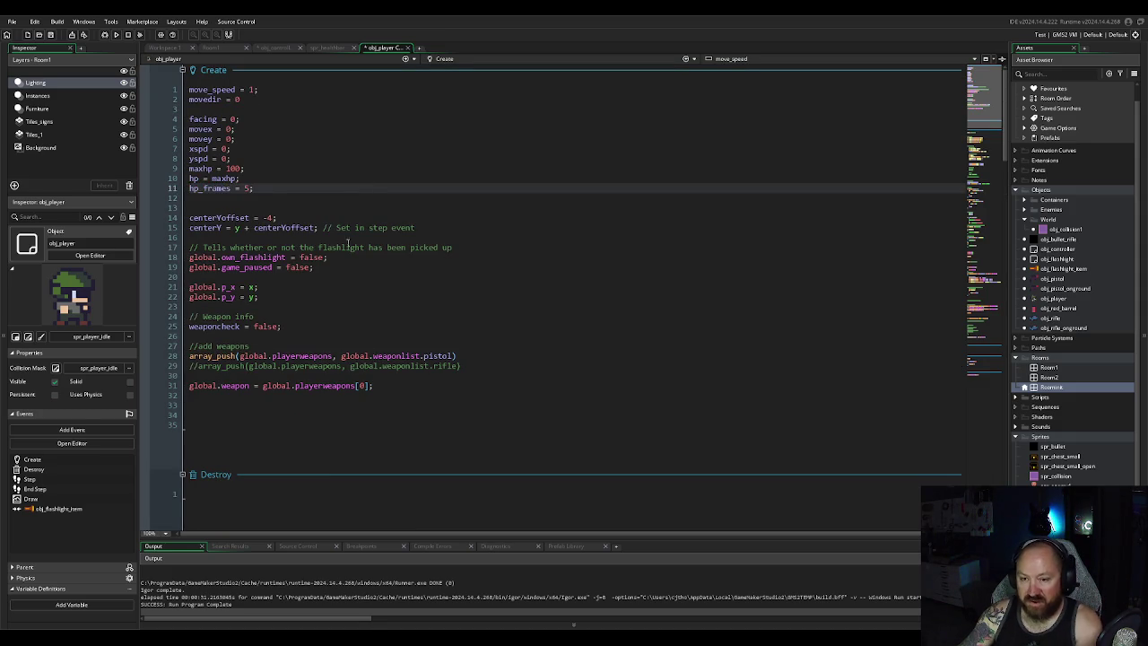
scroll(313, 375, "down", 20)
scroll(313, 375, "down", 5)
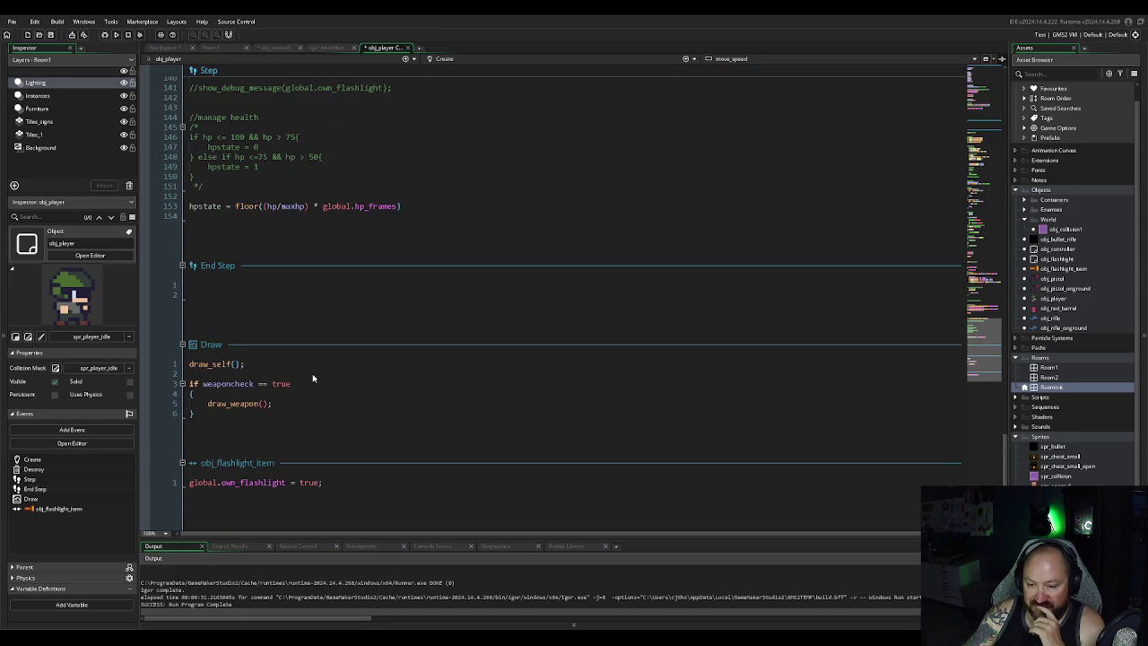
left_click(326, 206)
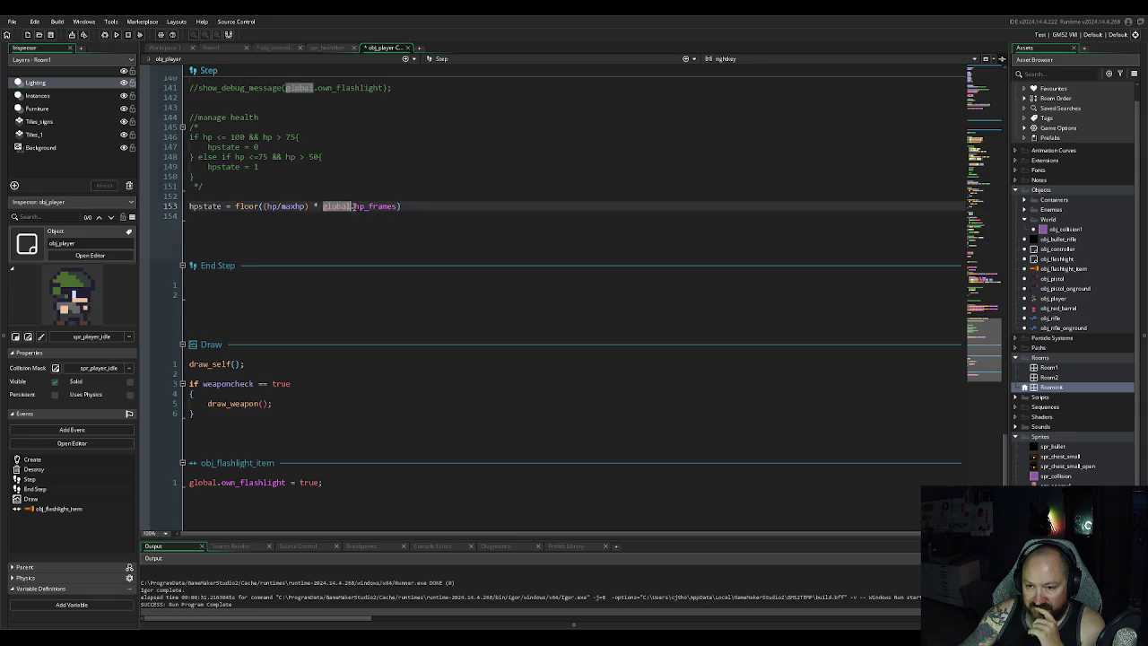
key("Delete")
key("Delete")
key("Delete")
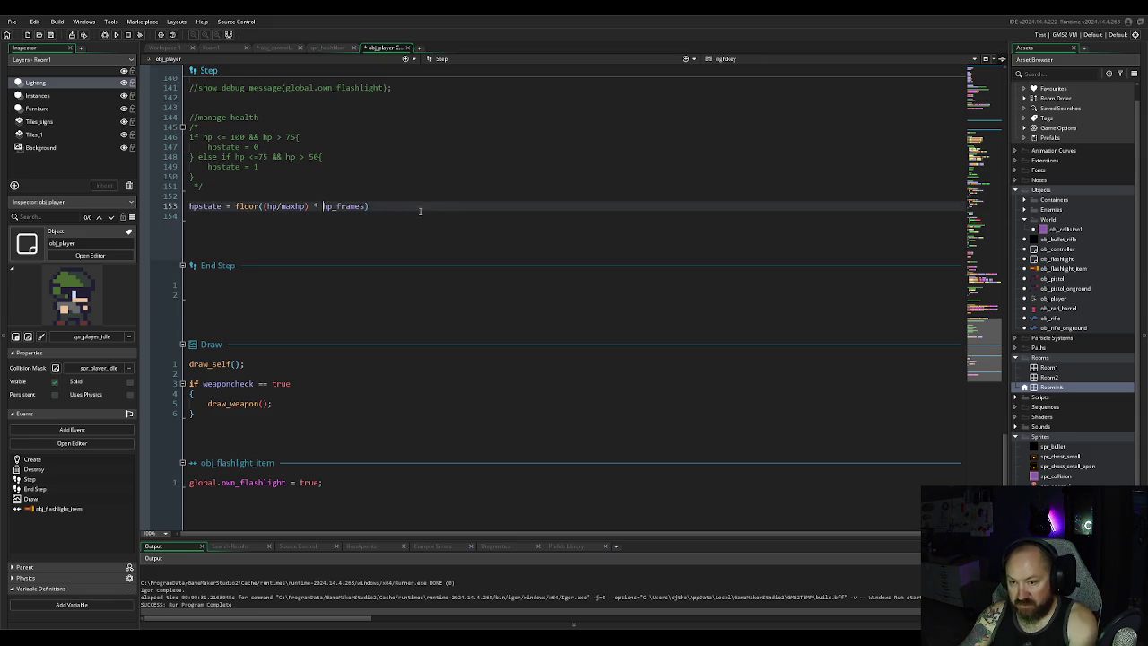
left_click(407, 213)
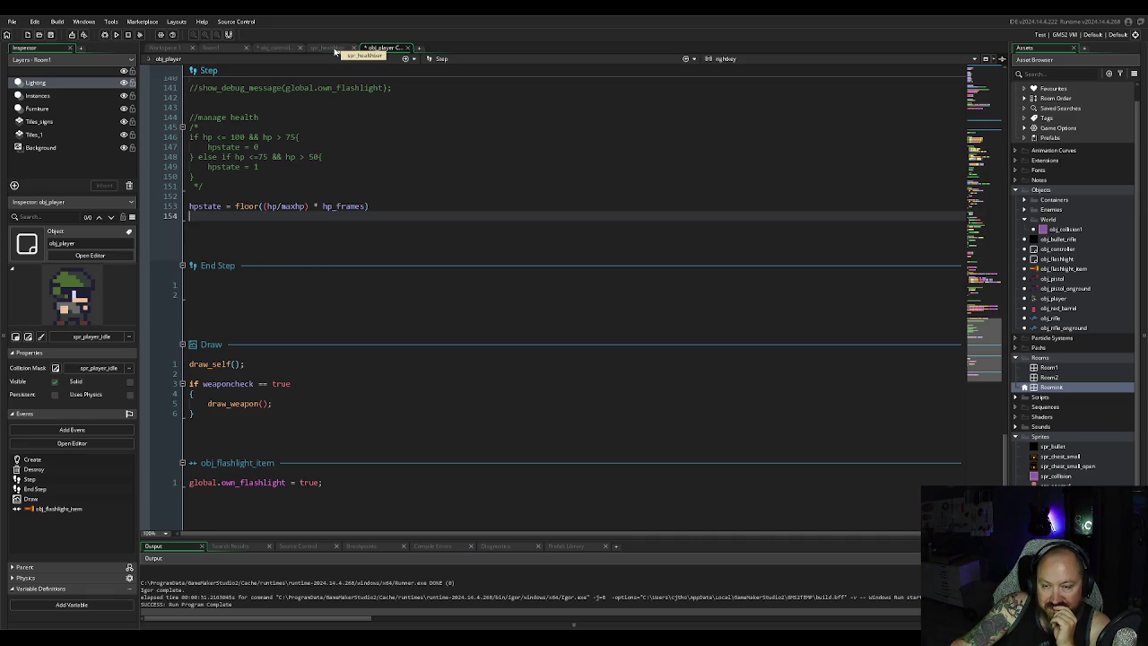
left_click(276, 47)
scroll(338, 197, "down", 5)
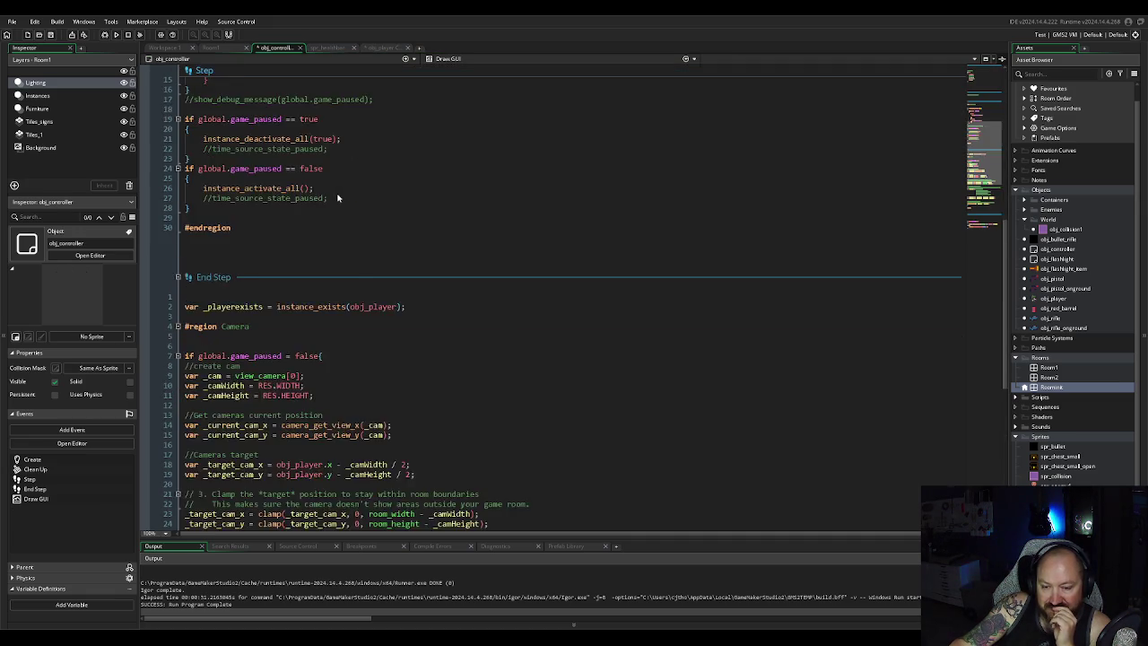
scroll(337, 197, "down", 10)
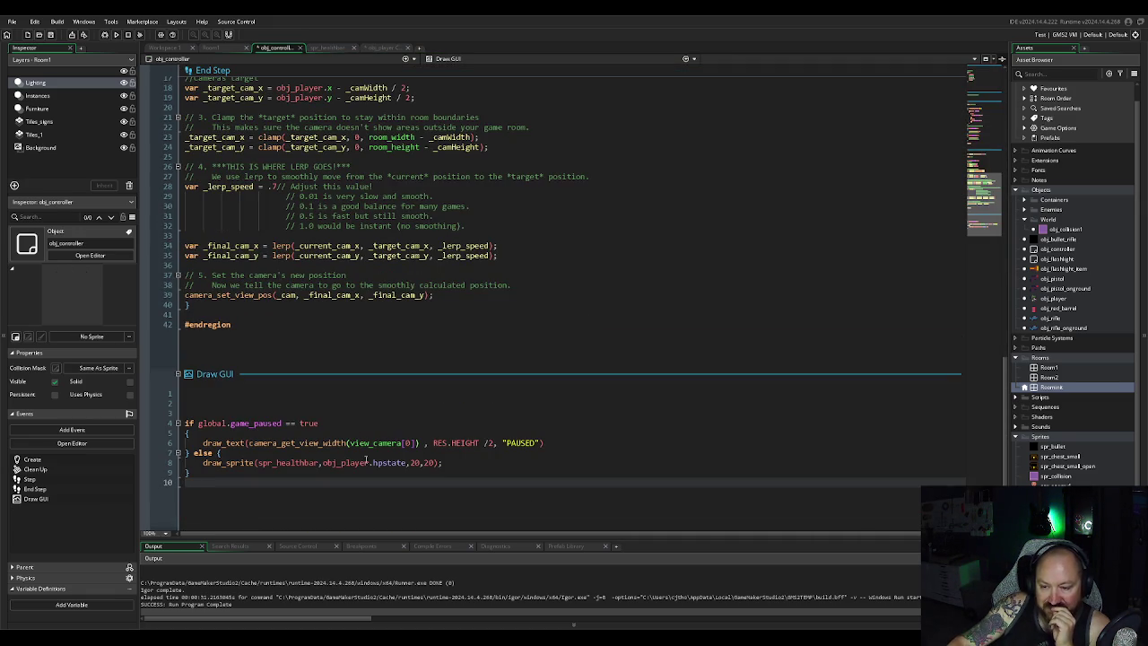
scroll(426, 204, "up", 10)
scroll(427, 204, "up", 10)
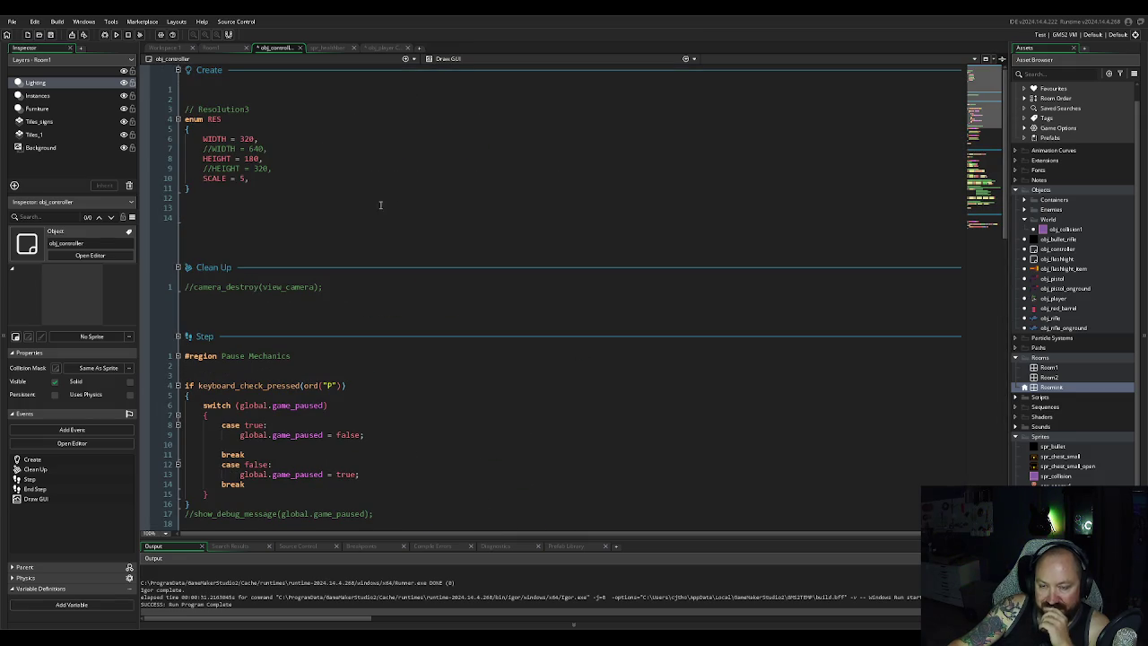
left_click(116, 34)
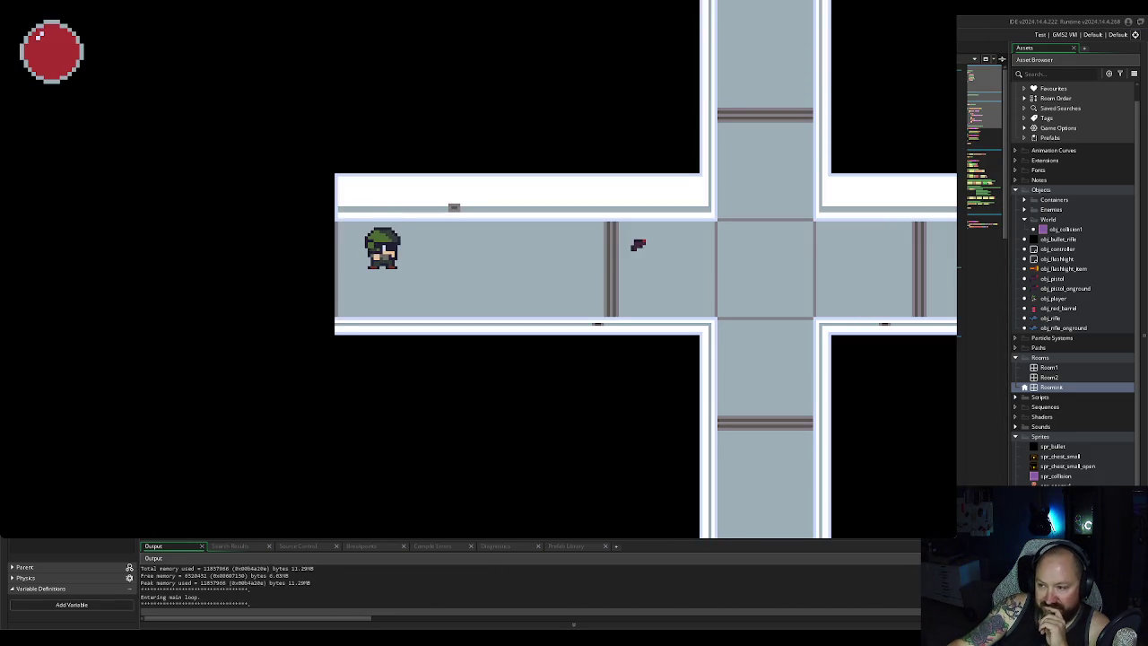
key("Escape")
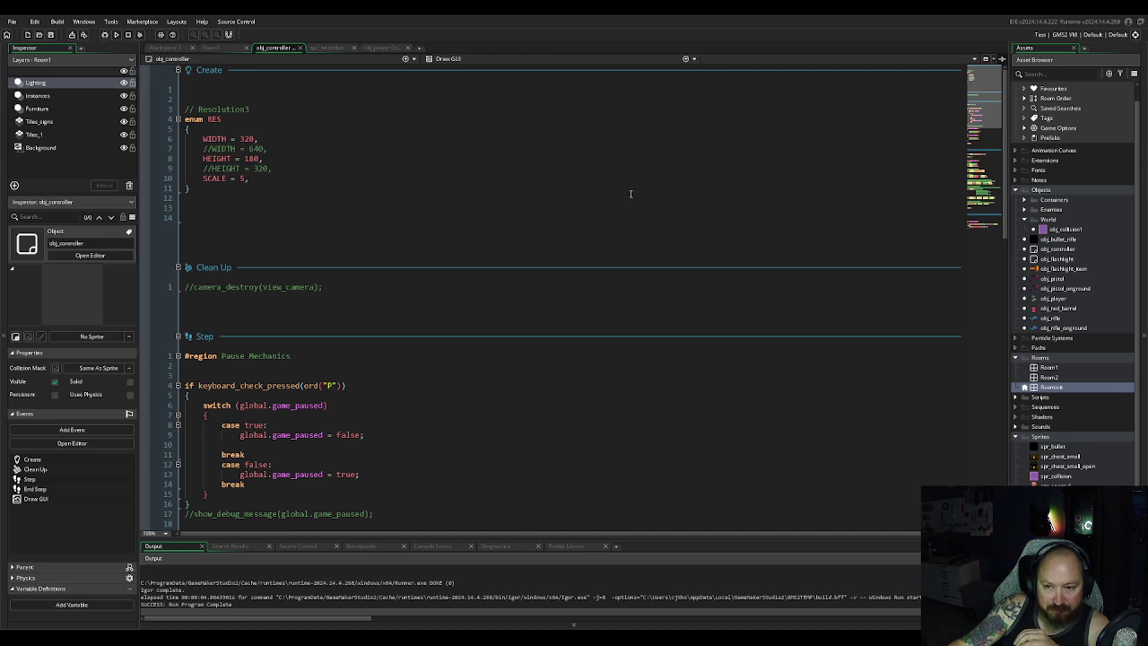
scroll(427, 236, "down", 15)
scroll(427, 236, "down", 5)
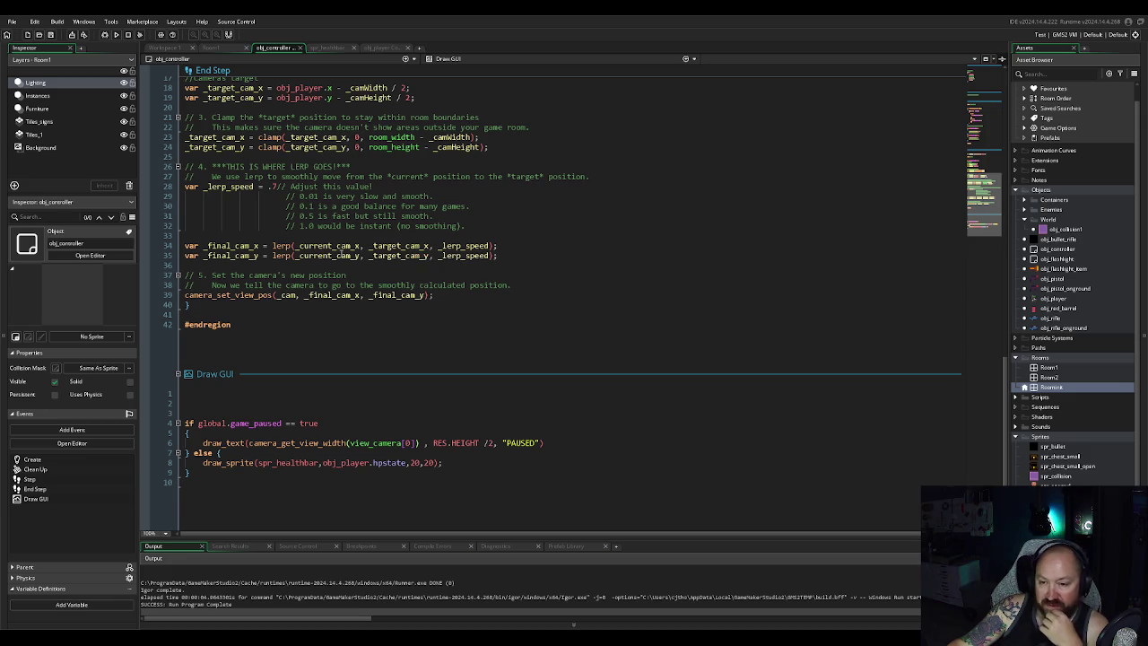
scroll(345, 269, "up", 15)
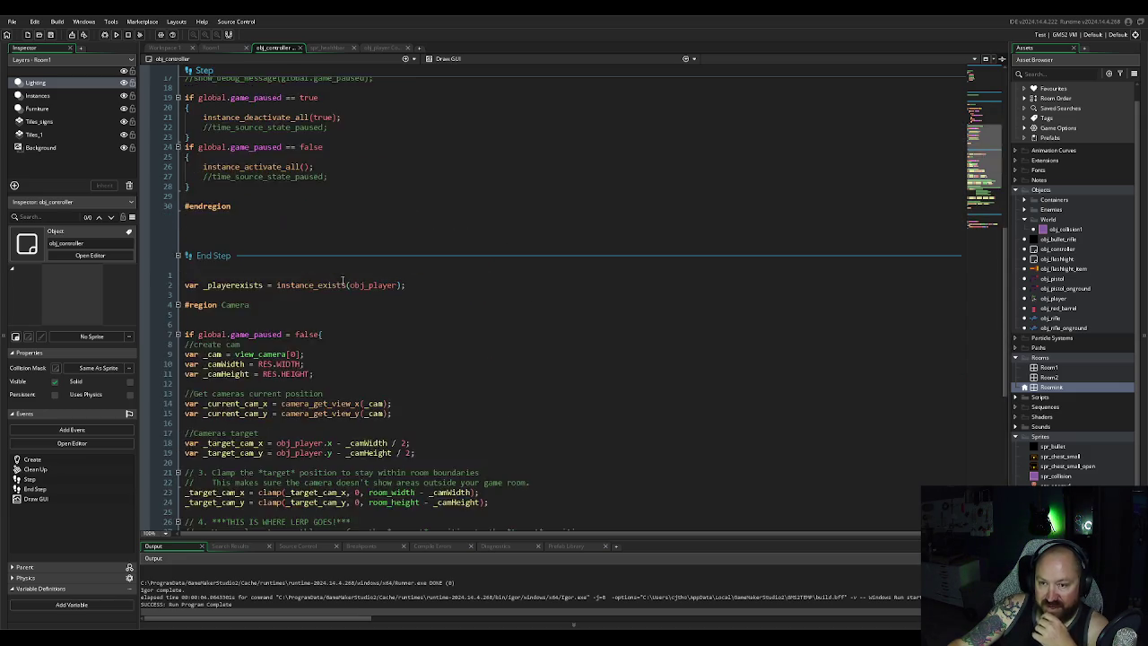
scroll(341, 283, "down", 15)
scroll(342, 282, "up", 15)
scroll(344, 276, "down", 15)
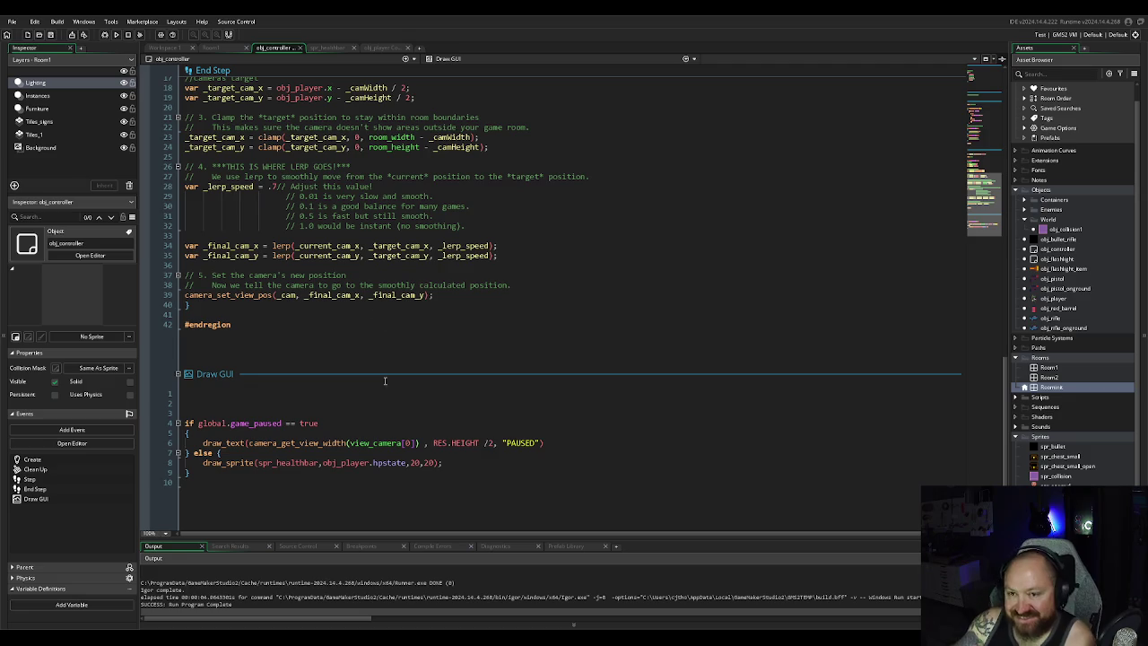
left_click(391, 50)
scroll(313, 266, "up", 5)
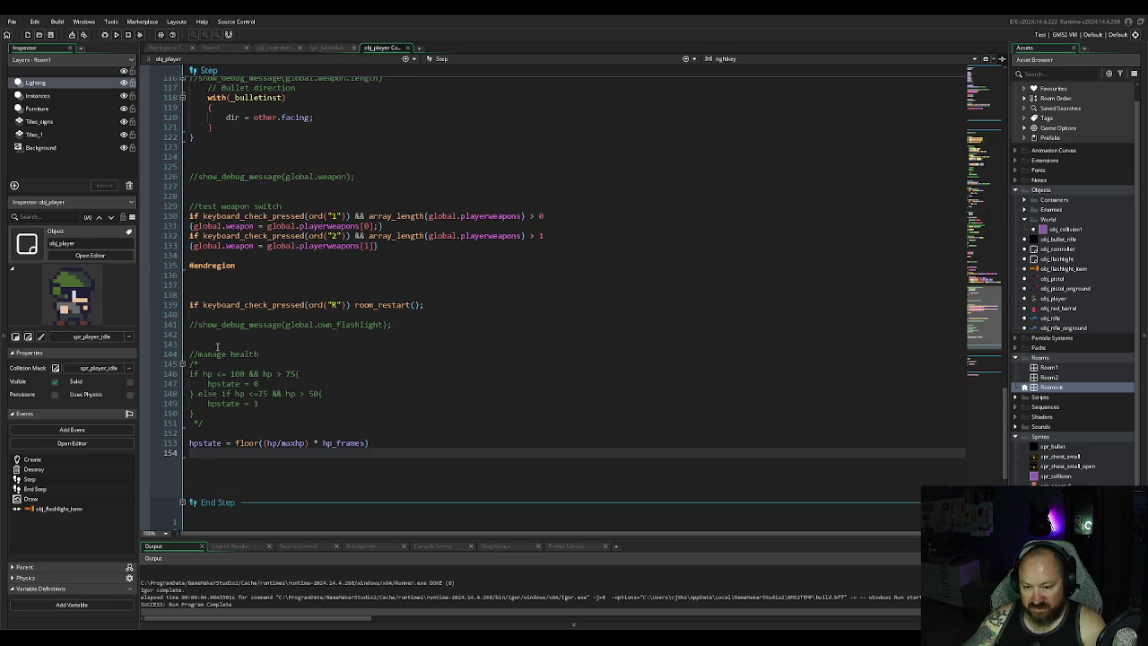
Step: On new line 155, write if keyboard_check_pressed(ord("H")){hp -= 10; to reduce hp
key("Return")
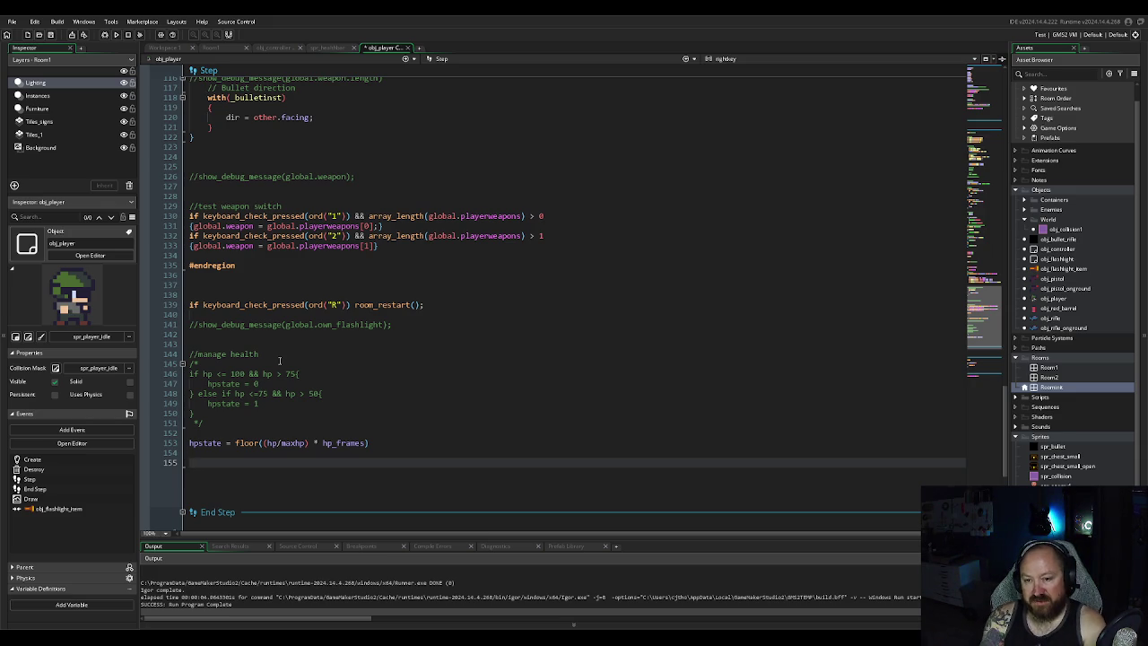
type("if ")
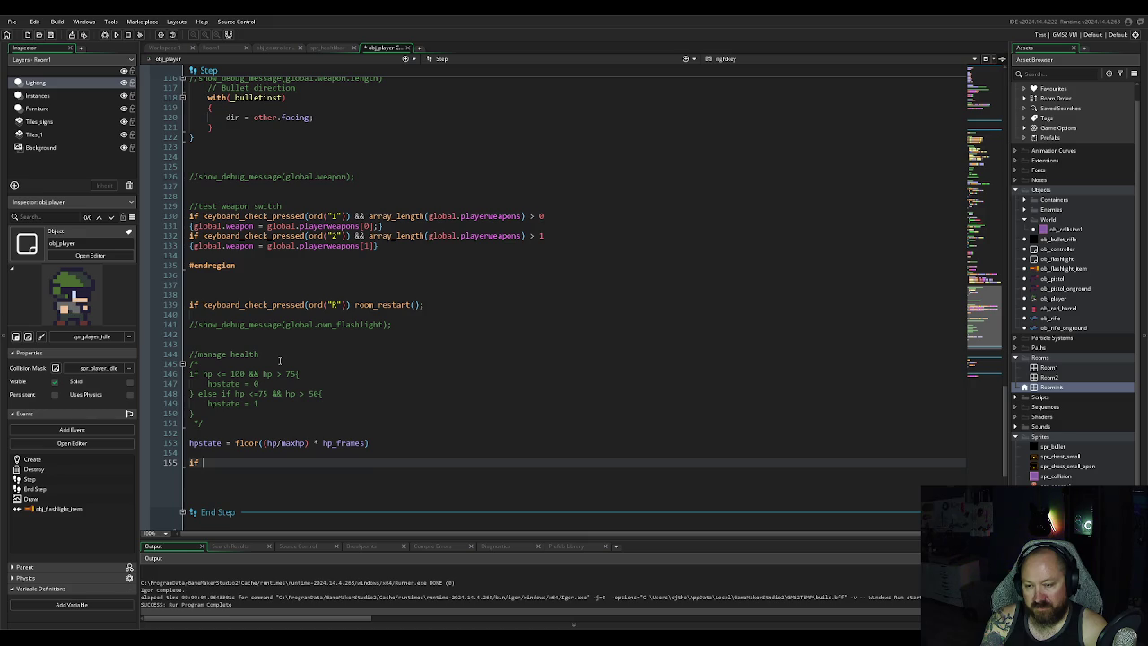
type("ke")
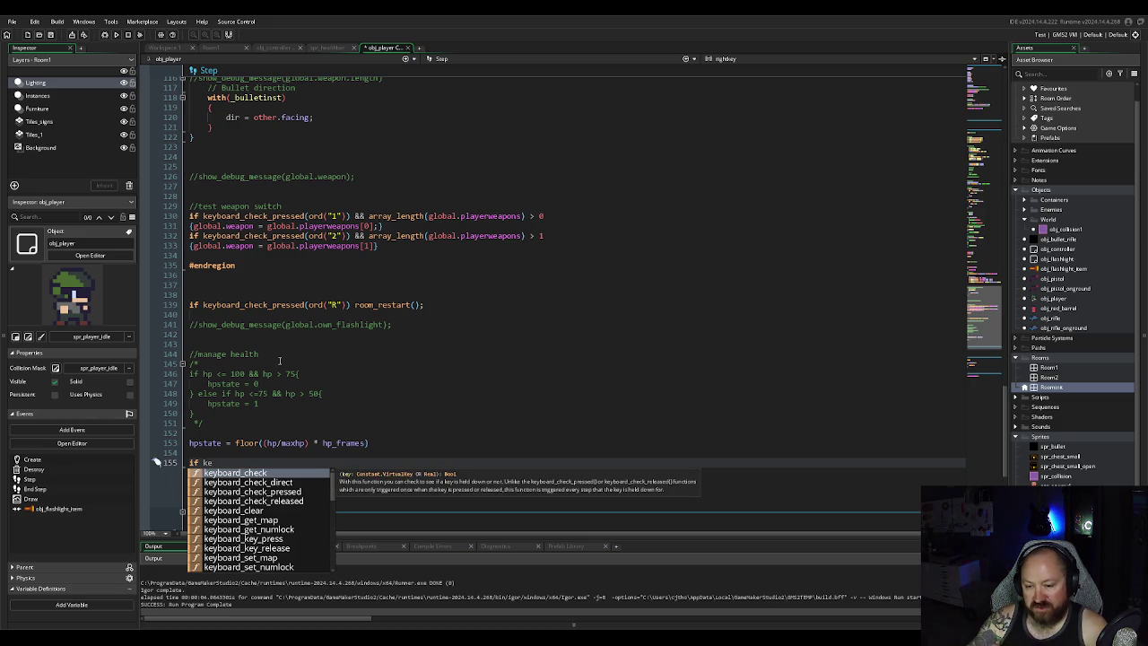
key("Down")
key("Down")
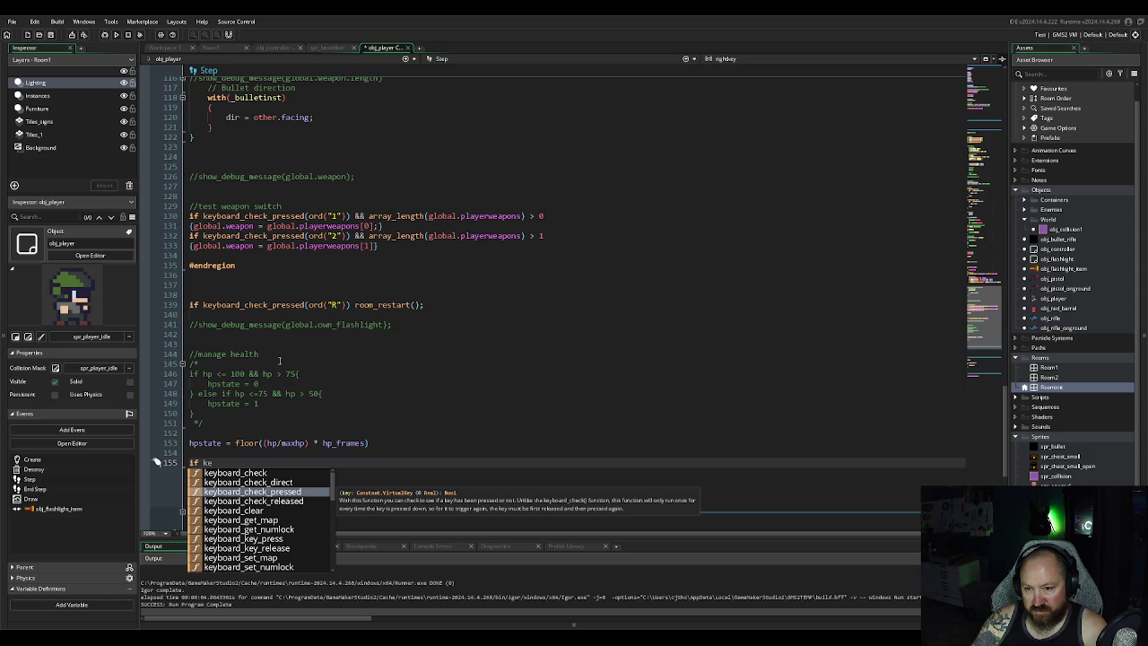
key("Return")
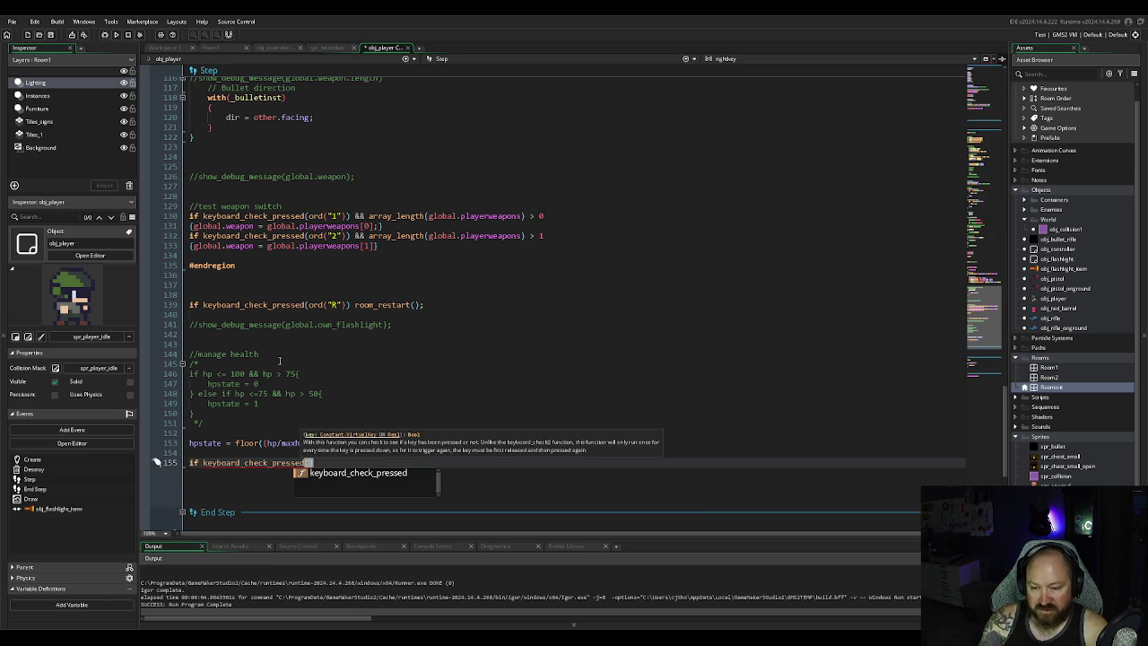
type("ord")
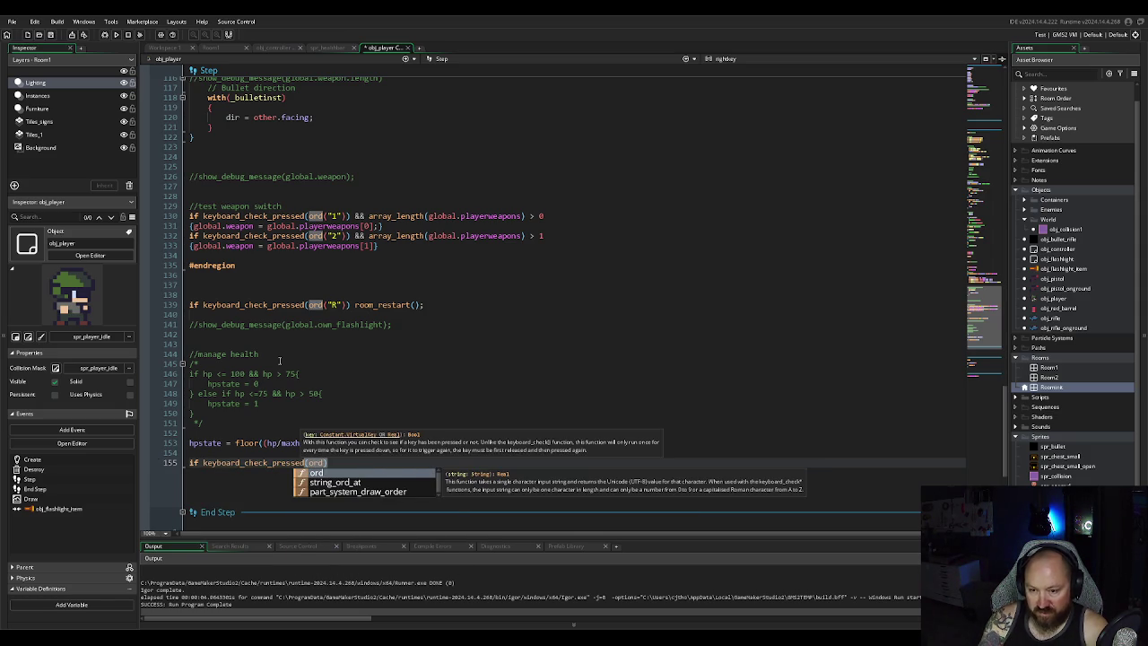
type("(")
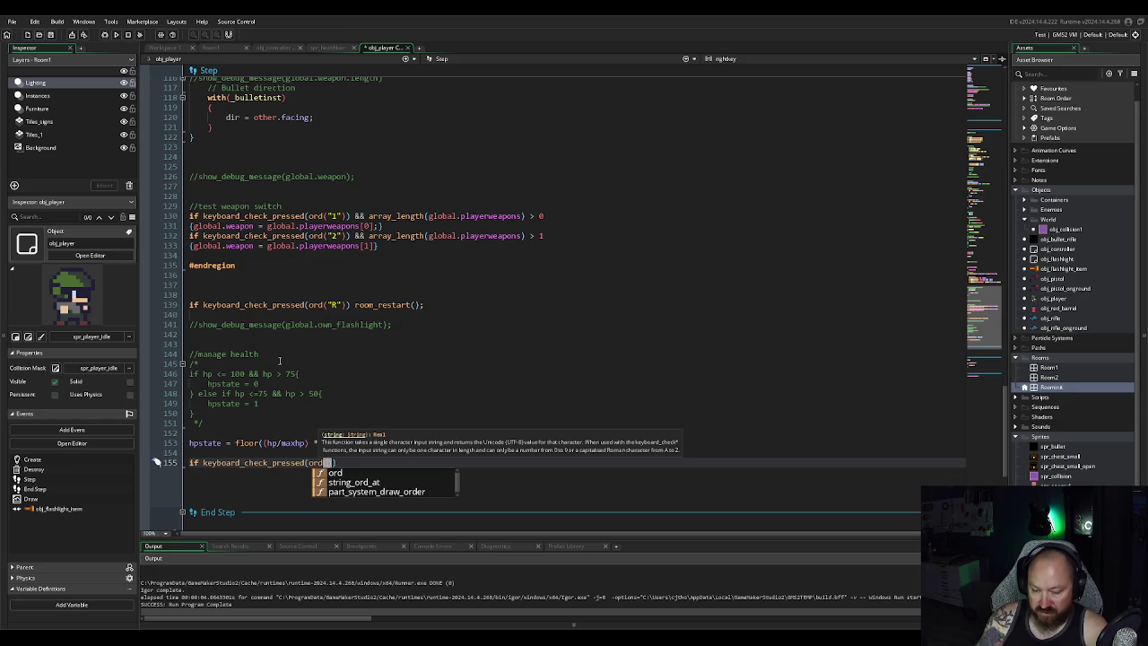
type("\"")
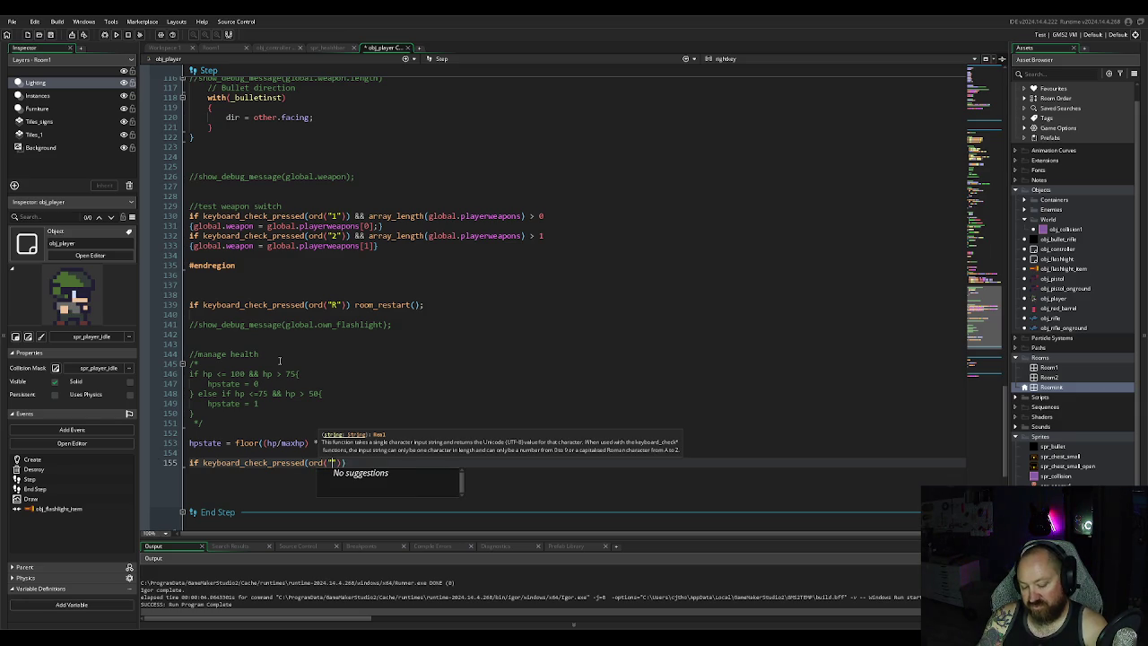
type("H")
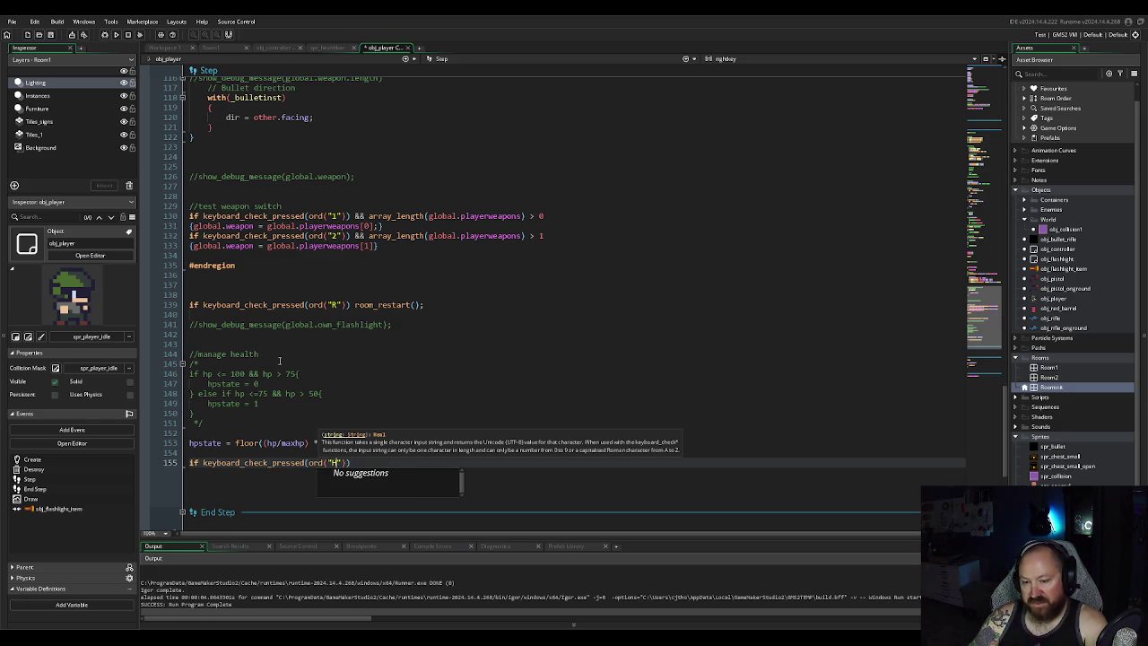
type(")")
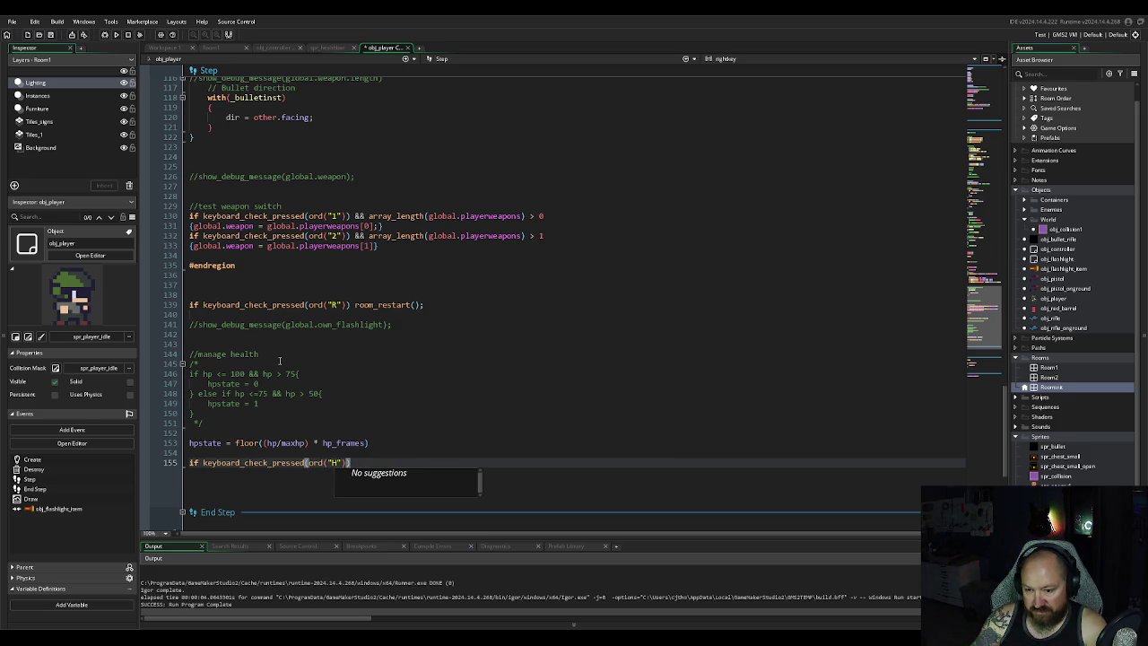
type("{hp")
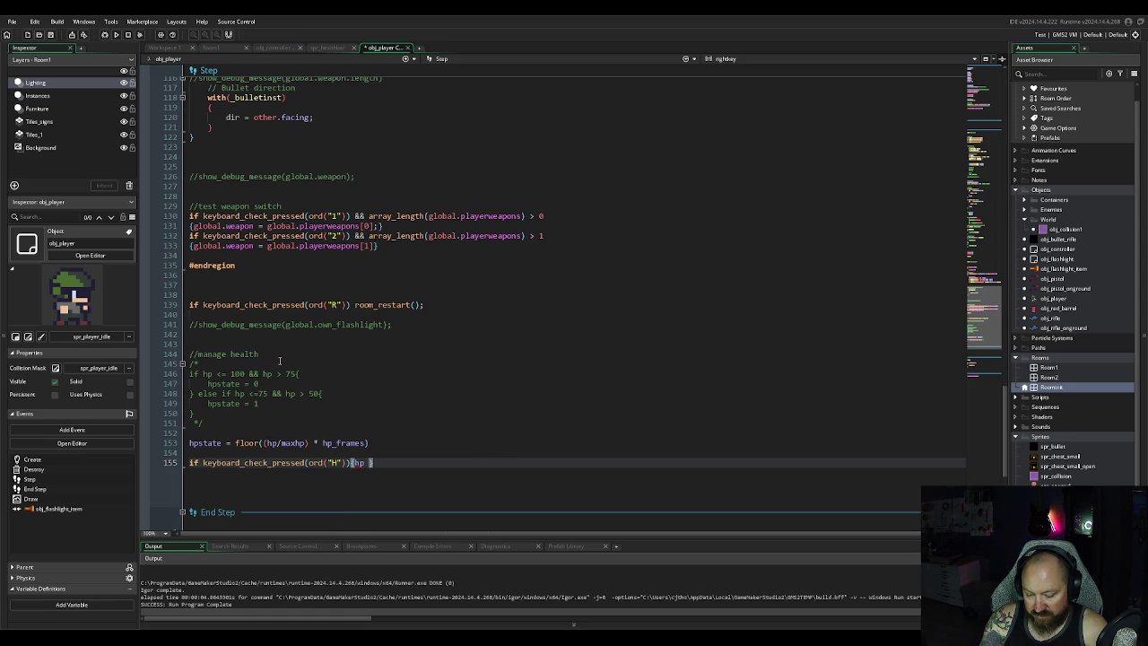
type("-=")
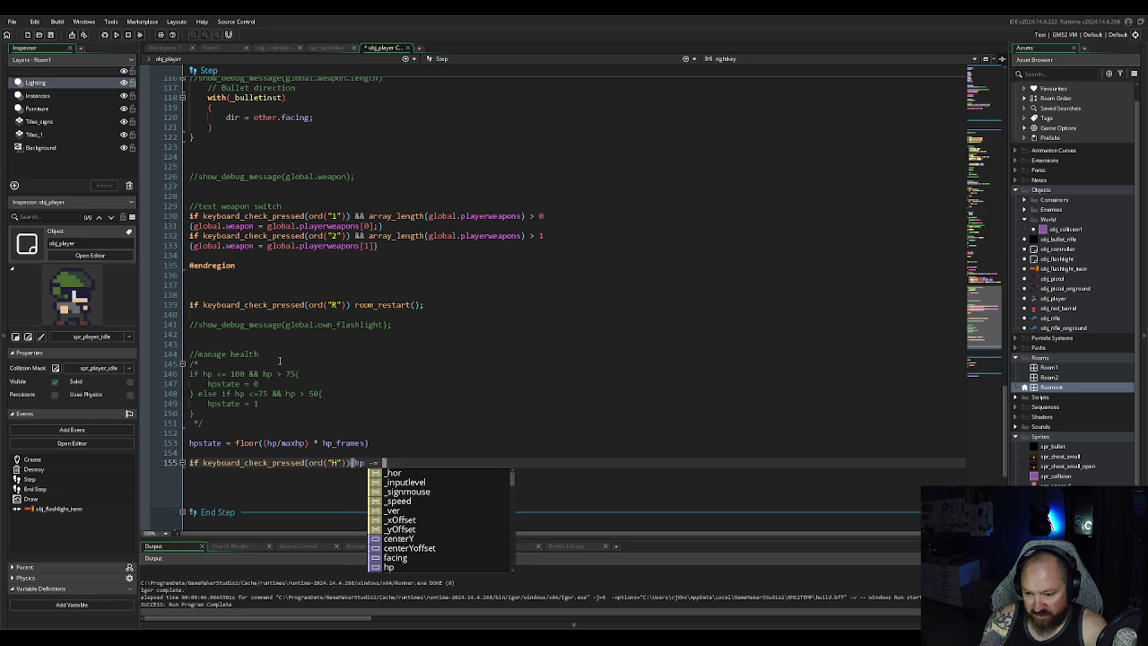
type(" 10")
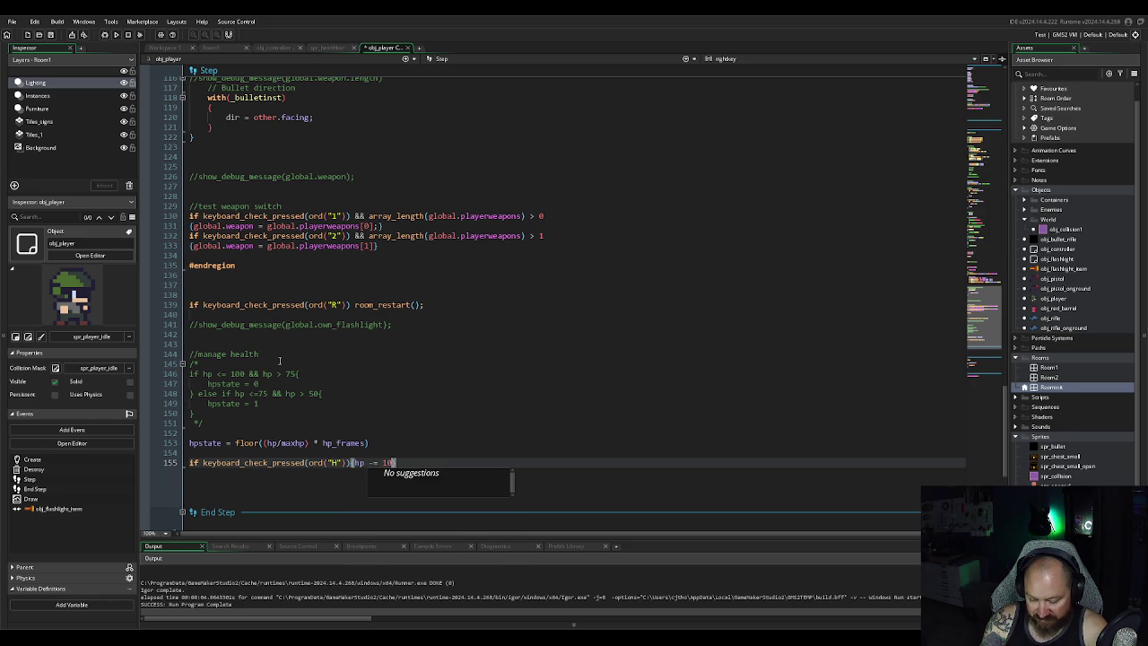
type(";")
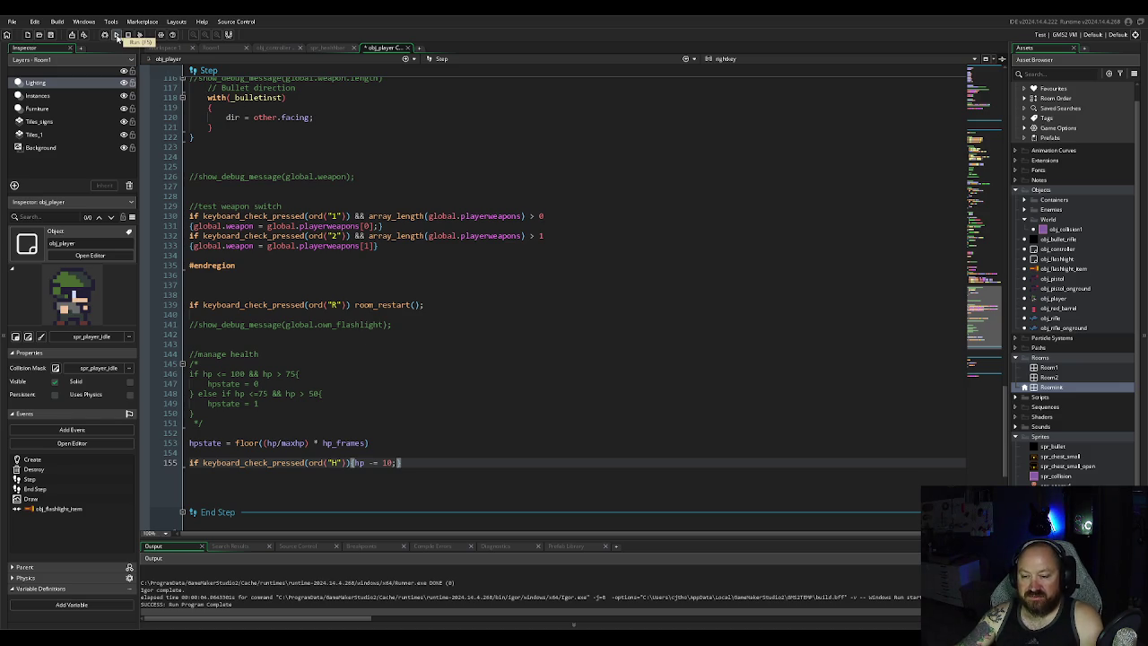
left_click(117, 36)
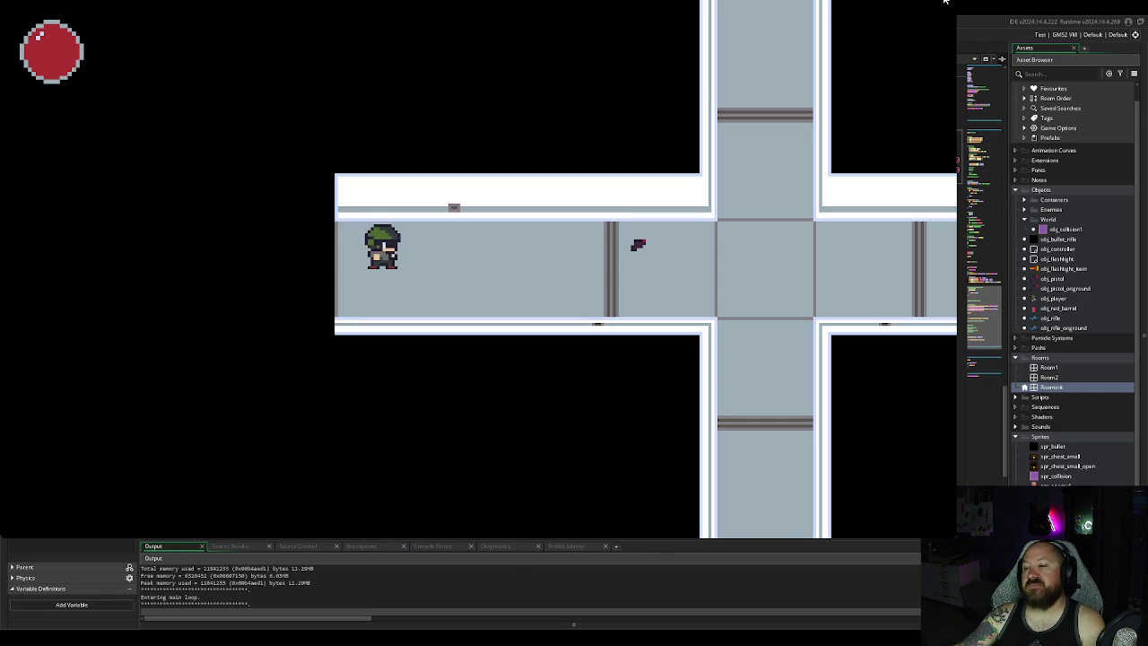
left_click(945, 2)
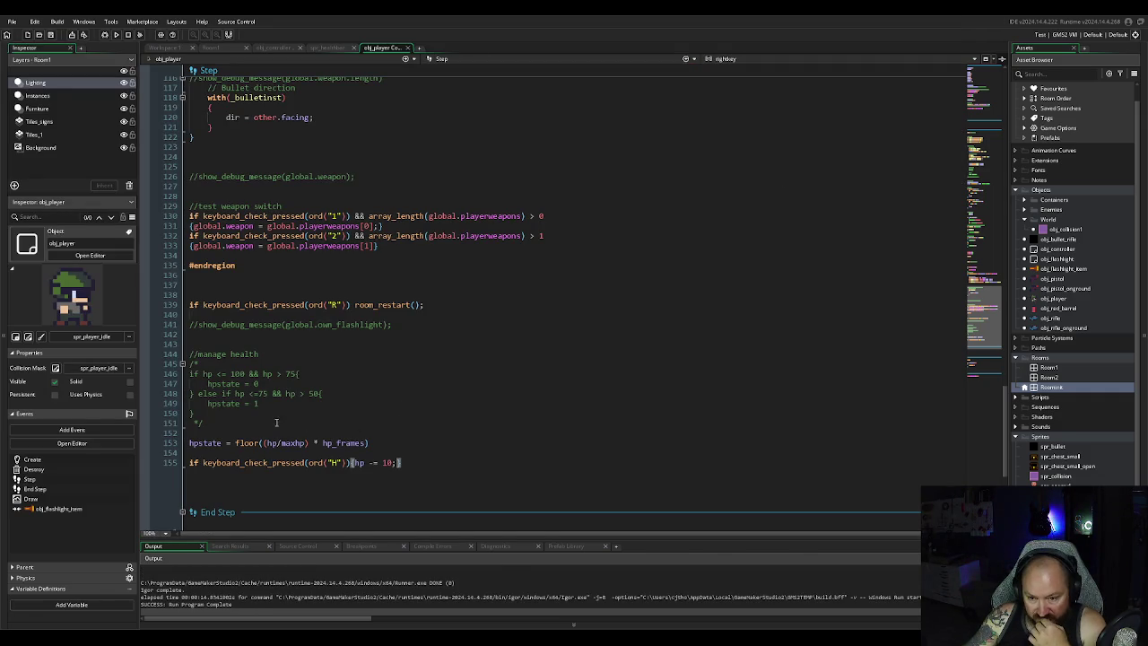
mouse_move(235, 442)
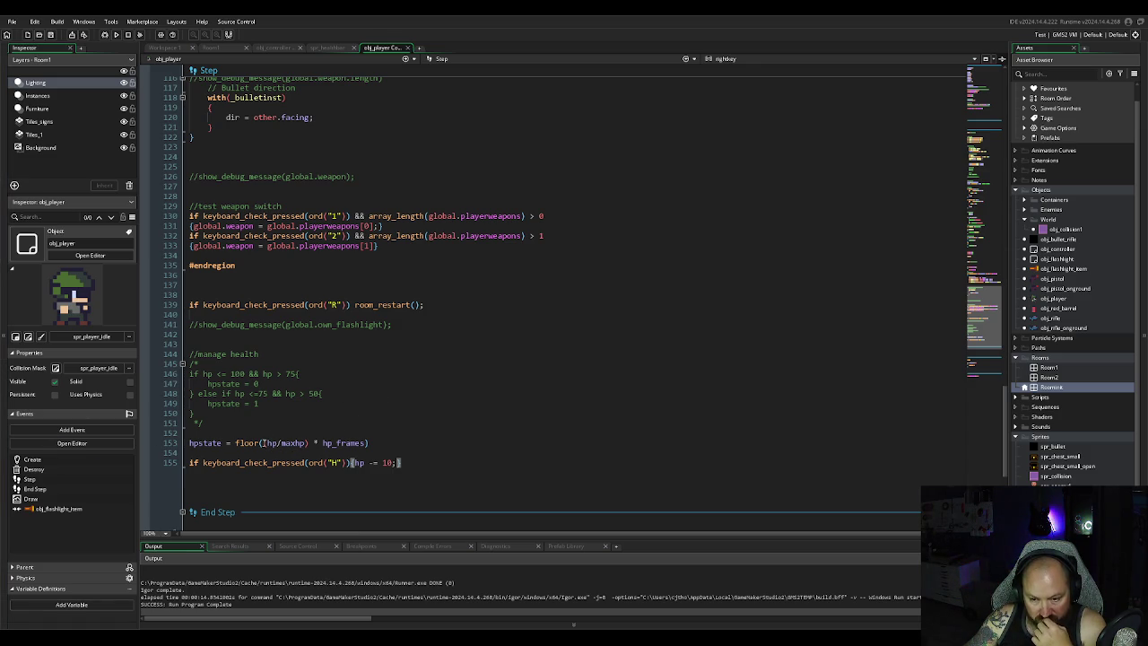
left_click(263, 442)
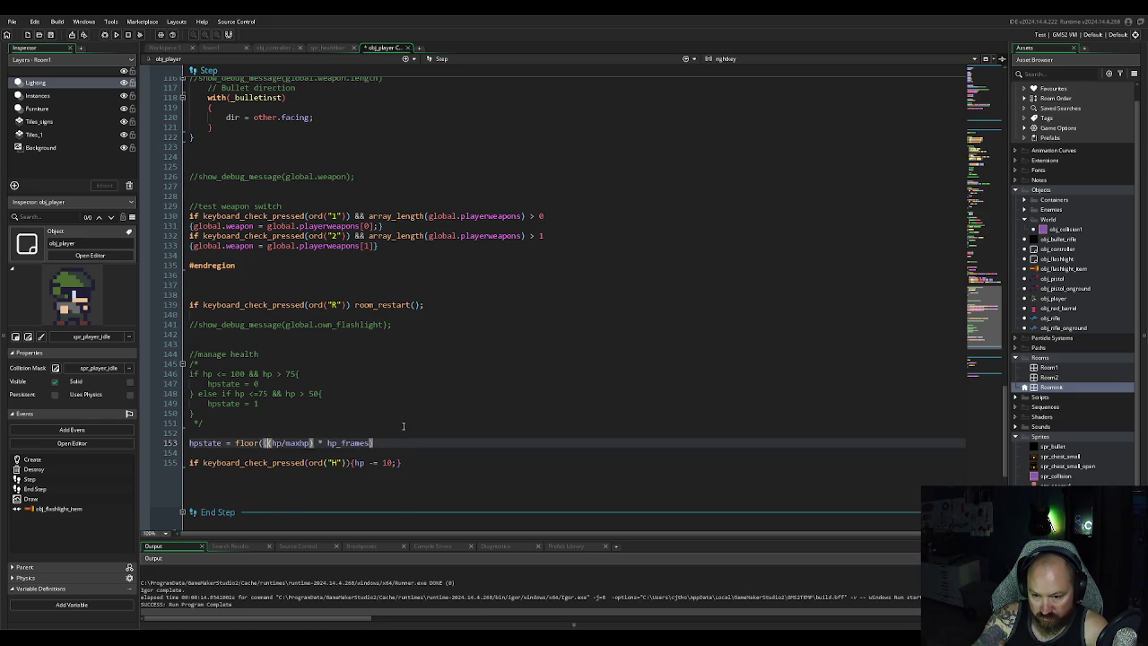
Step: Invert the formula to floor((1-(hp/maxhp)) * hp_frames) and run the game
type("(1")
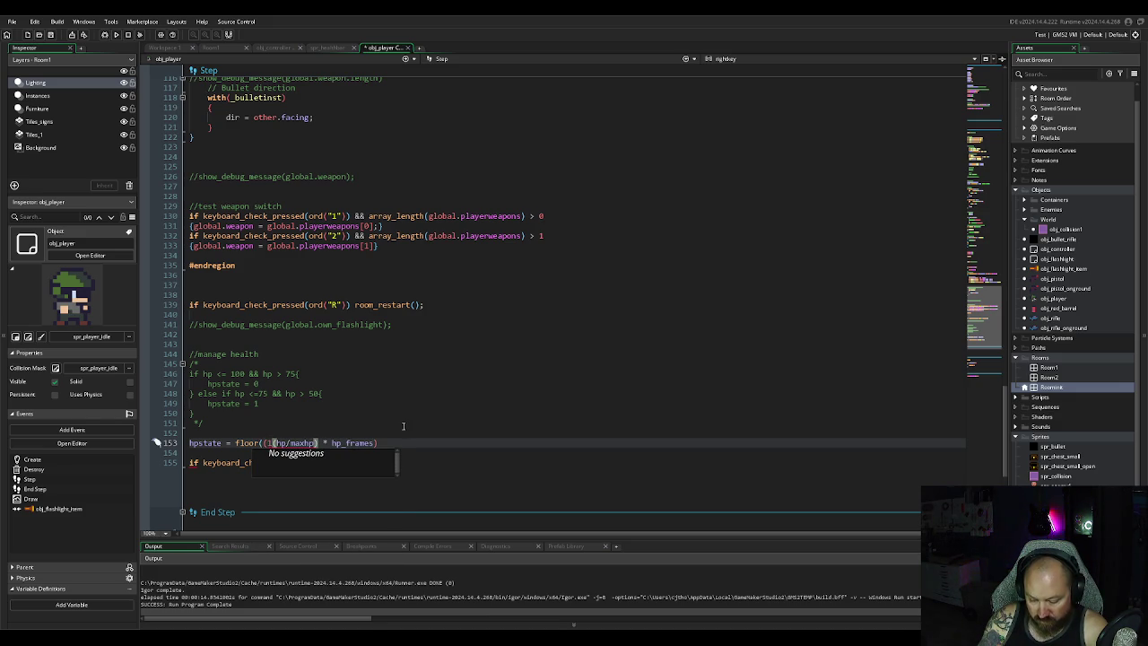
type("-")
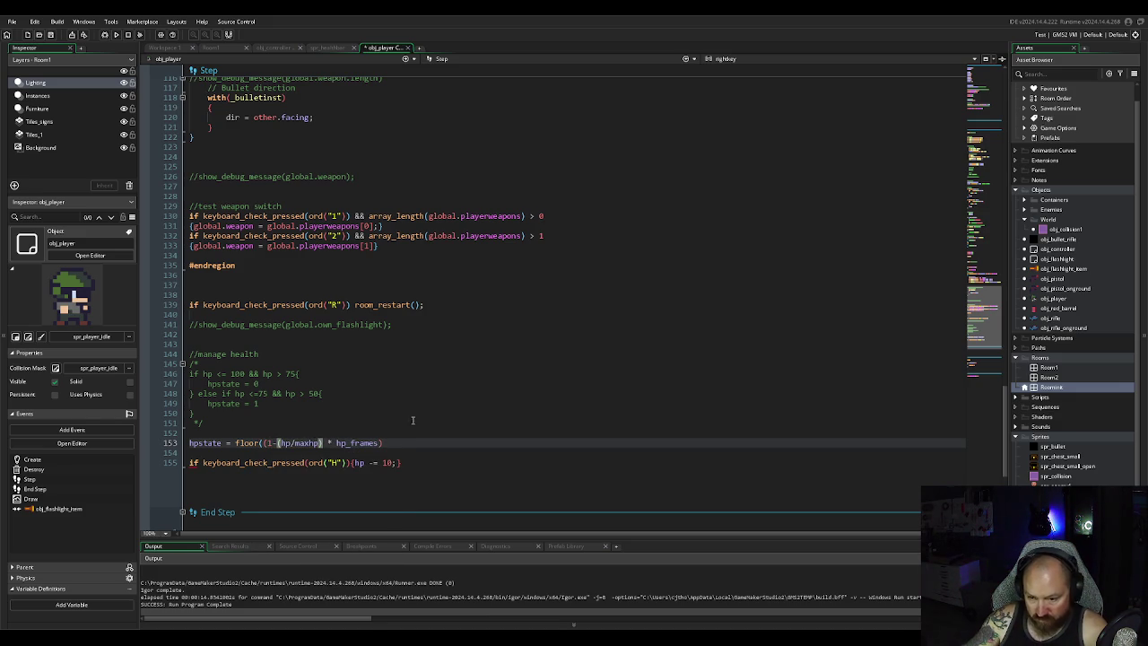
type(")")
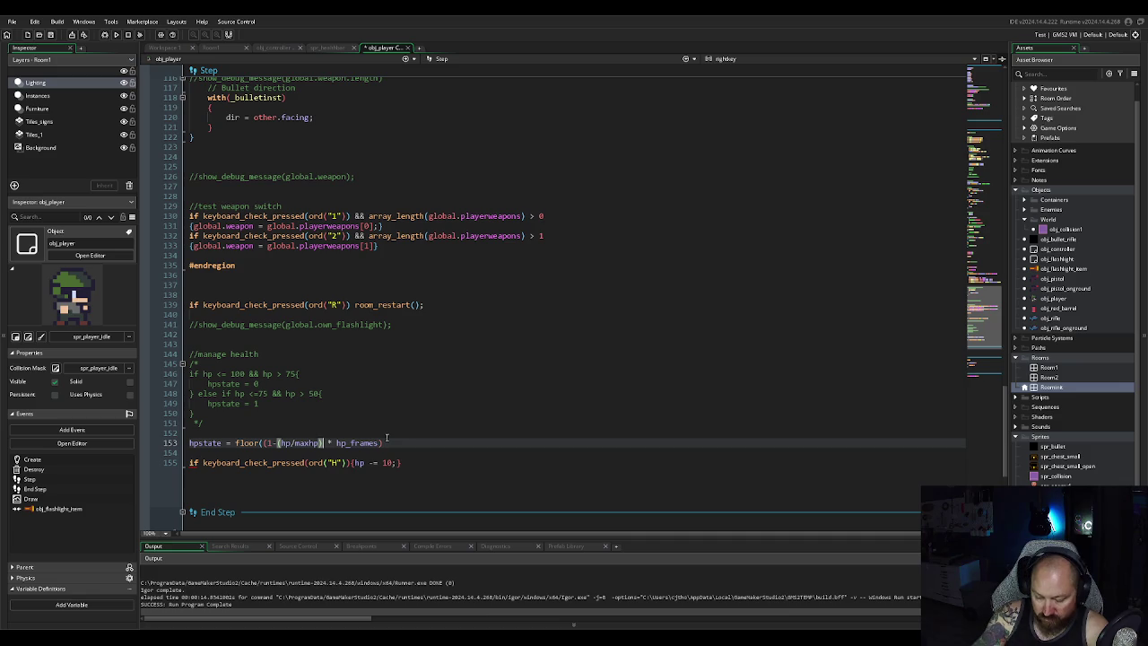
type(")")
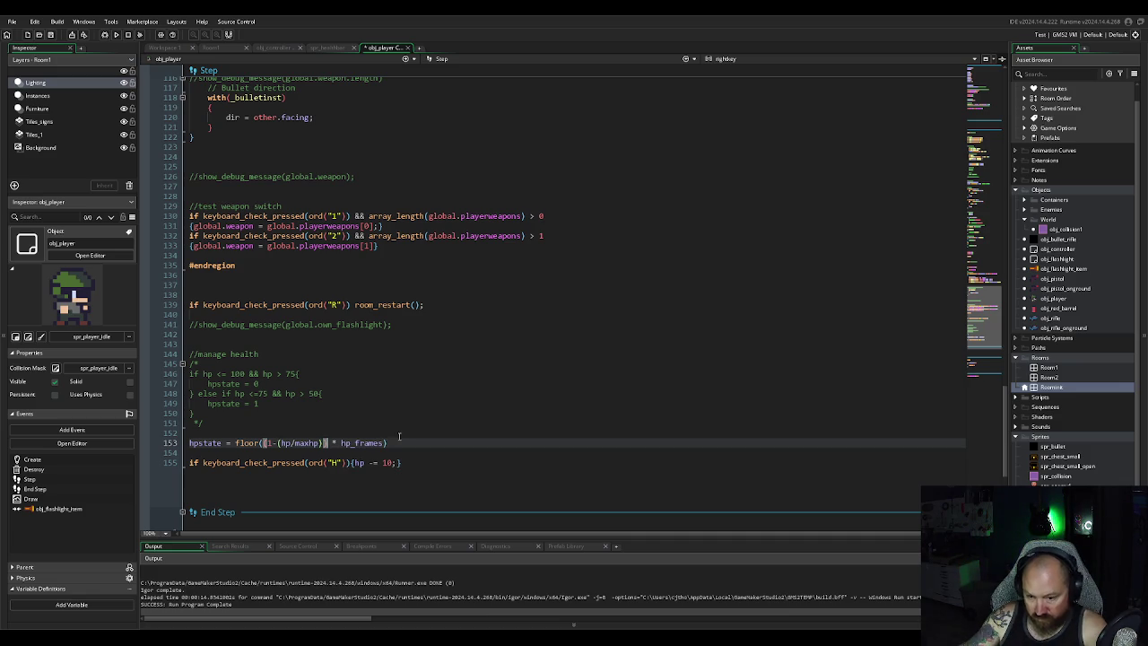
left_click(409, 427)
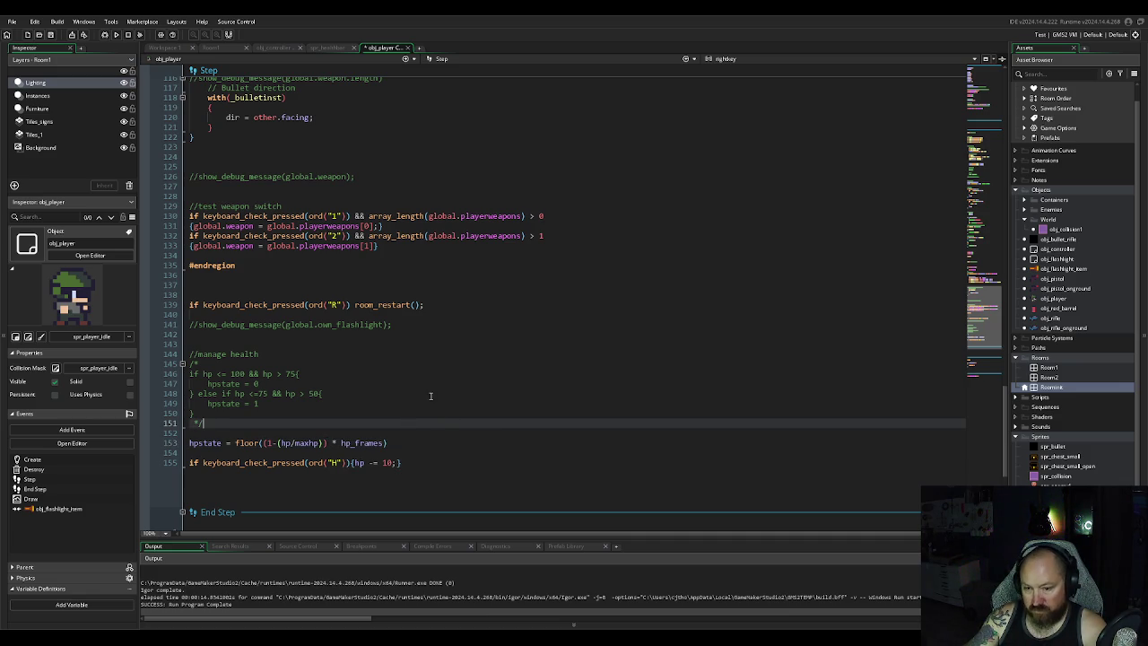
left_click(114, 36)
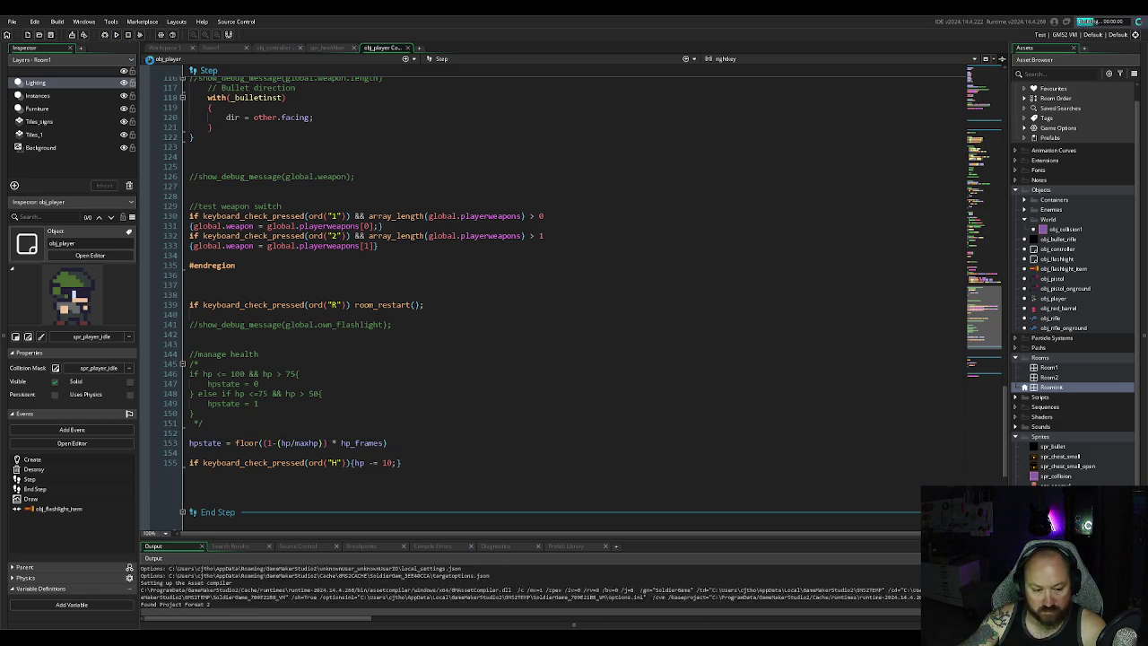
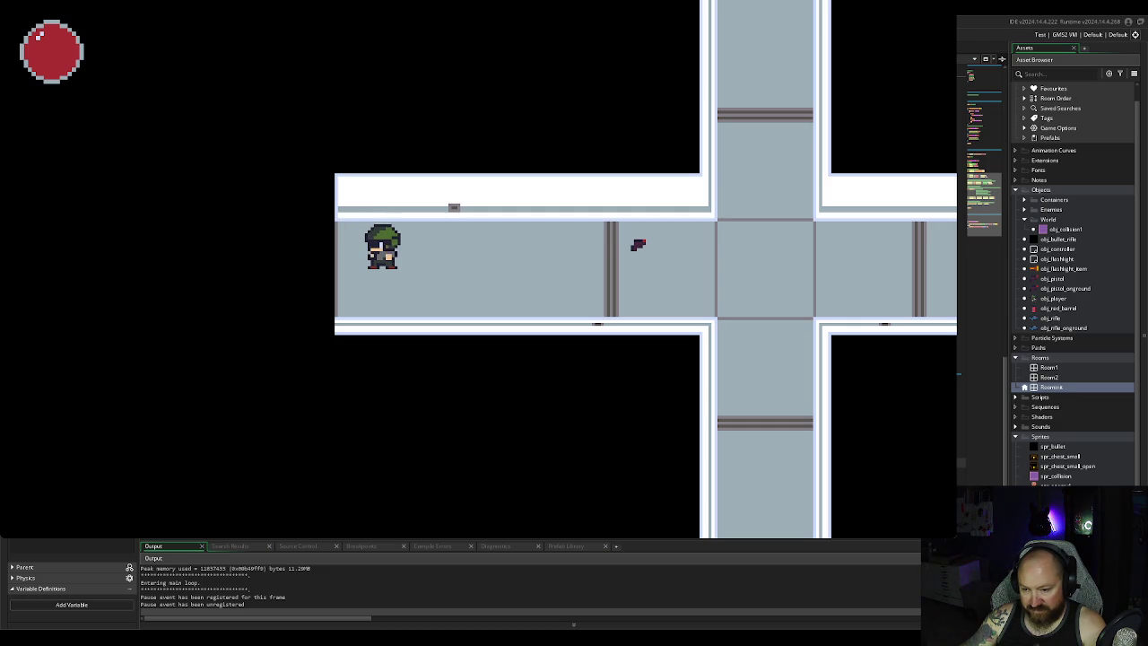
Step: Add draw_text(50,50,obj_player.hp) to obj_controller's Draw GUI, then close the test run
type("draw_")
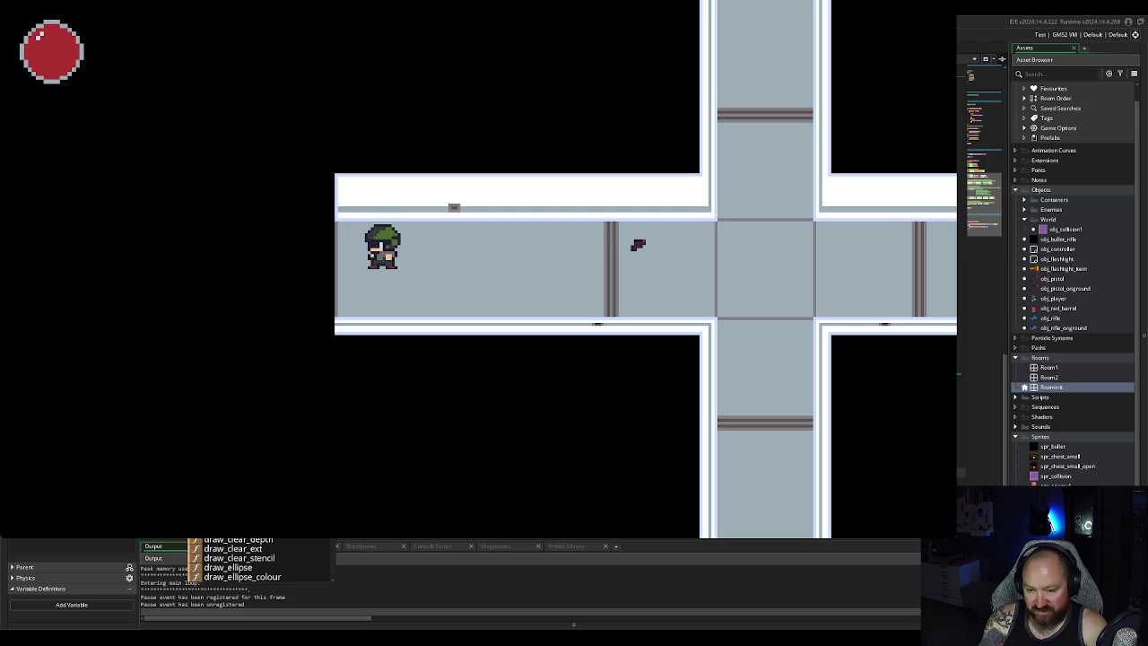
type("tex")
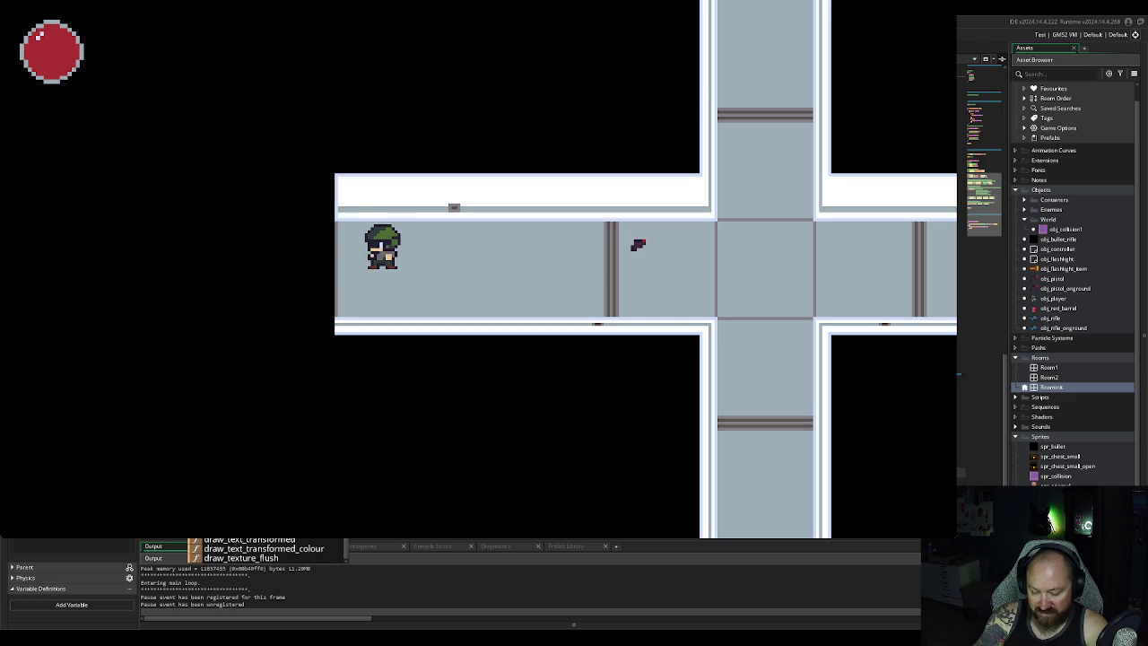
type("t")
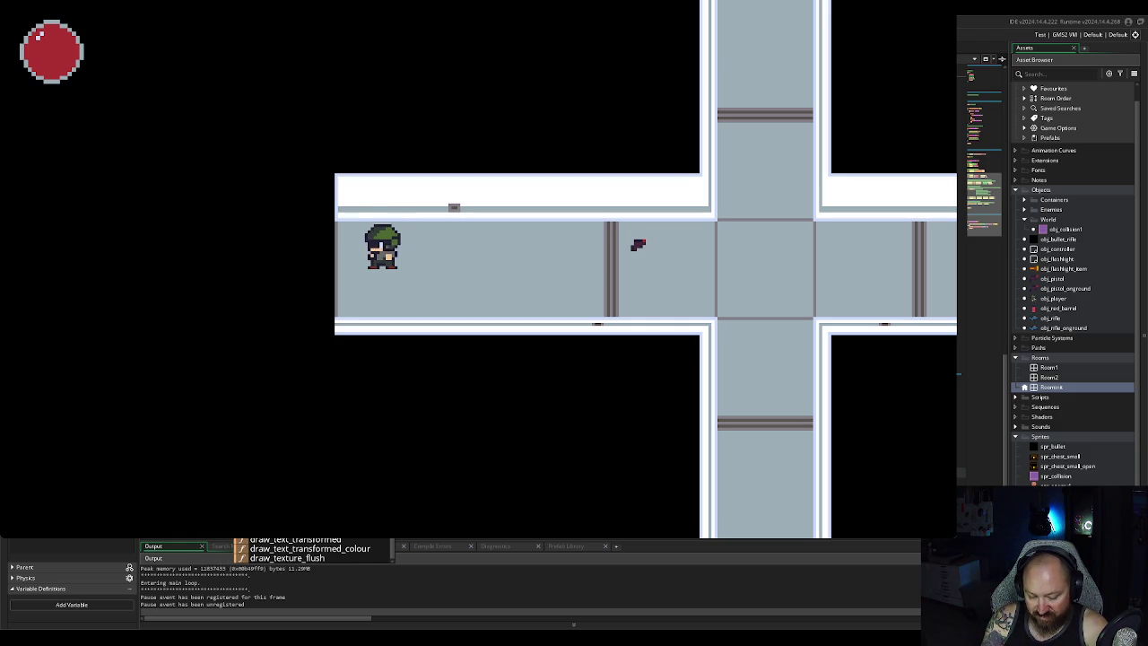
key("Escape")
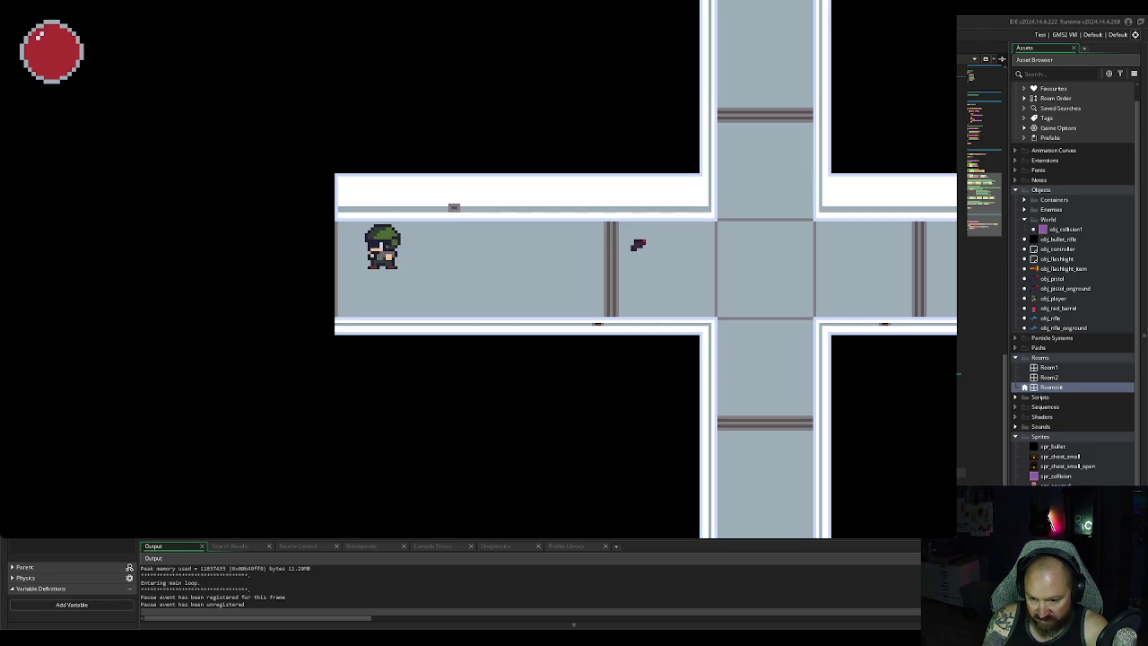
type("http")
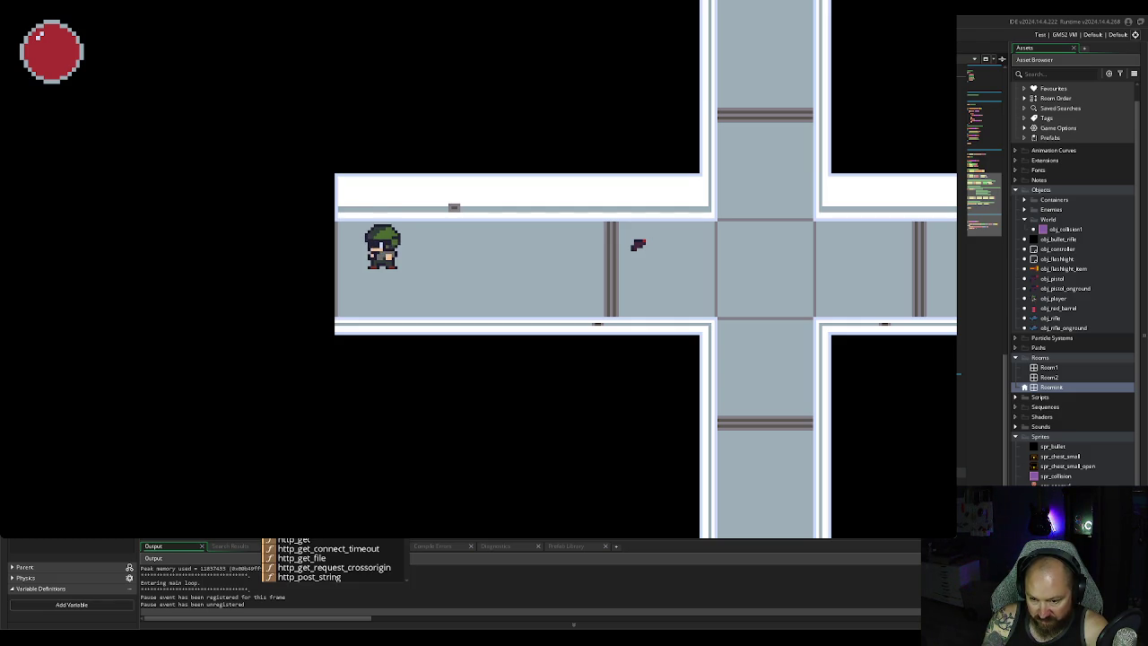
key("Escape")
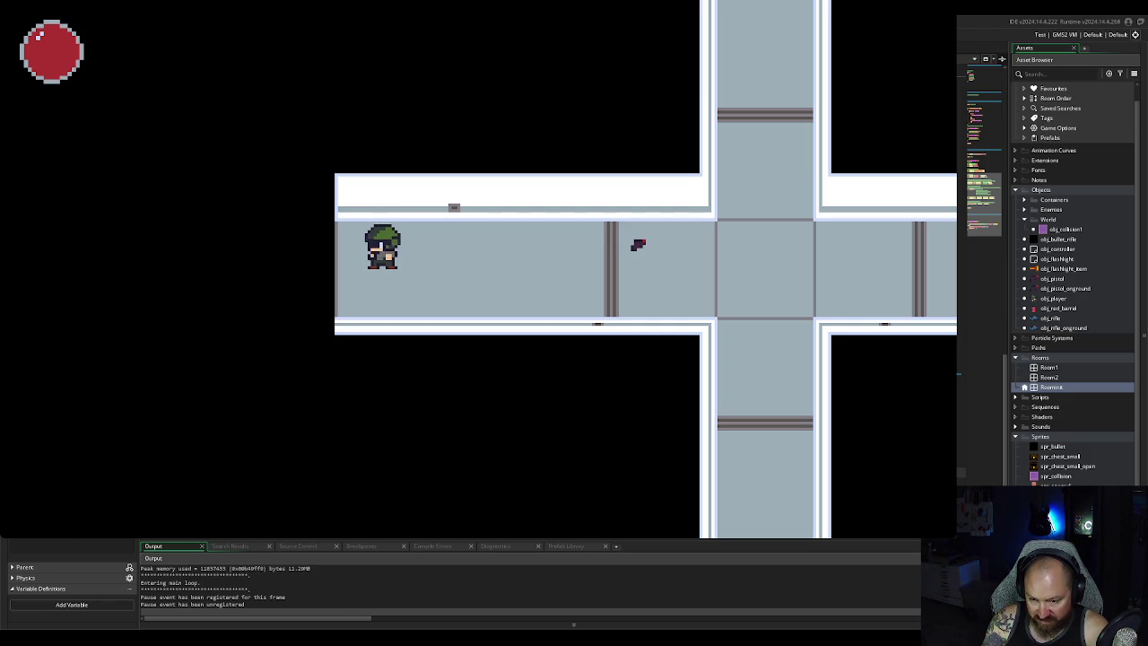
type("object")
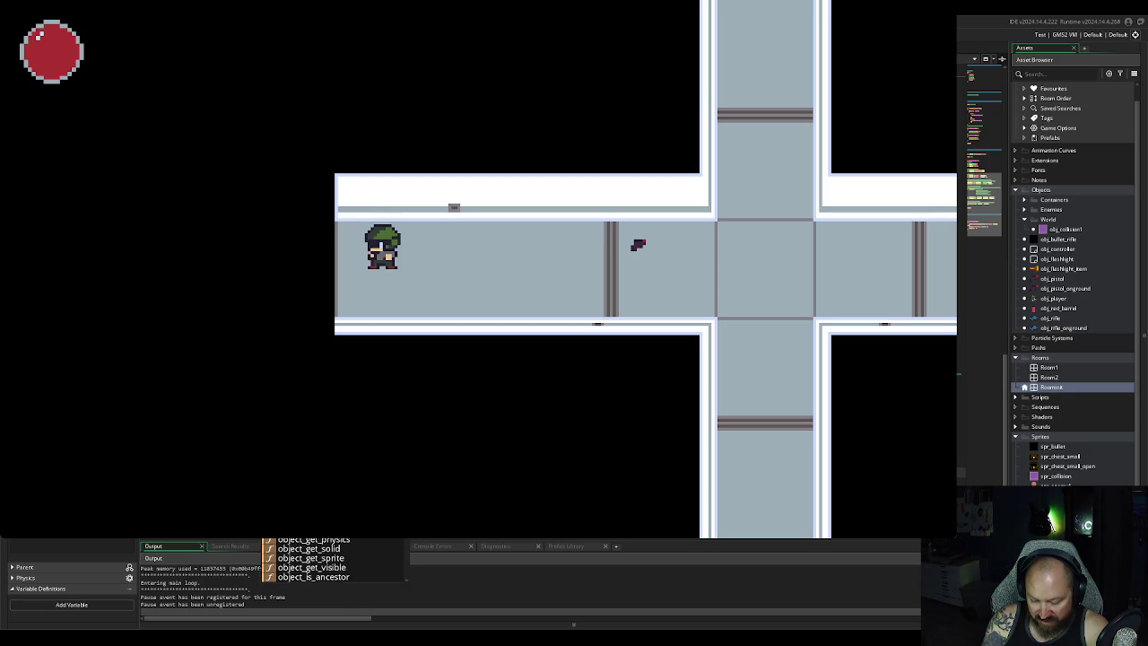
key("Escape")
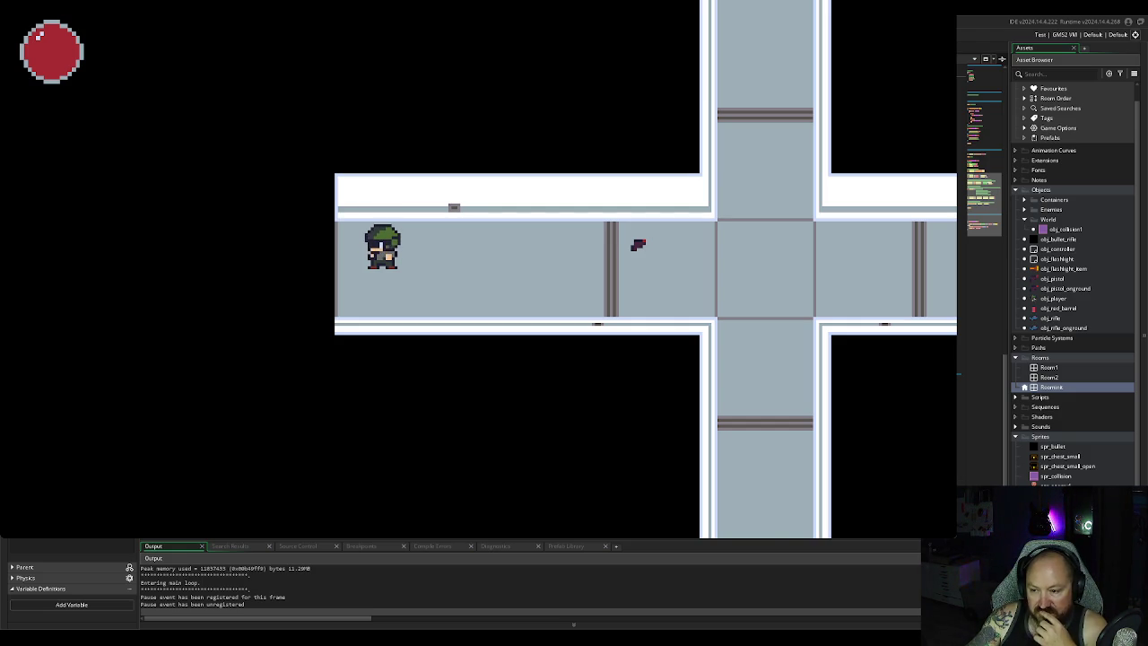
key("Escape")
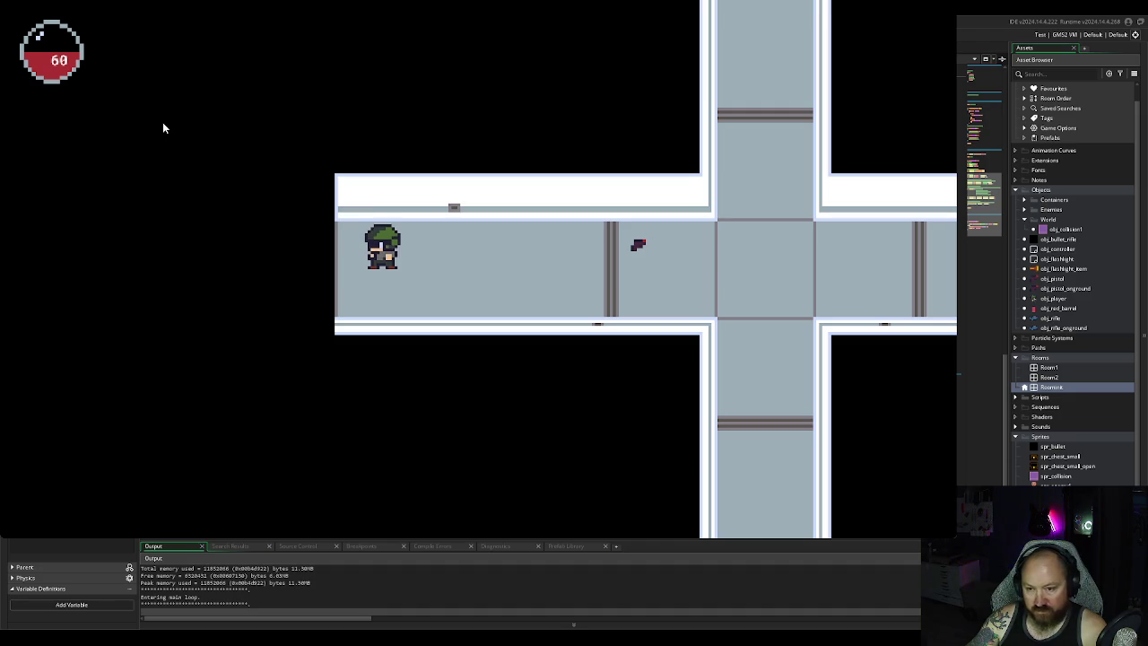
Step: Damage the player repeatedly so HP falls from 60 to -300, then close the game
key("space")
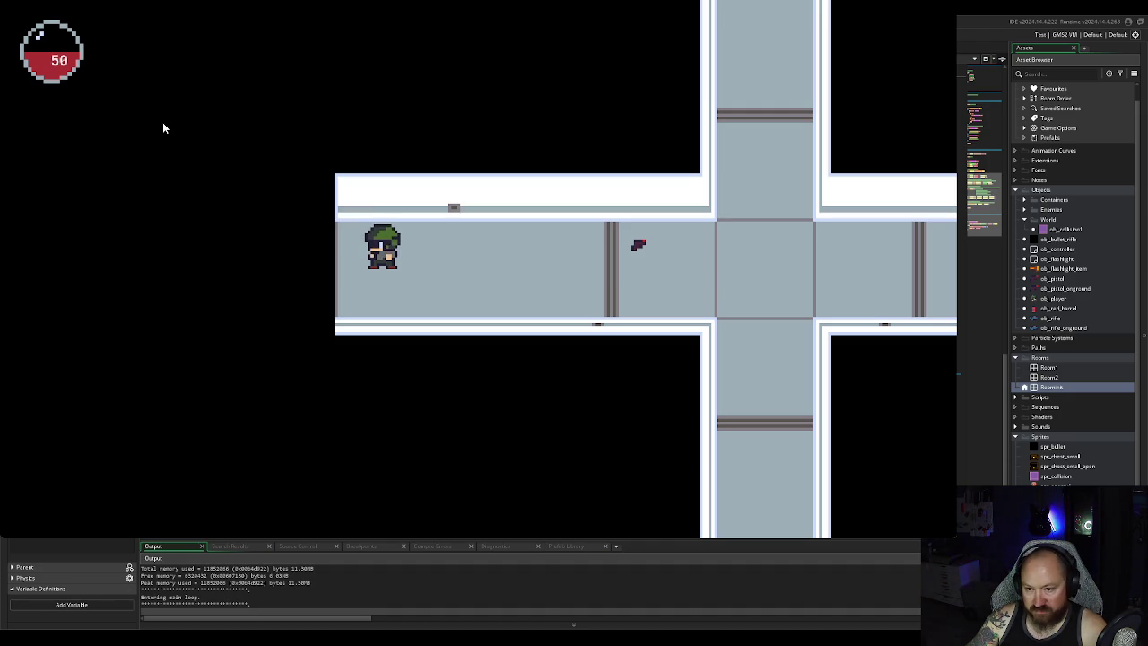
key("space")
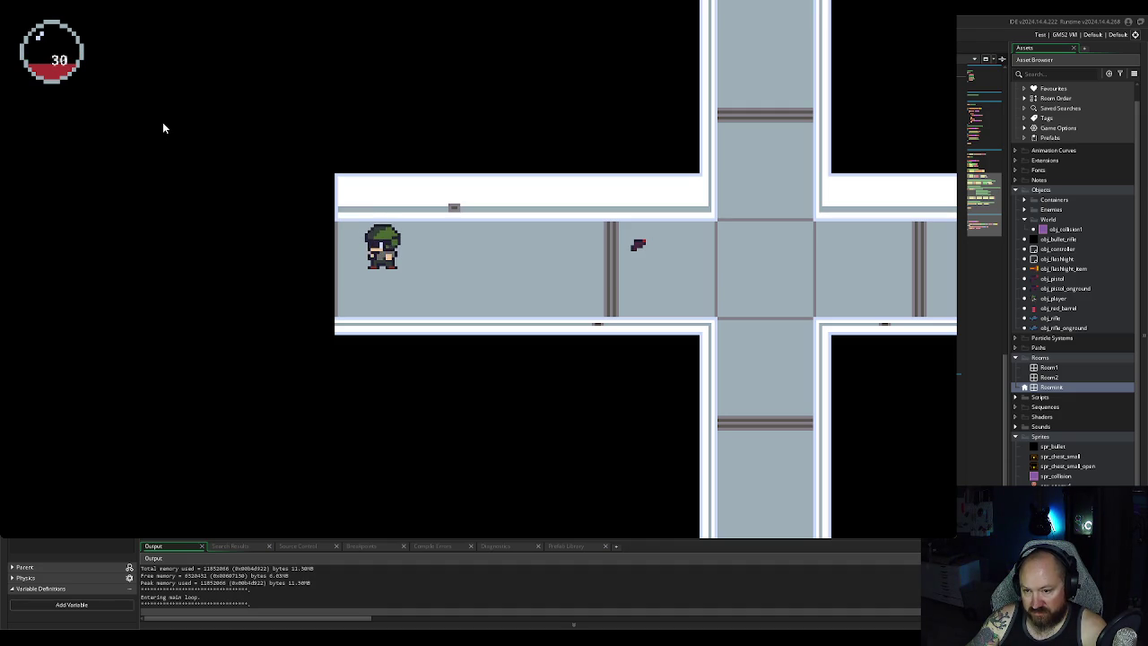
key("space")
key("space")
key("space")
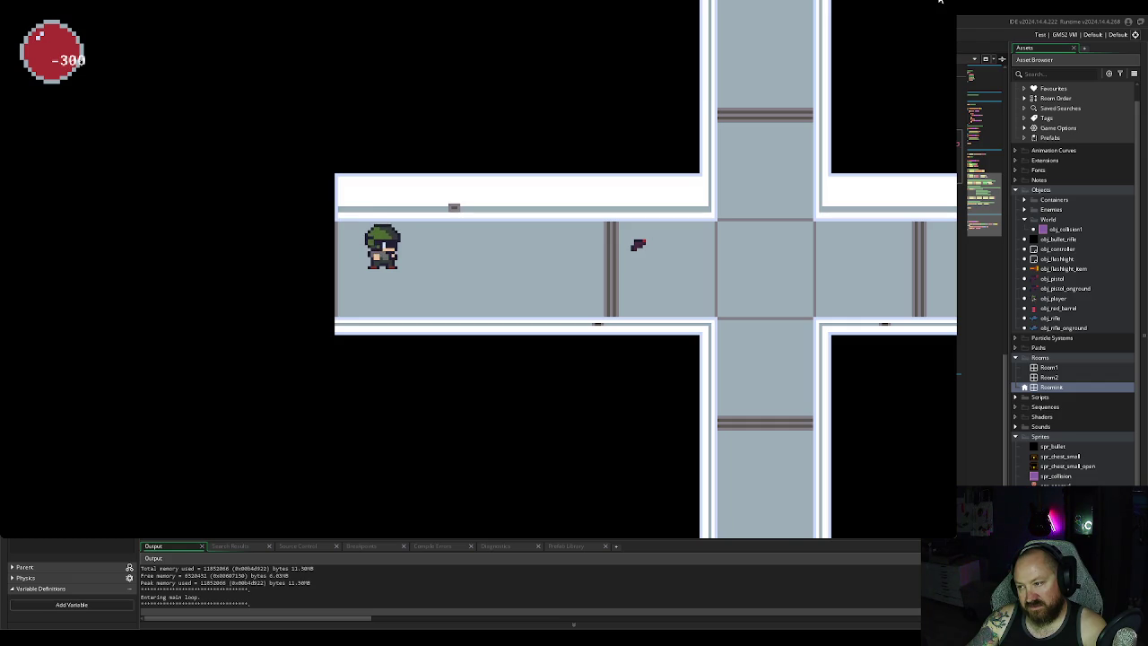
key("Escape")
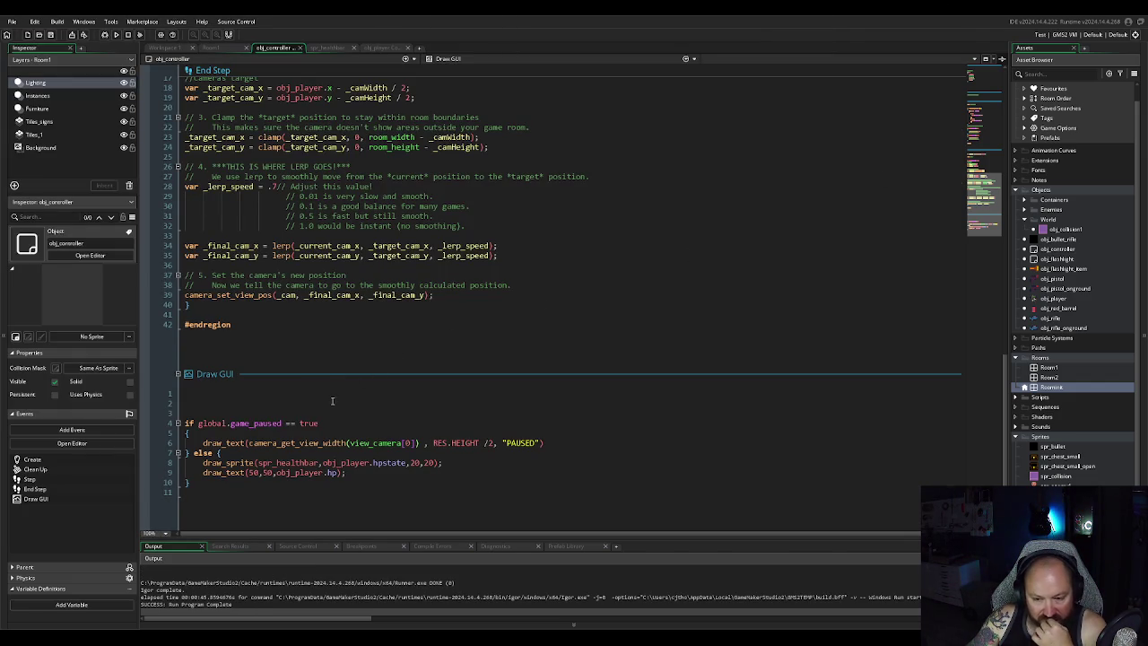
Step: Move the HP text's x position from 50 to 45 and run the game
double_click(261, 473)
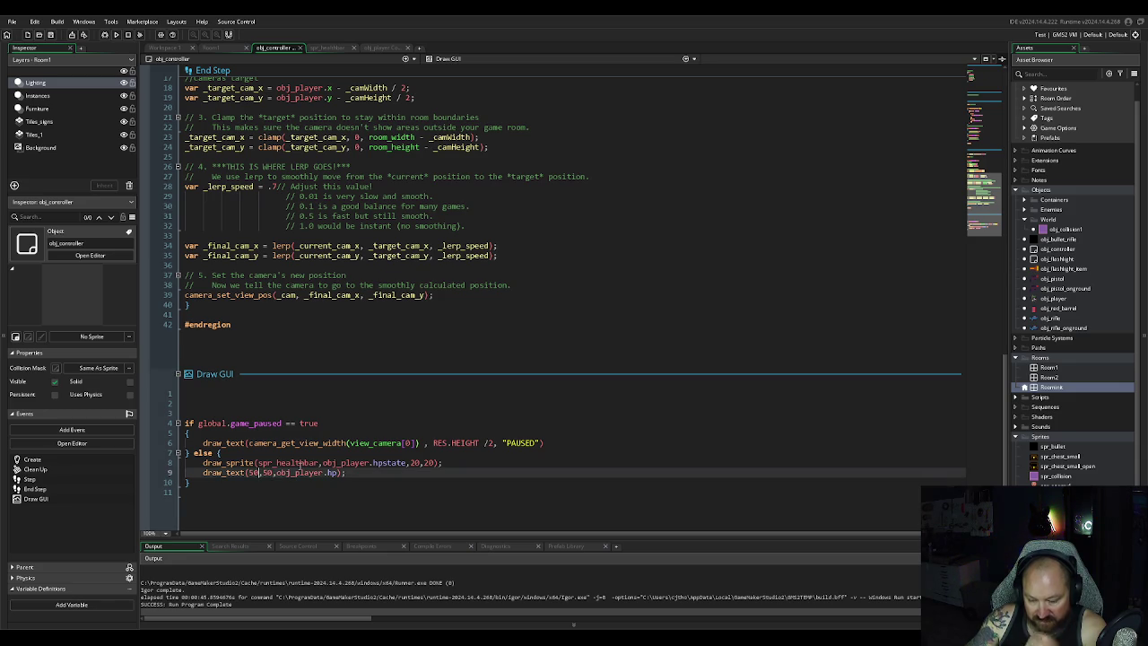
type("45")
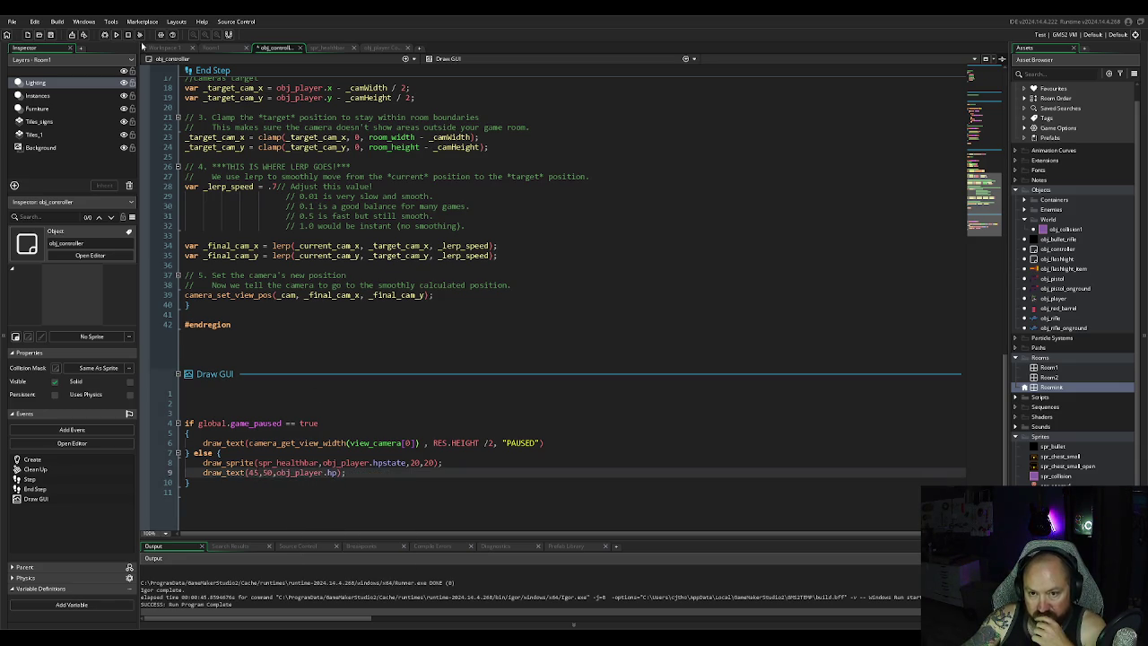
left_click(116, 34)
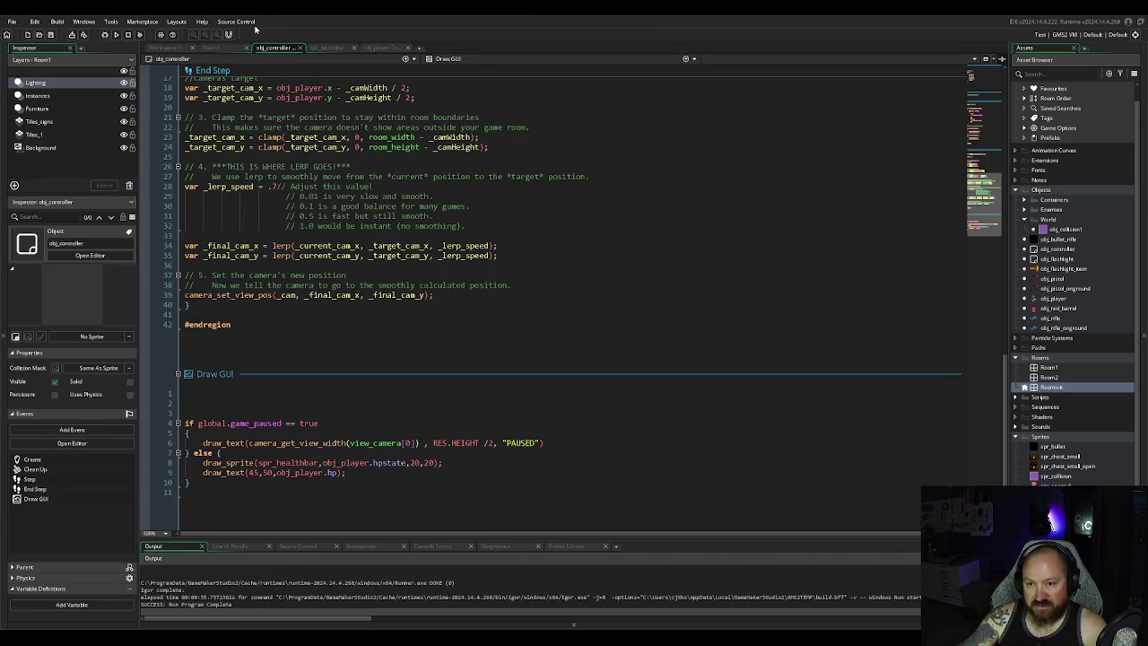
Step: Add && hp > 0 to obj_player's H-key damage condition on line 155, then run the game
left_click(214, 48)
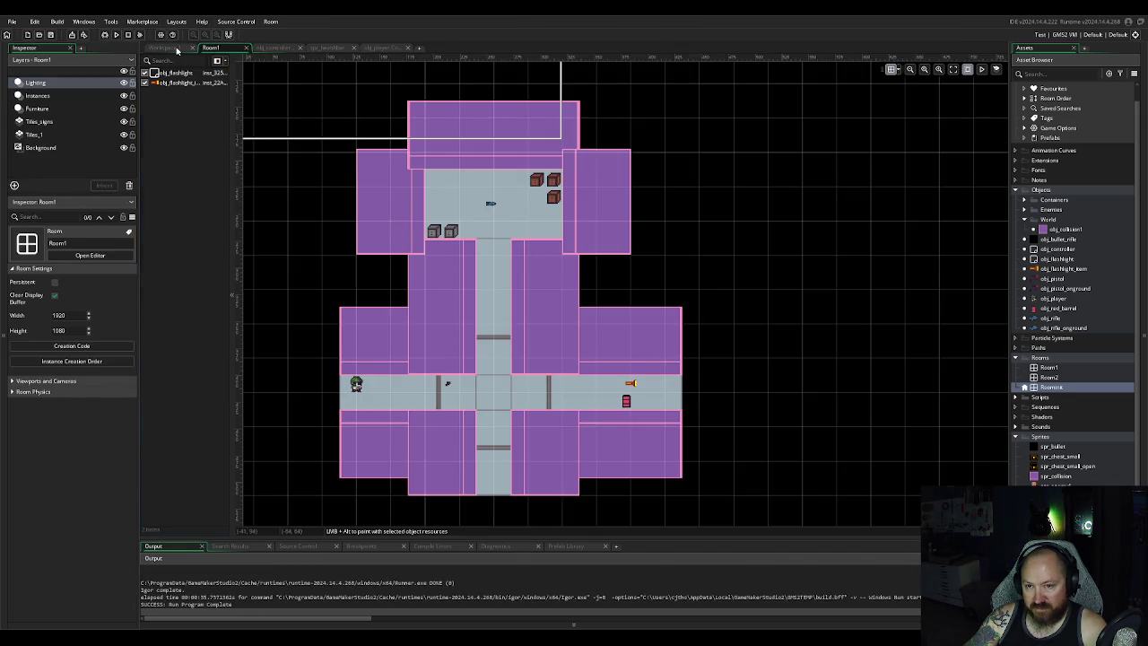
left_click(182, 49)
left_click(376, 50)
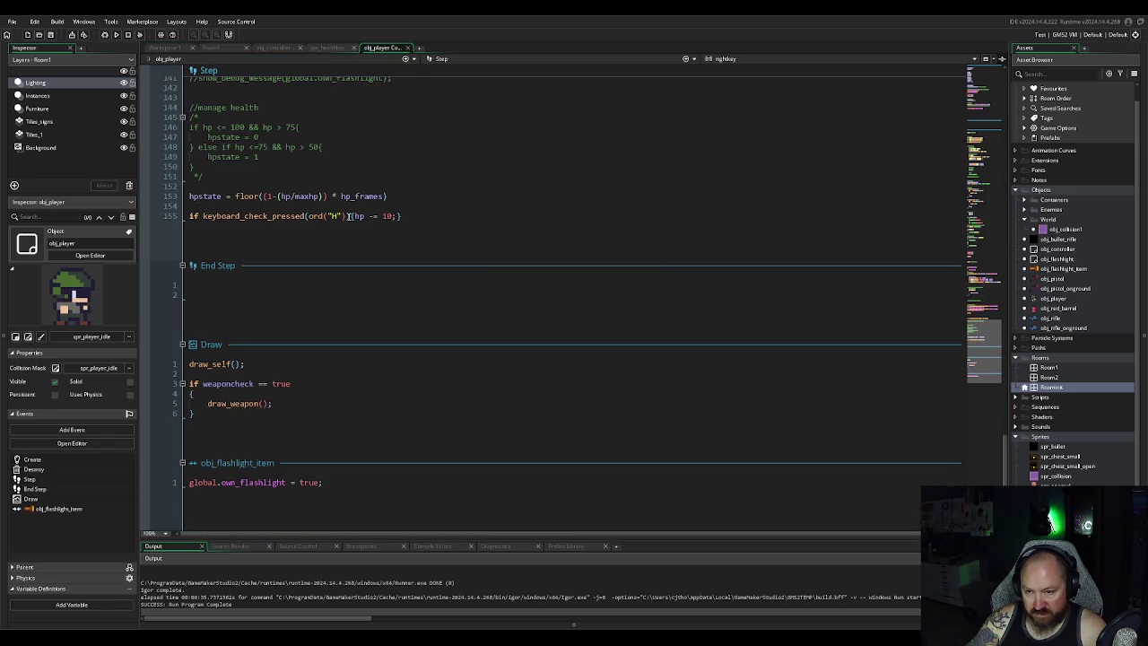
left_click(365, 216)
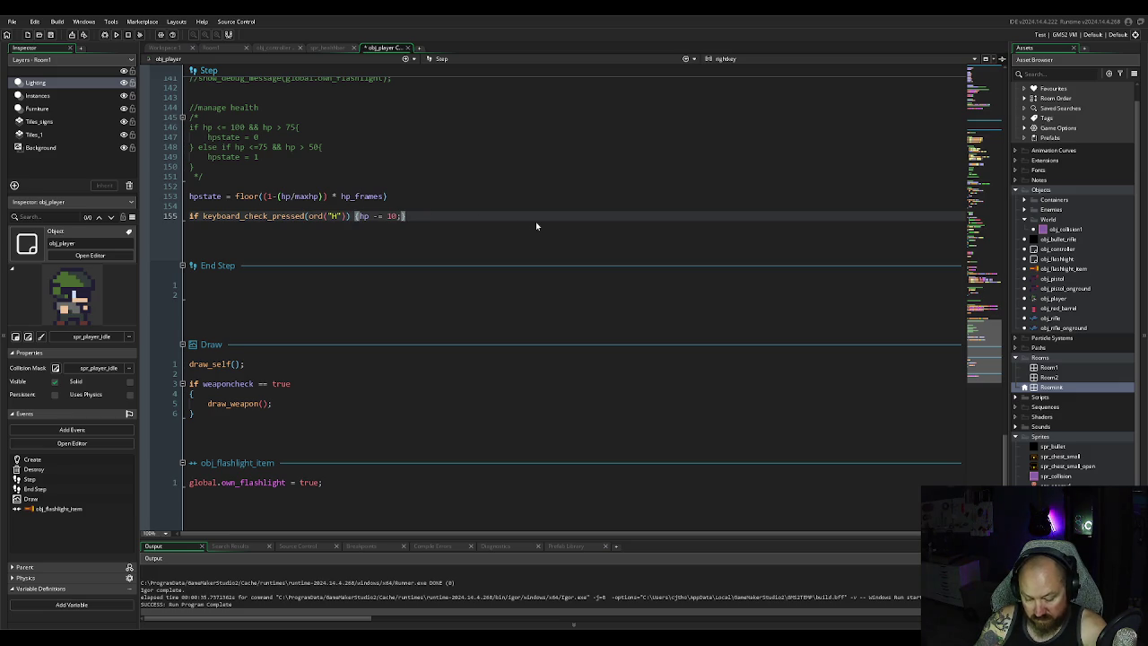
type("&& ")
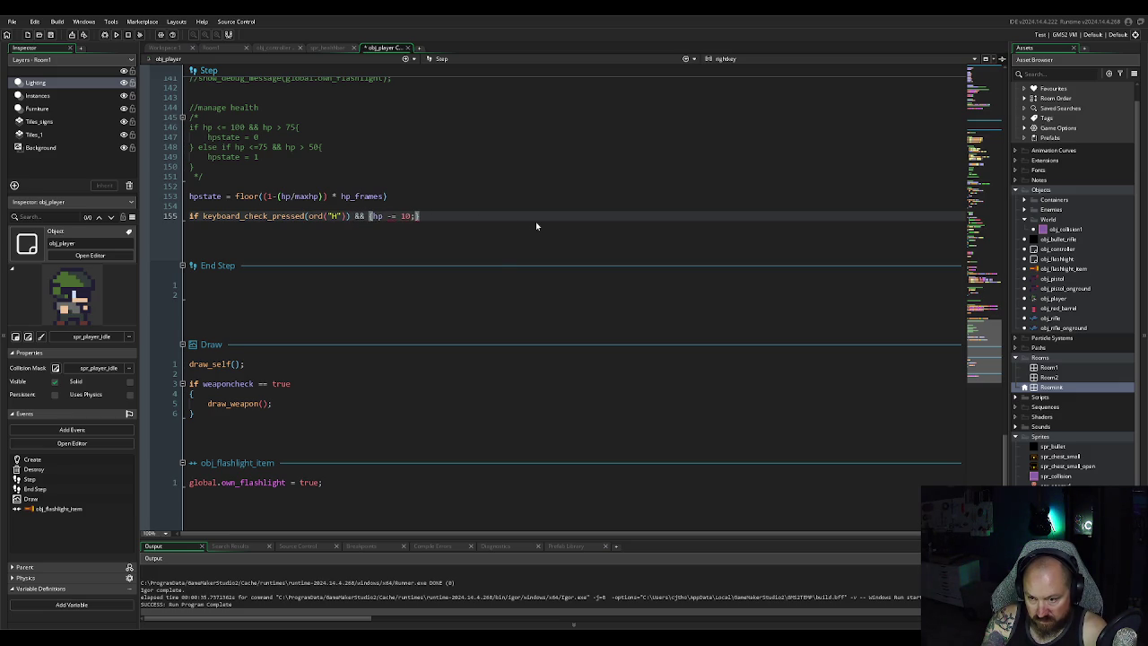
type("hp")
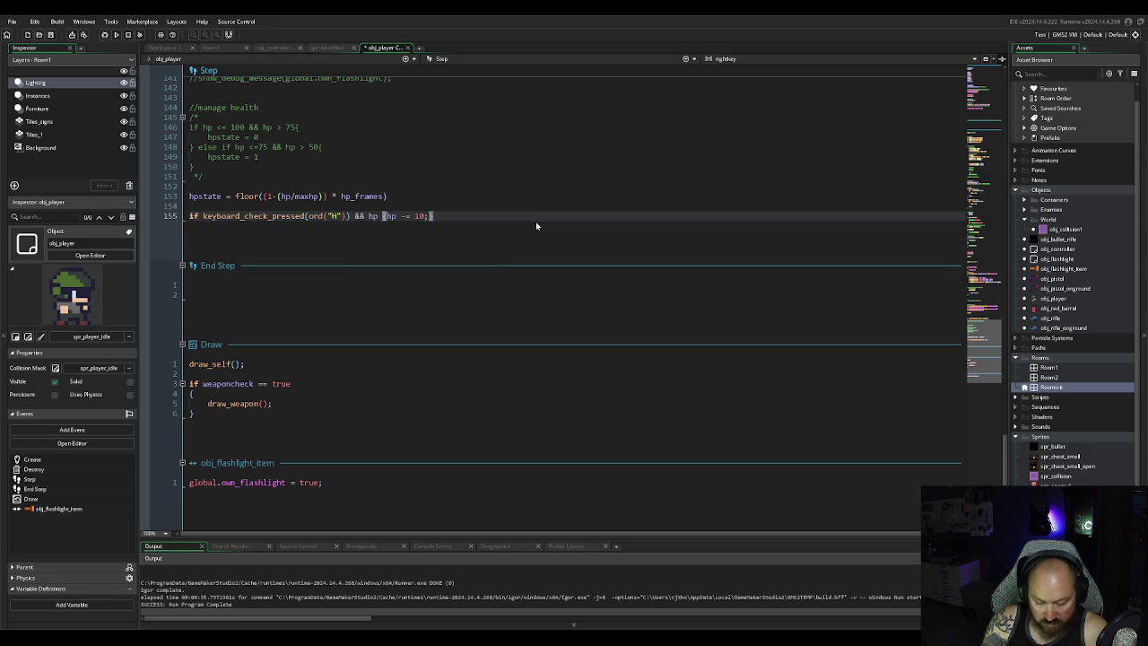
type("> 0")
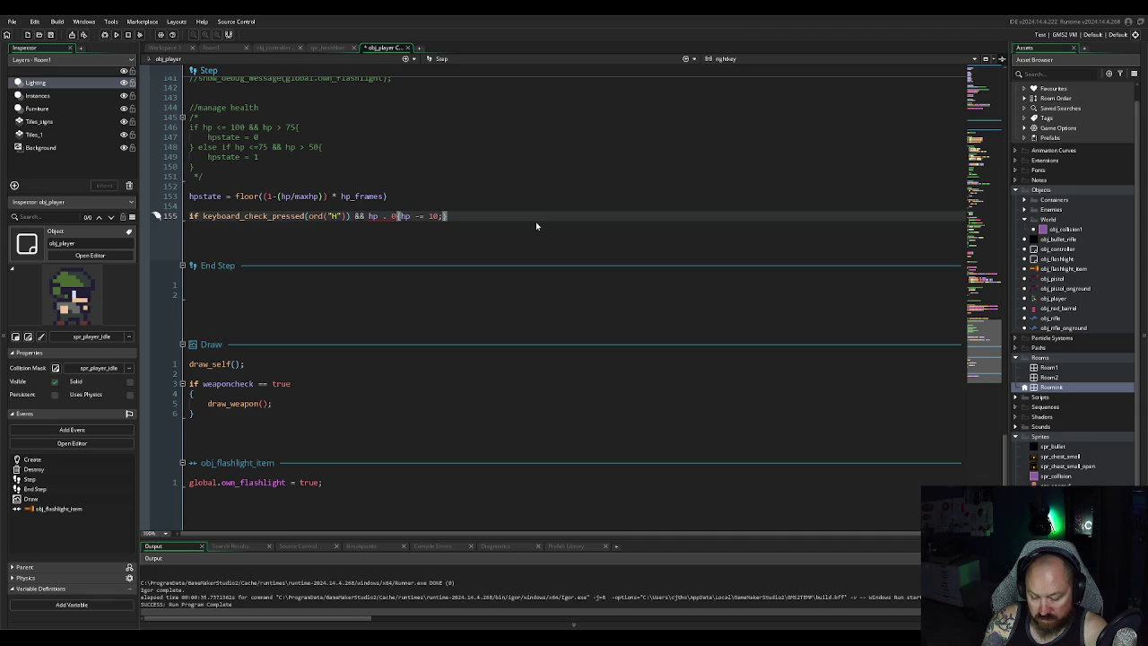
key("BackSpace")
key("BackSpace")
key("BackSpace")
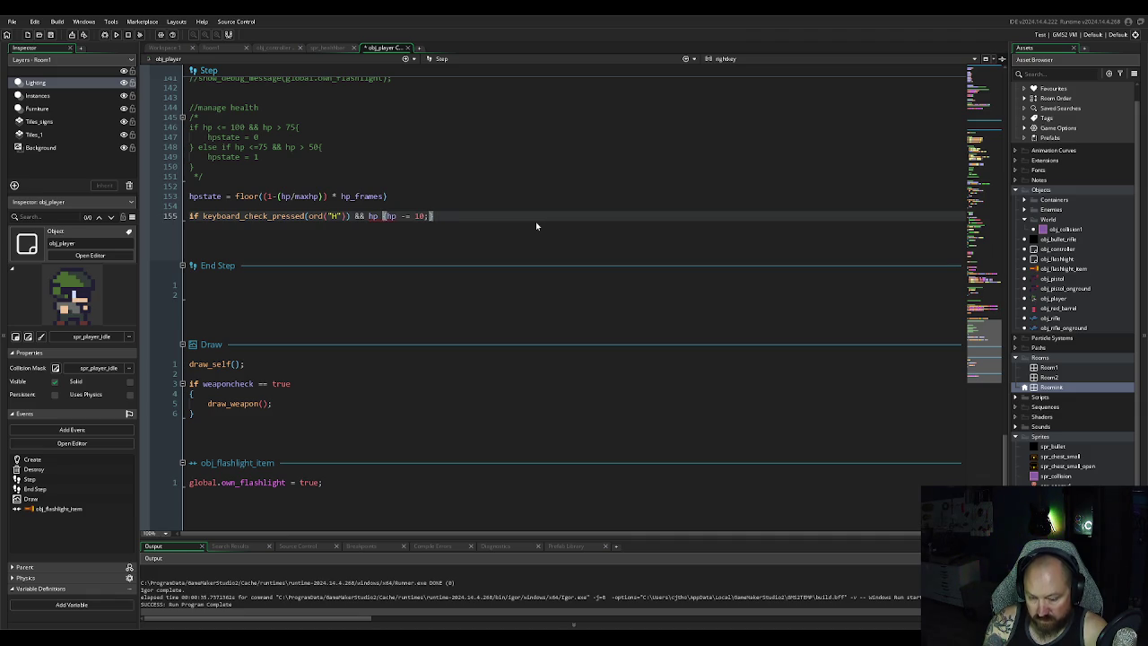
type("> 0")
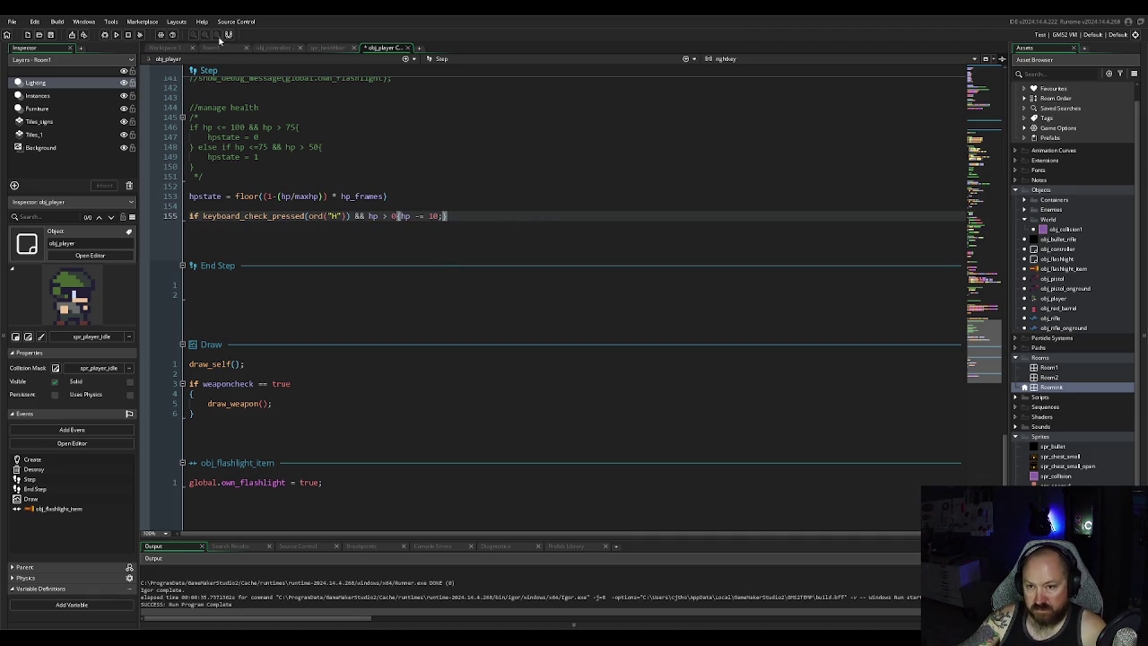
left_click(116, 34)
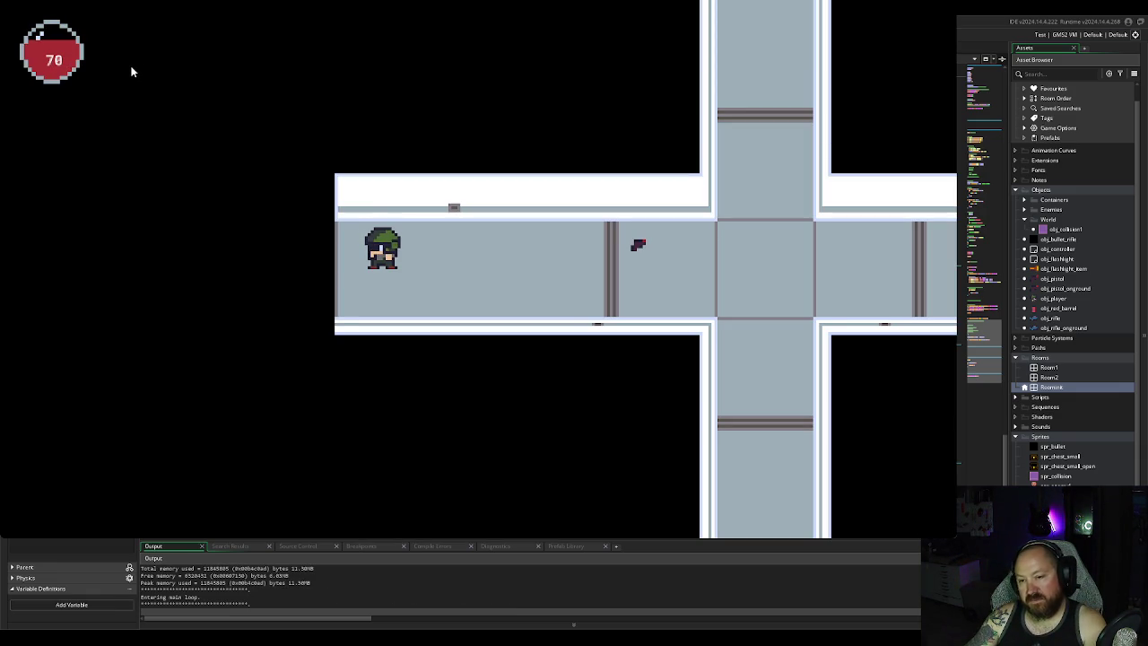
Step: Keep damaging the player until HP stops at 0, then close the game
left_click(67, 45)
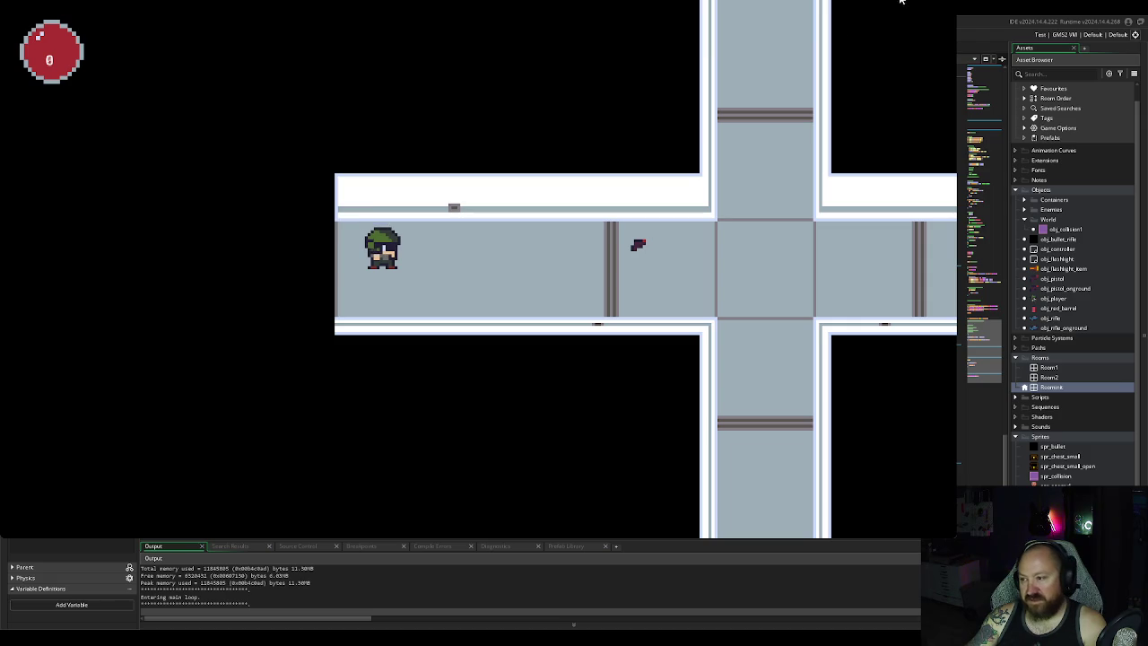
key("Escape")
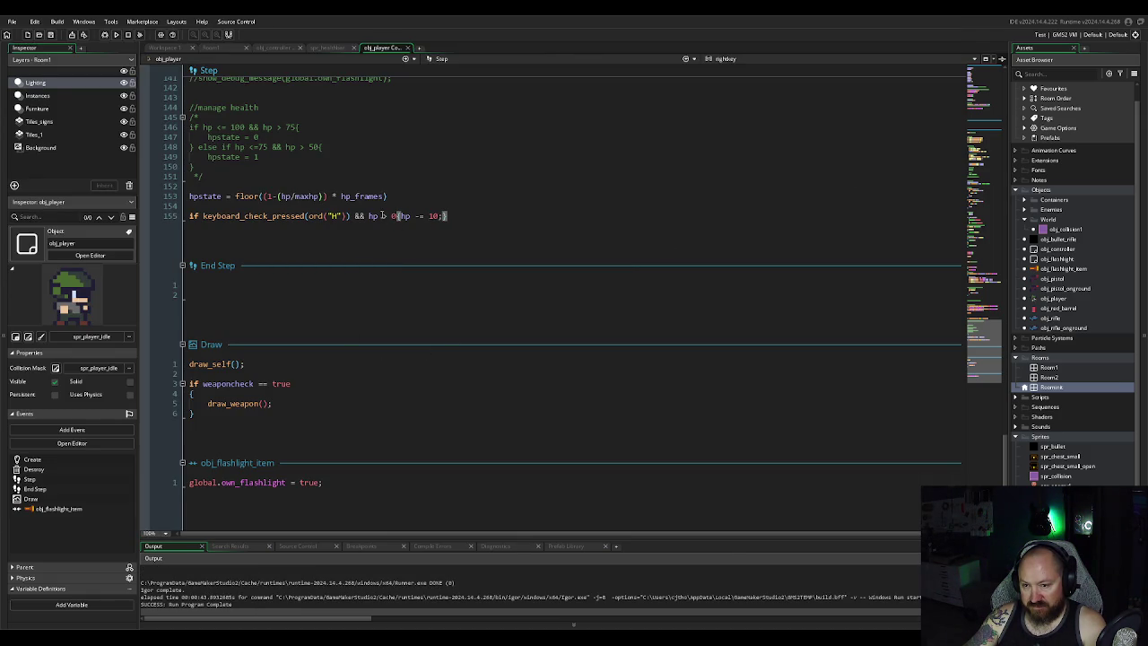
Step: Swap floor for ceil in the hpstate formula on line 153 and test by lowering HP
double_click(244, 195)
type("ceil")
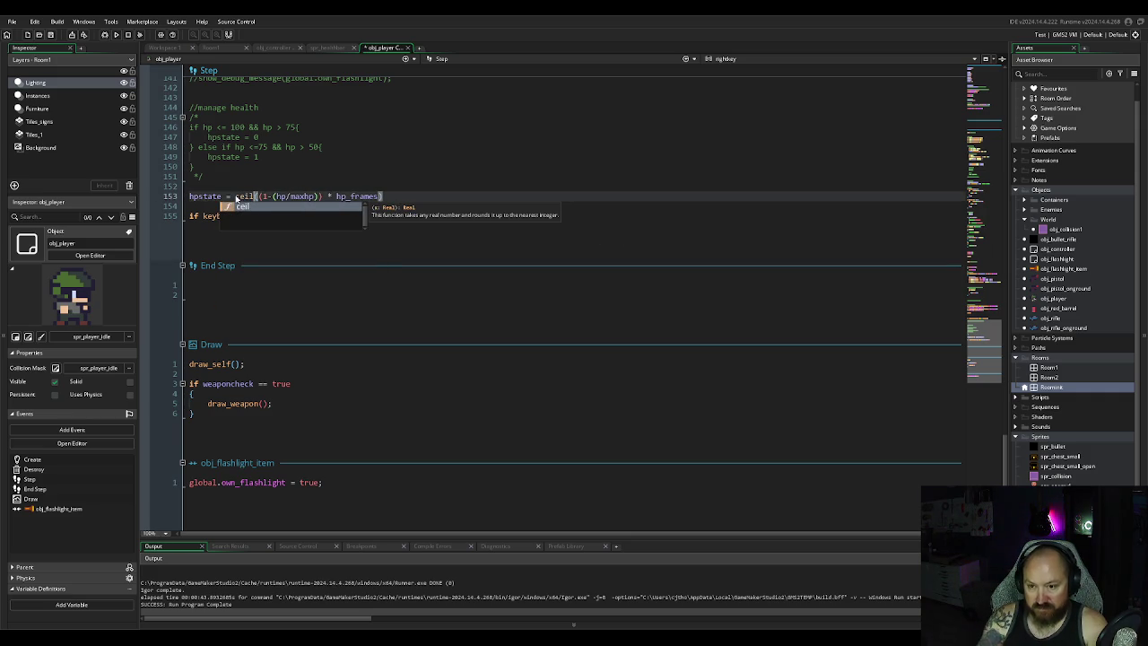
left_click(116, 34)
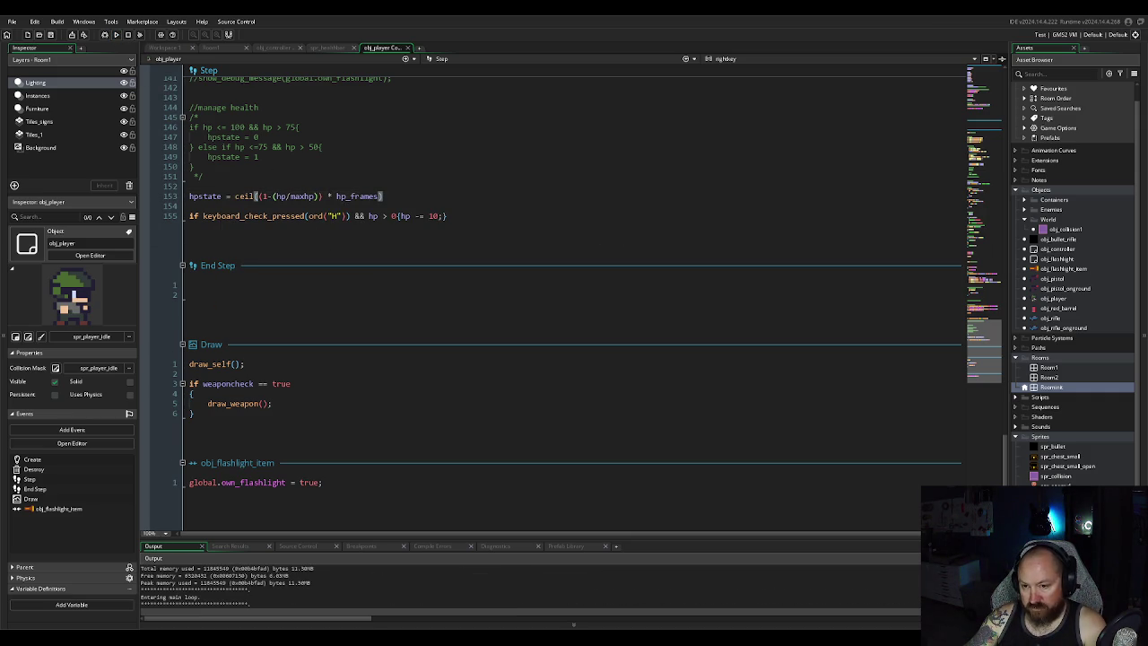
key("h")
key("h")
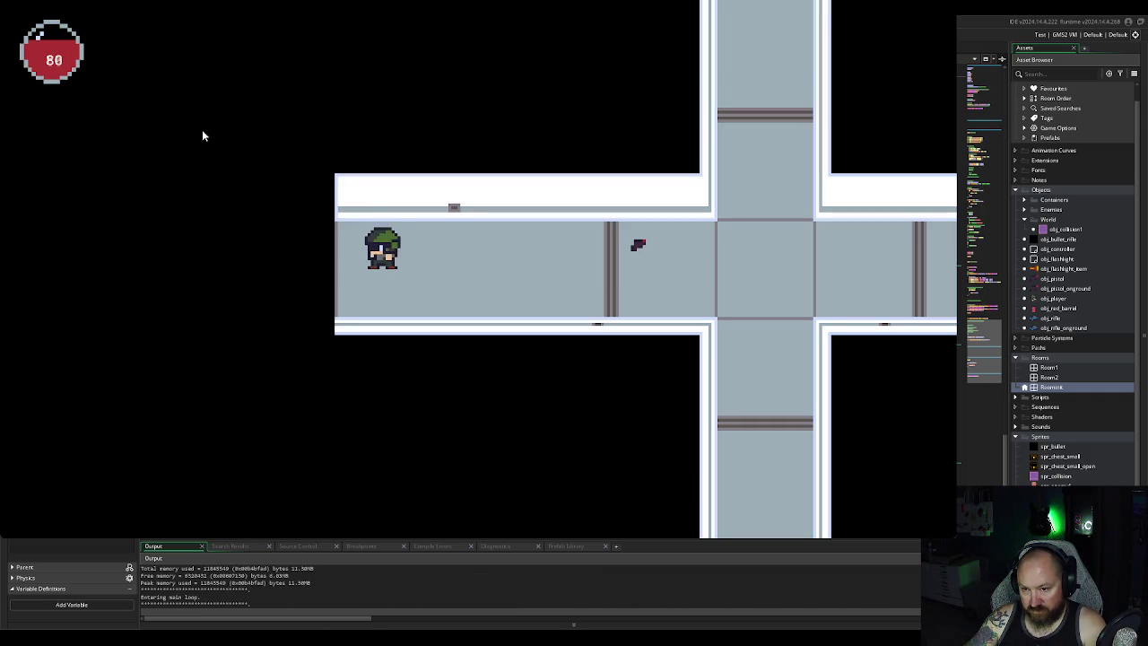
key("h")
key("h")
key("h")
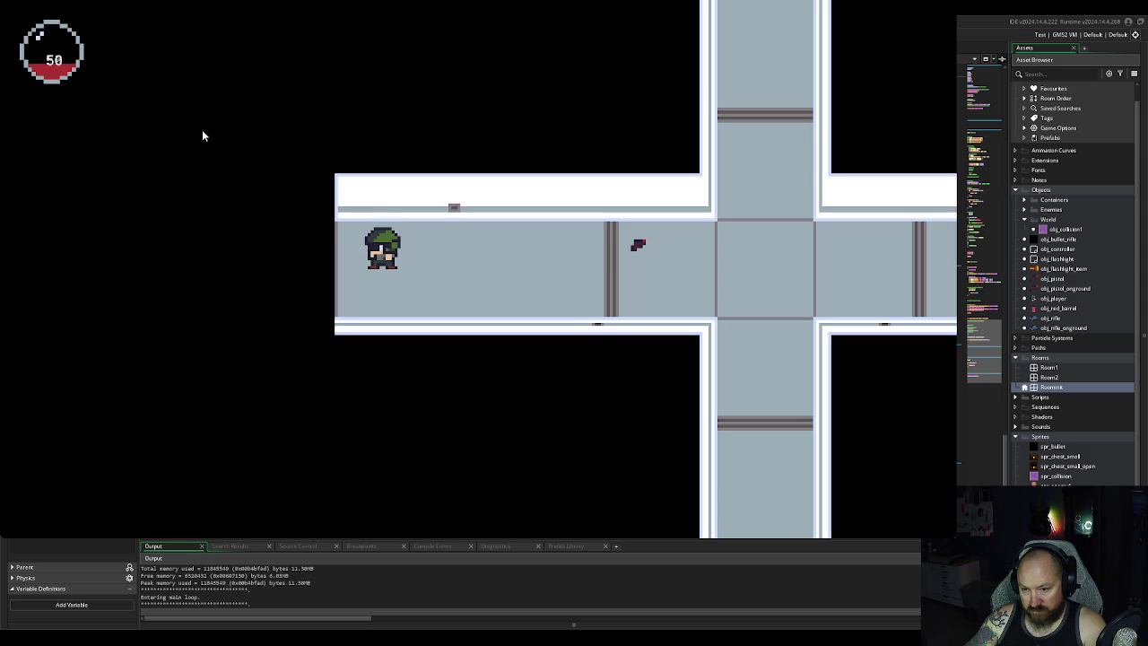
key("h")
key("h")
key("h")
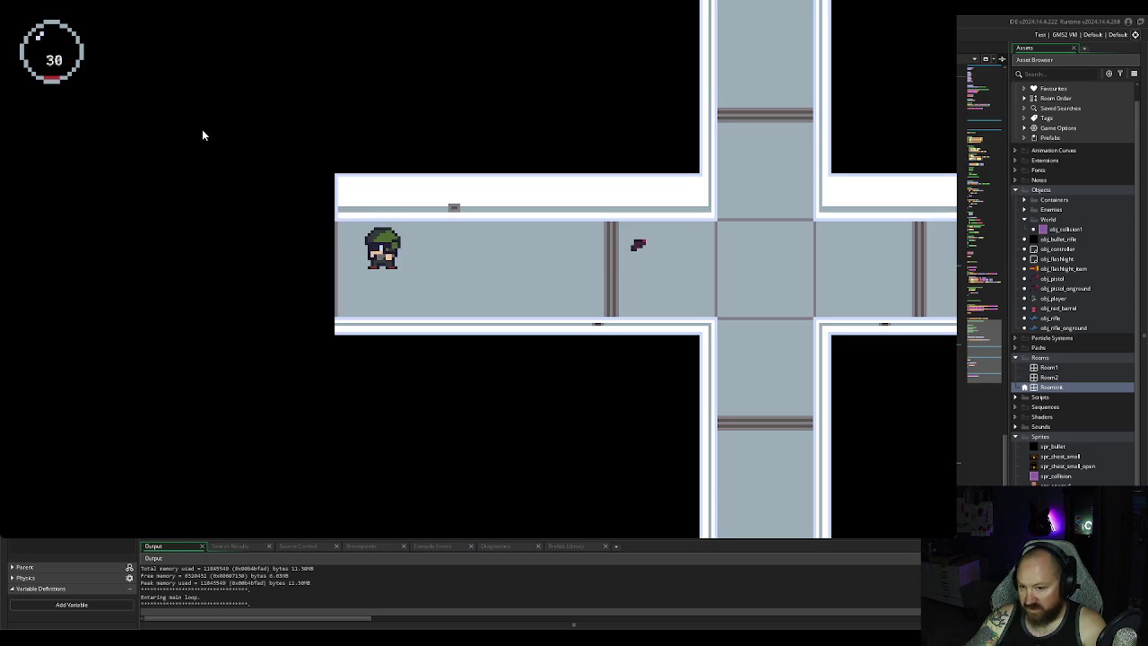
key("h")
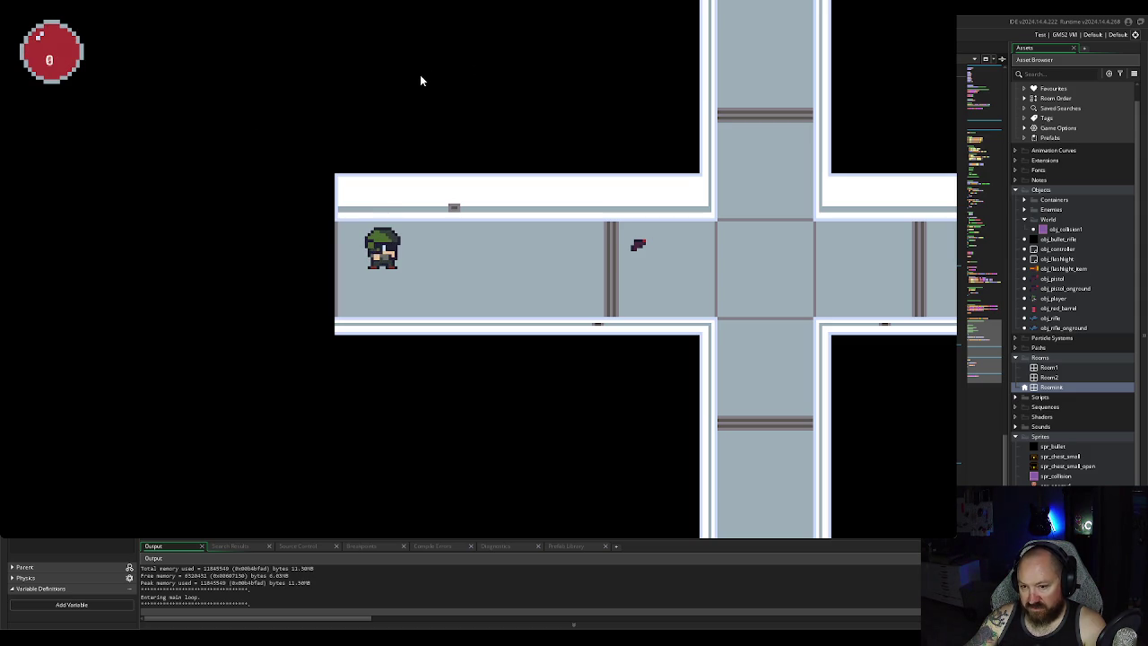
left_click(946, 1)
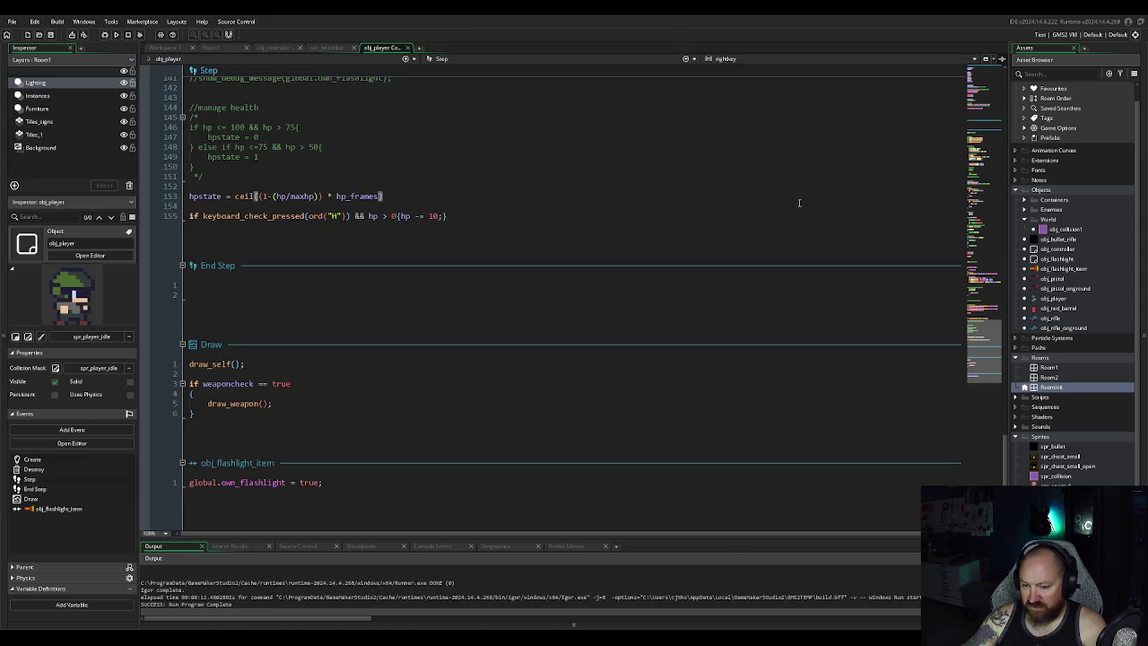
Step: Remove the rounding function from the hpstate formula entirely and run another test
double_click(242, 196)
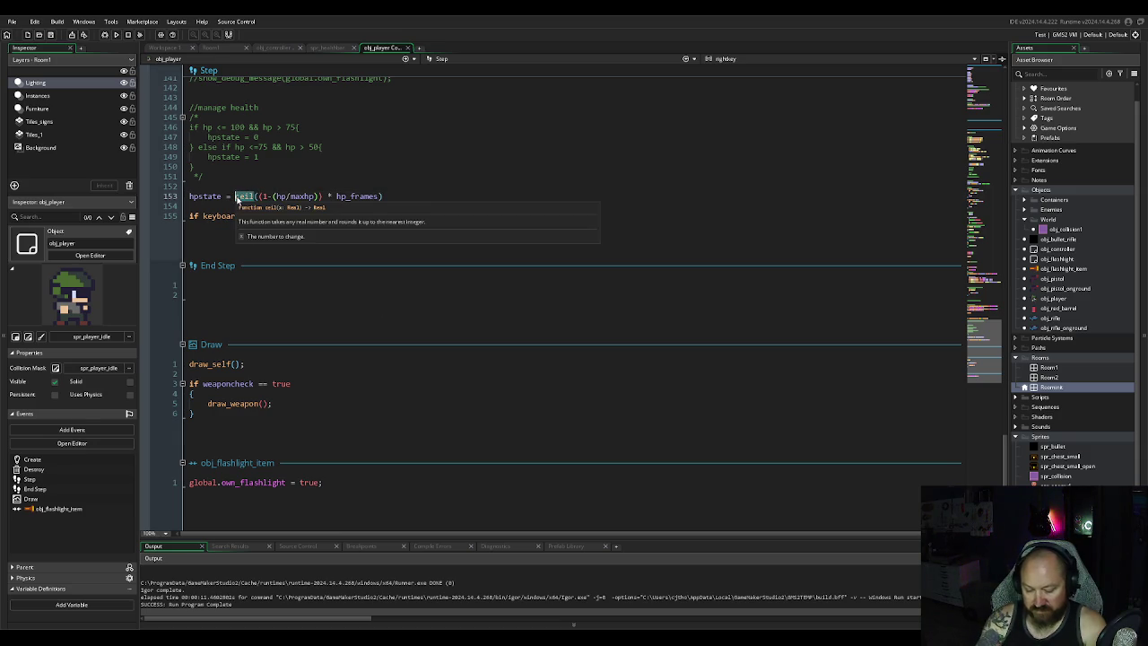
type("floor")
key("BackSpace")
key("BackSpace")
key("BackSpace")
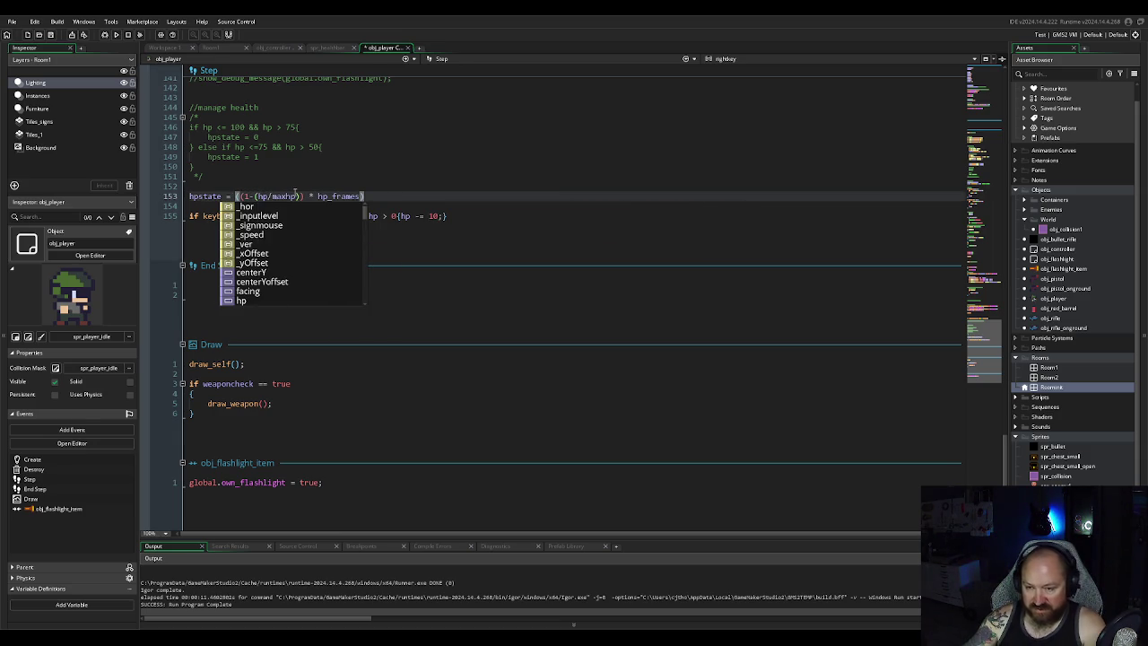
left_click(468, 323)
left_click(115, 34)
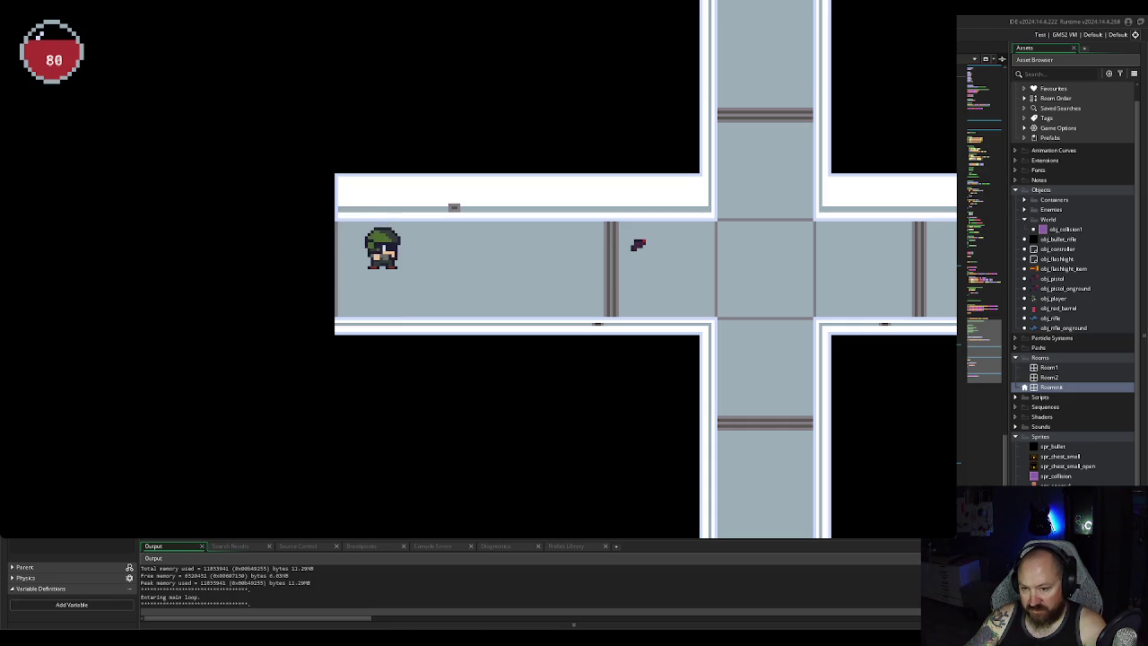
key("Escape")
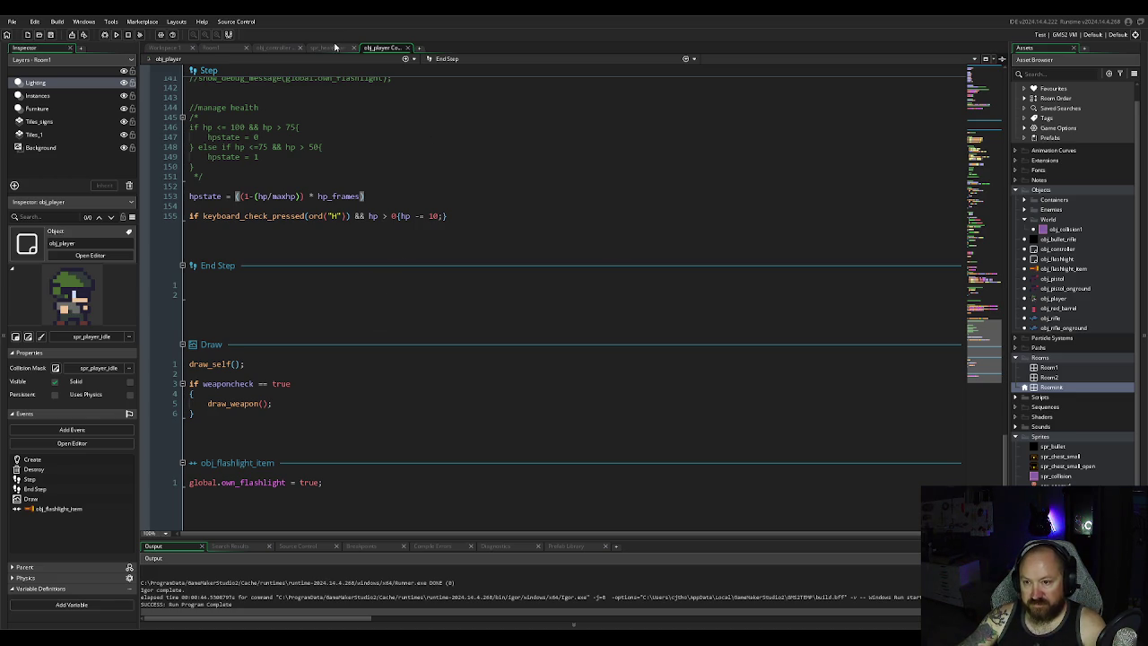
left_click(285, 47)
Step: Duplicate the draw_text HP line onto a new line 10
left_click(353, 475)
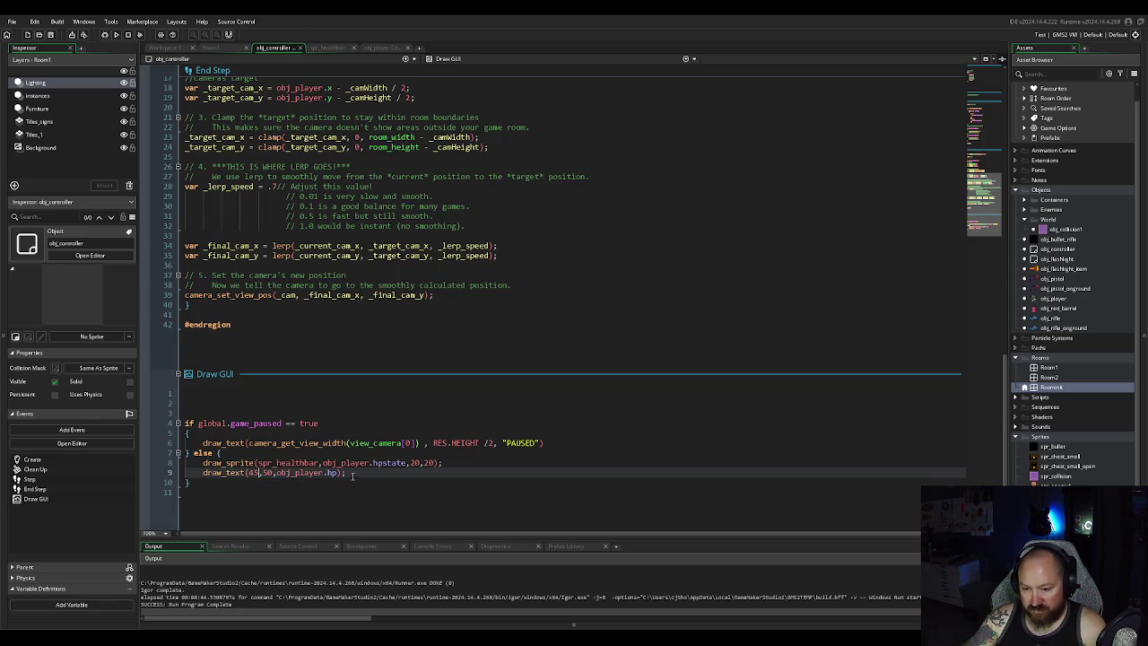
key("Return")
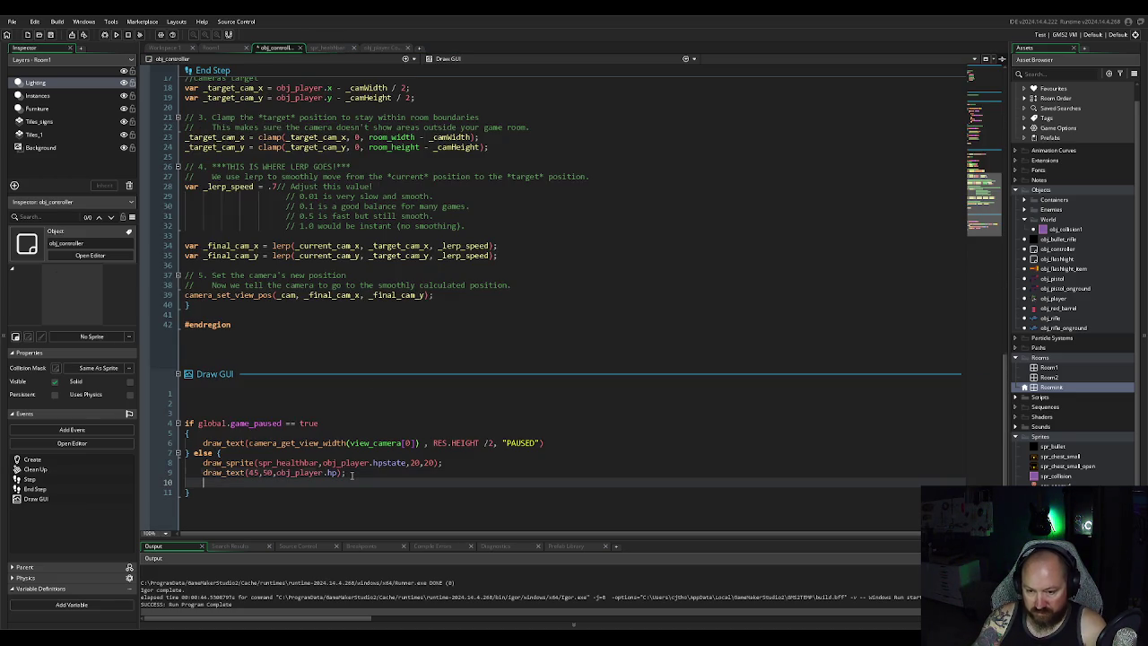
left_click_drag(353, 475, 202, 472)
key("ctrl+c")
left_click(353, 473)
key("Return")
key("ctrl+v")
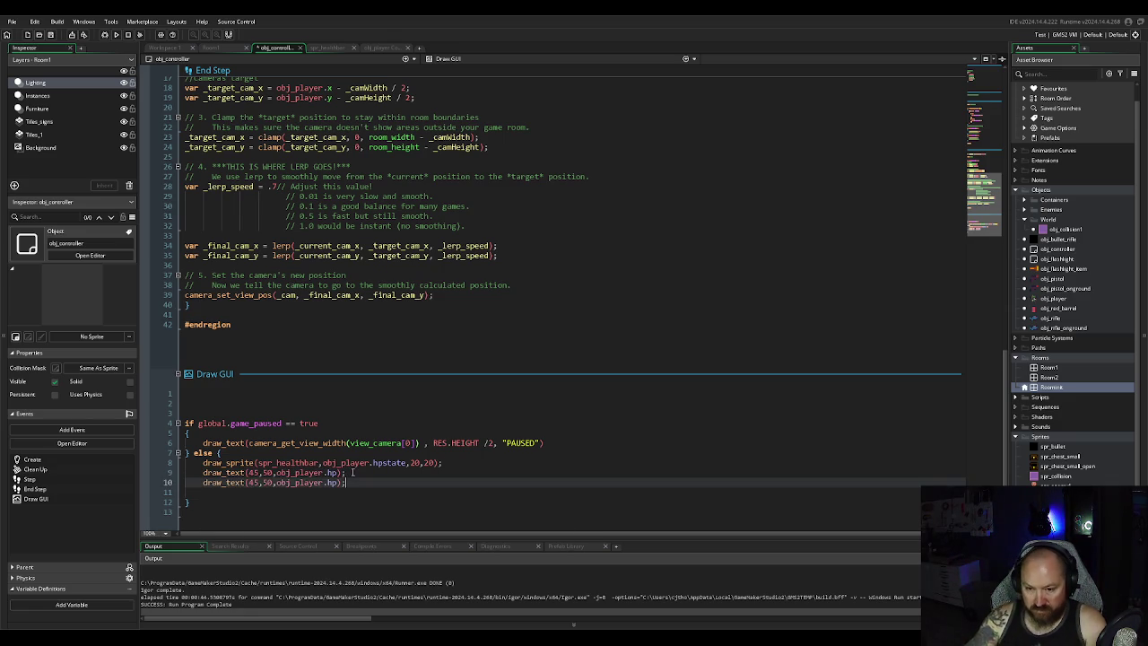
Step: Change the copied line to draw_text(80,50,obj_player.hpstate)
double_click(252, 482)
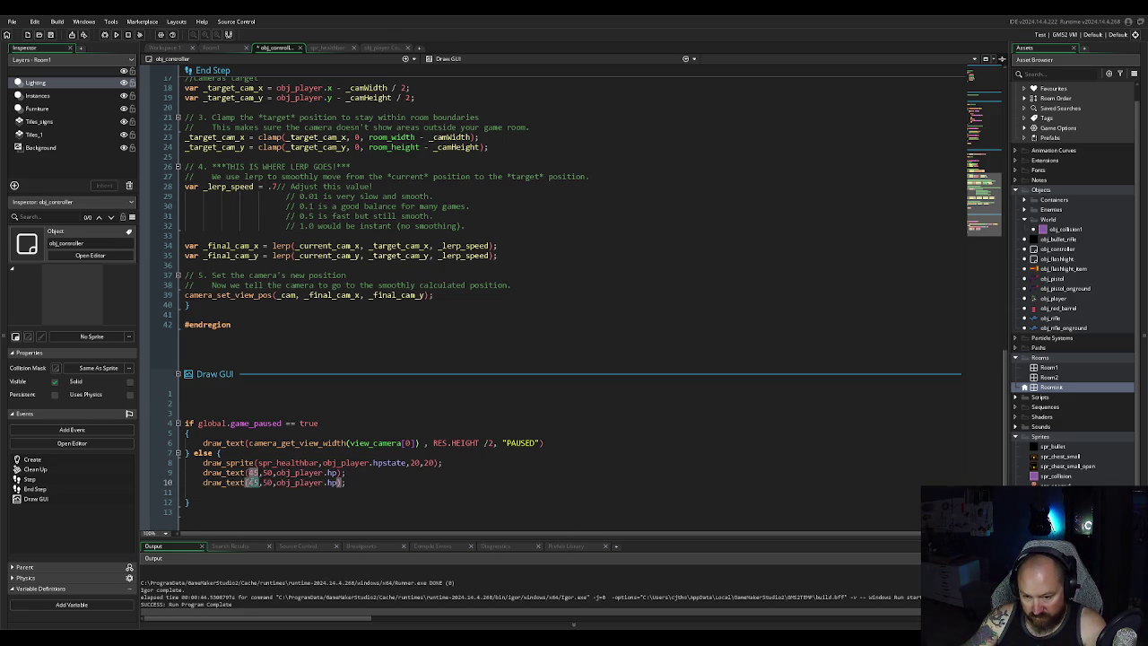
type("80")
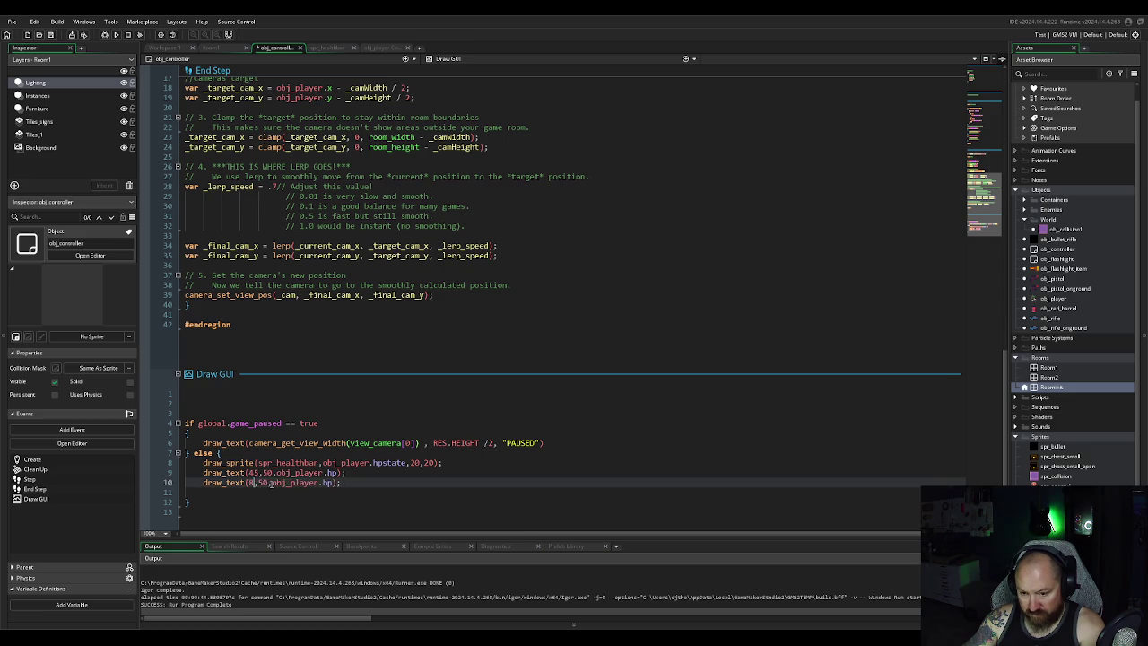
double_click(337, 483)
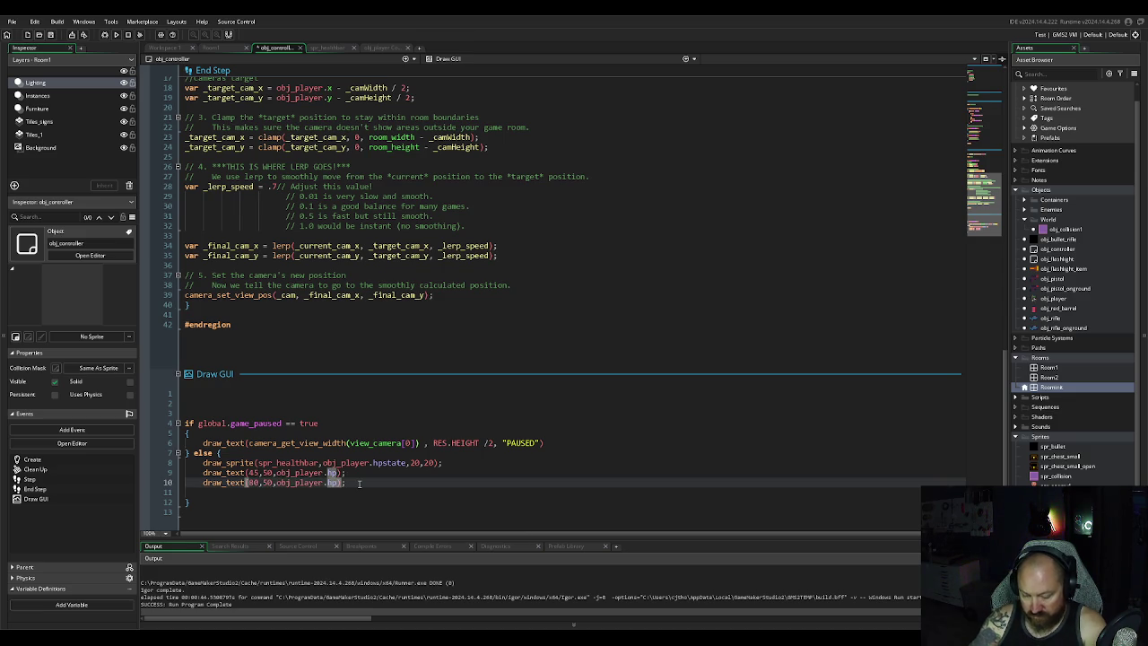
key("BackSpace")
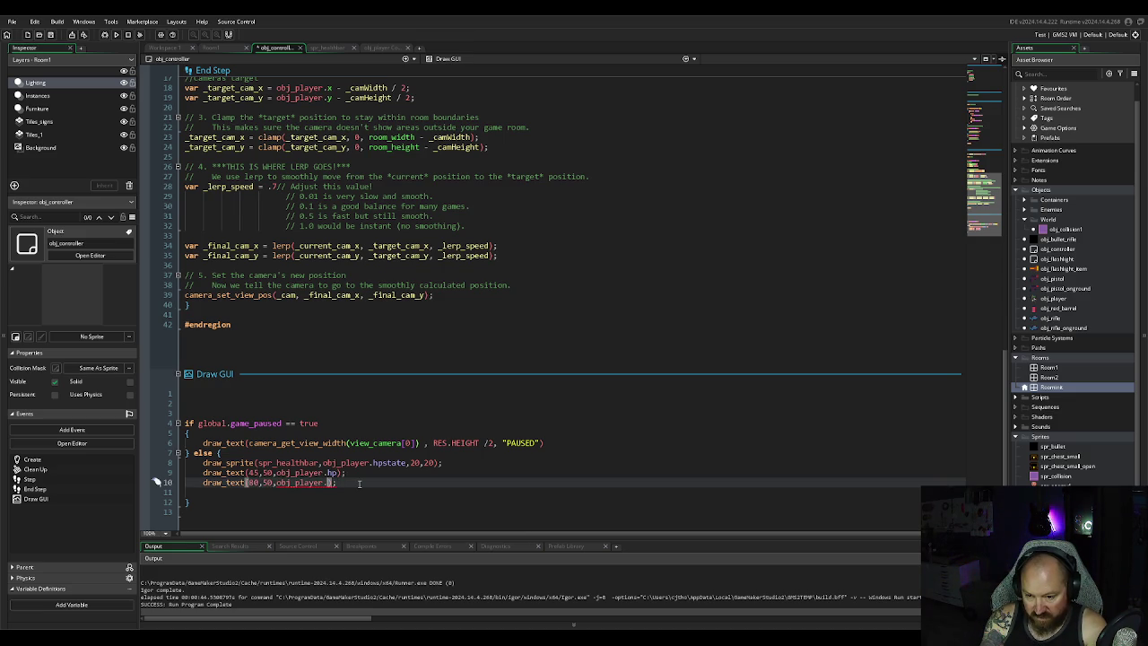
type("m")
type("u")
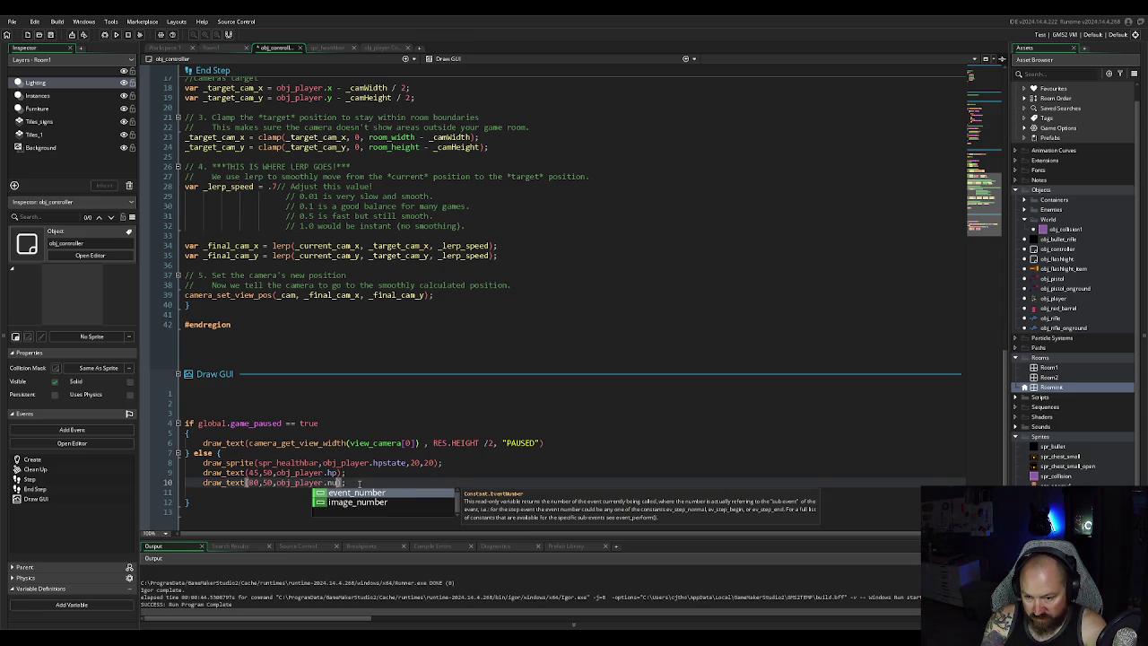
key("BackSpace")
key("BackSpace")
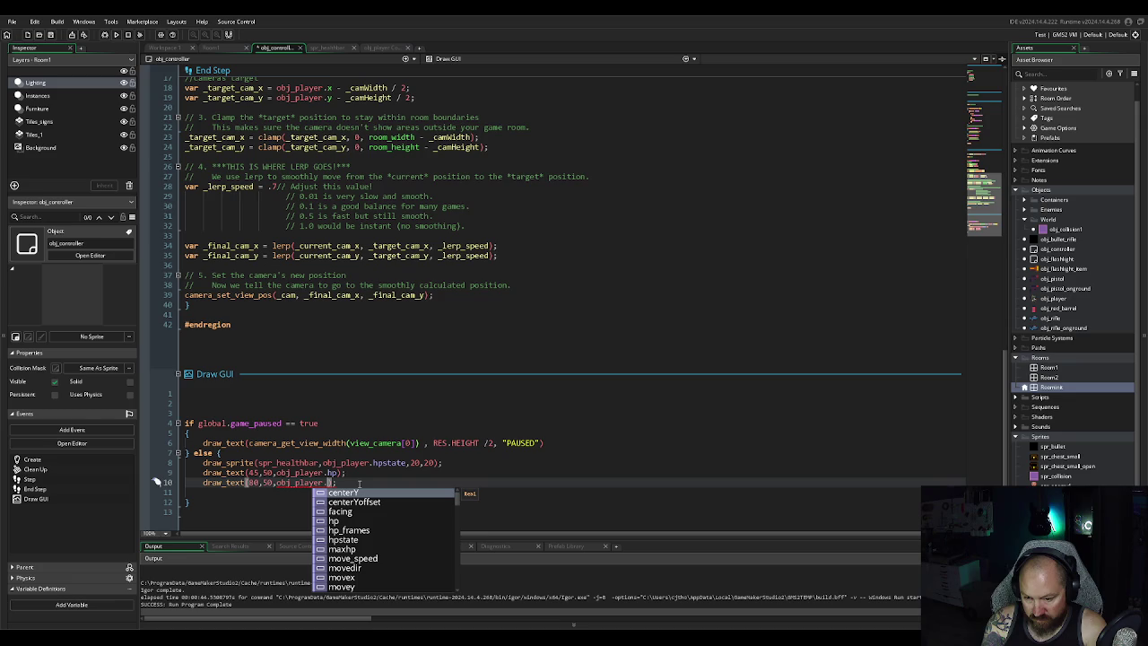
left_click(354, 530)
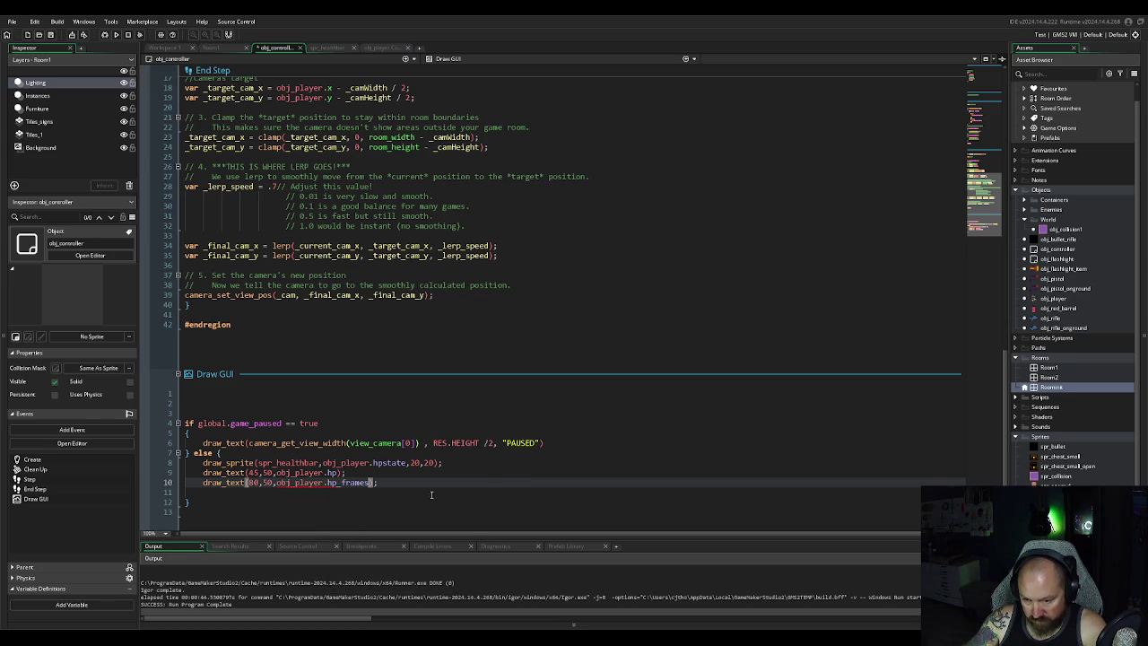
left_click(404, 489)
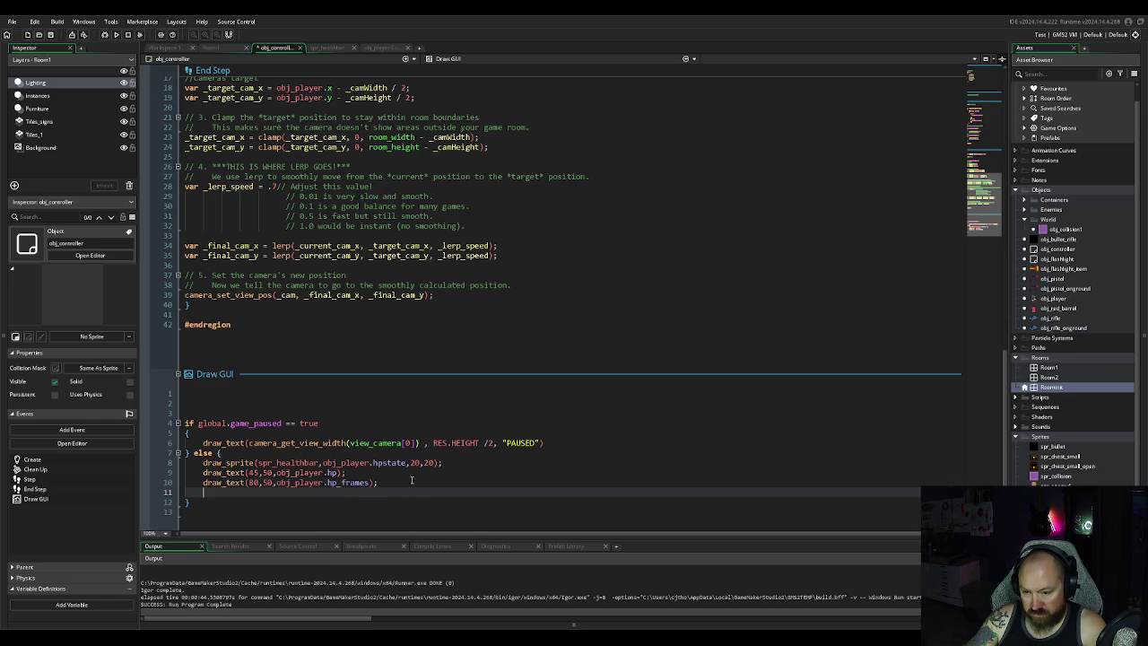
left_click_drag(370, 482, 326, 483)
type("hps")
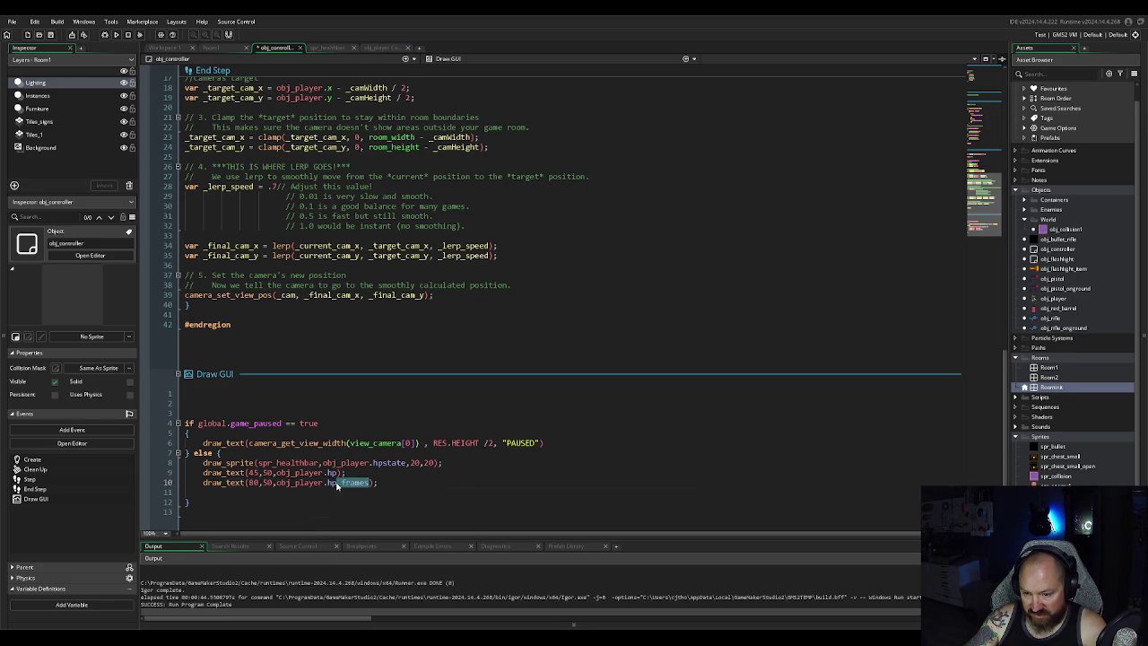
key("Return")
left_click(412, 490)
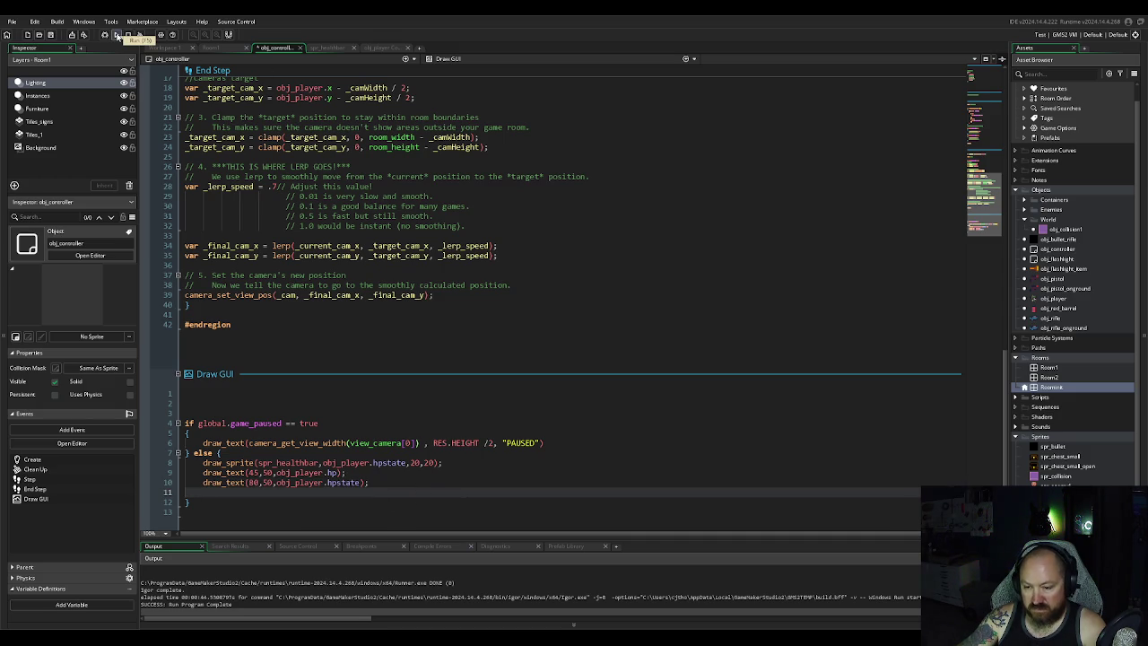
Step: Run the game and drop HP to 0, watching hpstate reach 5
left_click(117, 35)
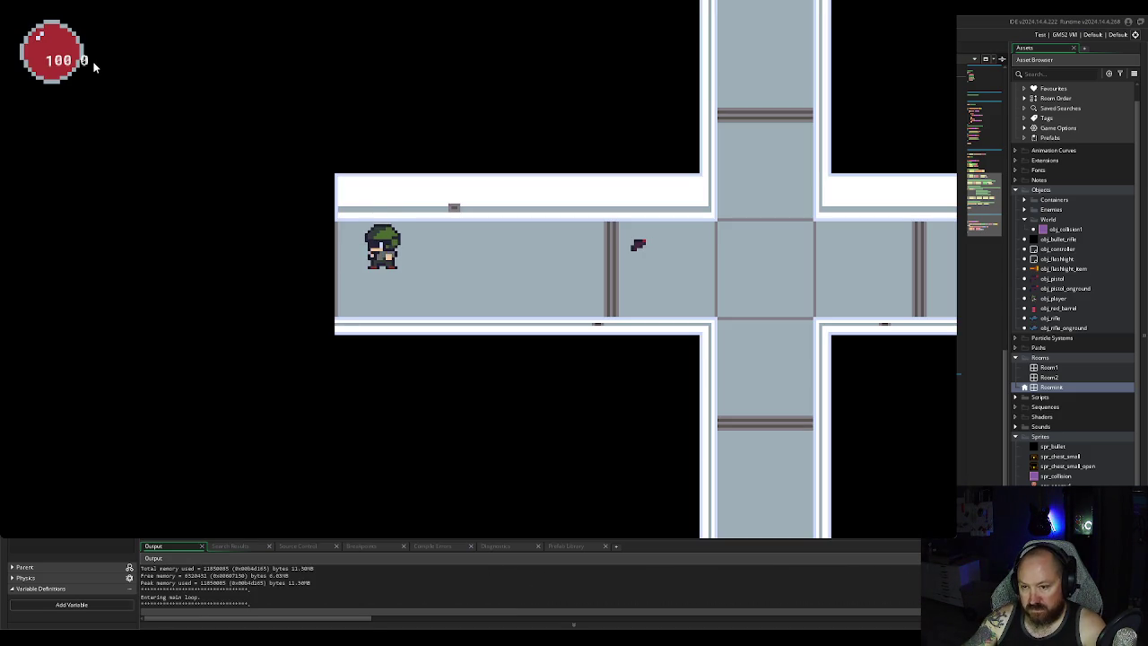
key("space")
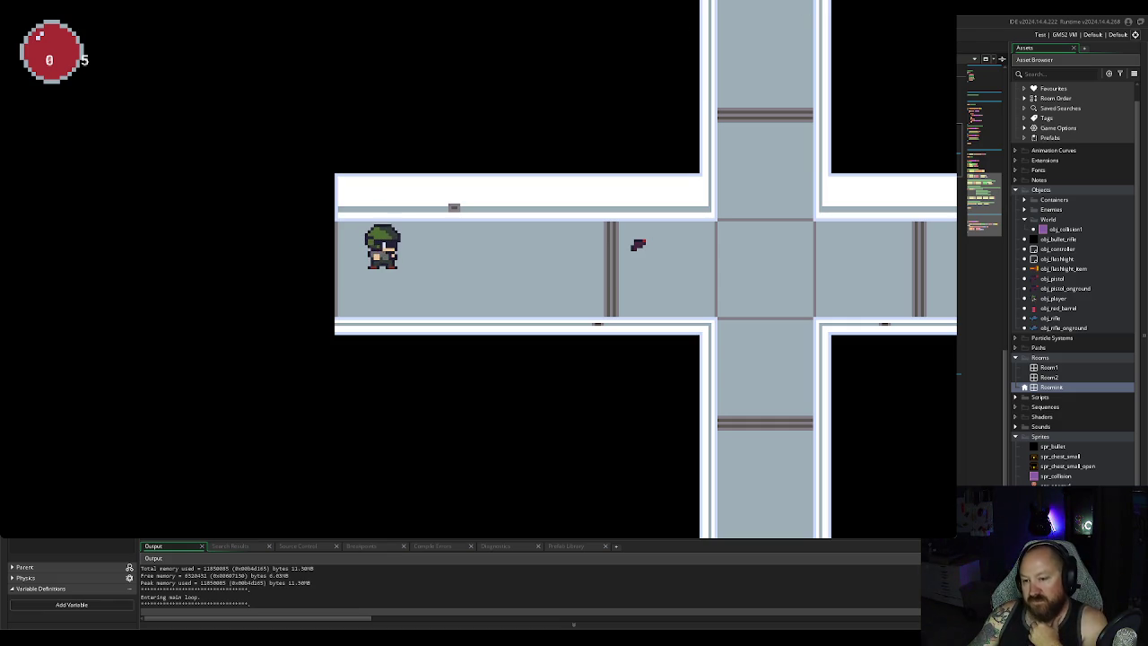
key("Escape")
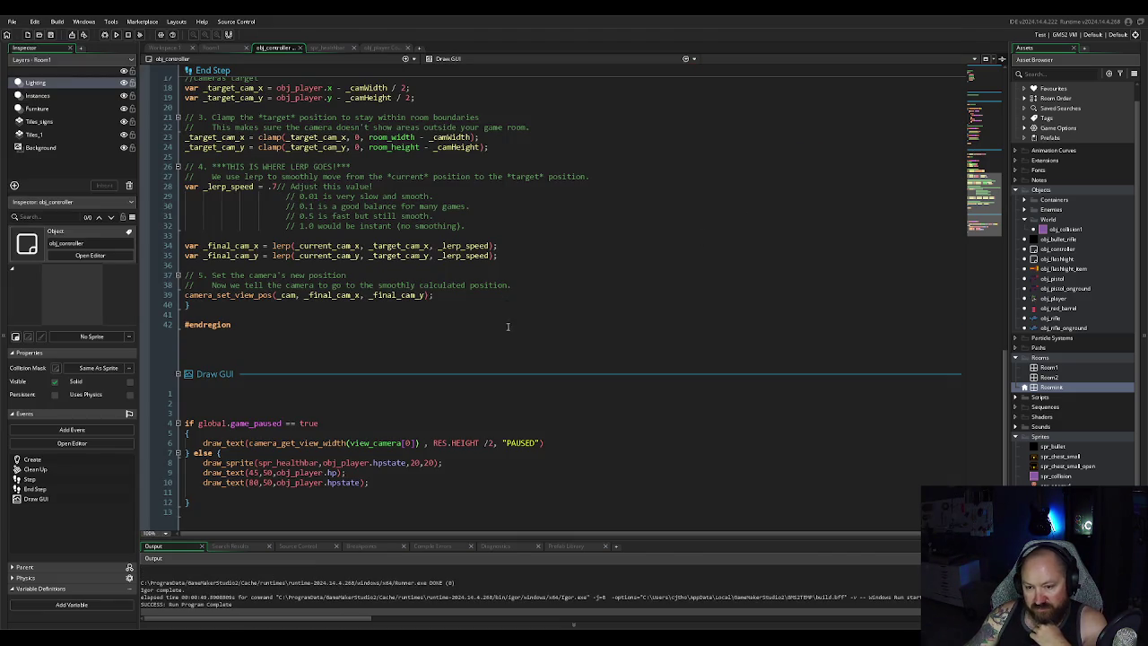
Step: In obj_player's Step, comment out the hpstate formula and uncomment the health-check block
scroll(400, 335, "down", 1)
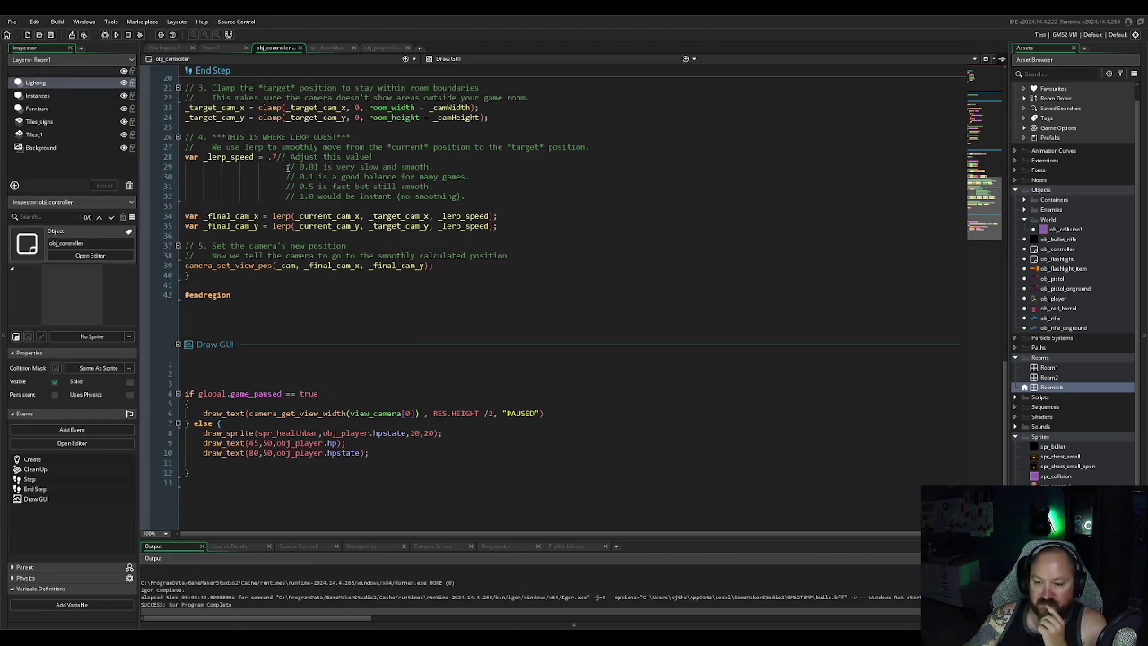
left_click(379, 48)
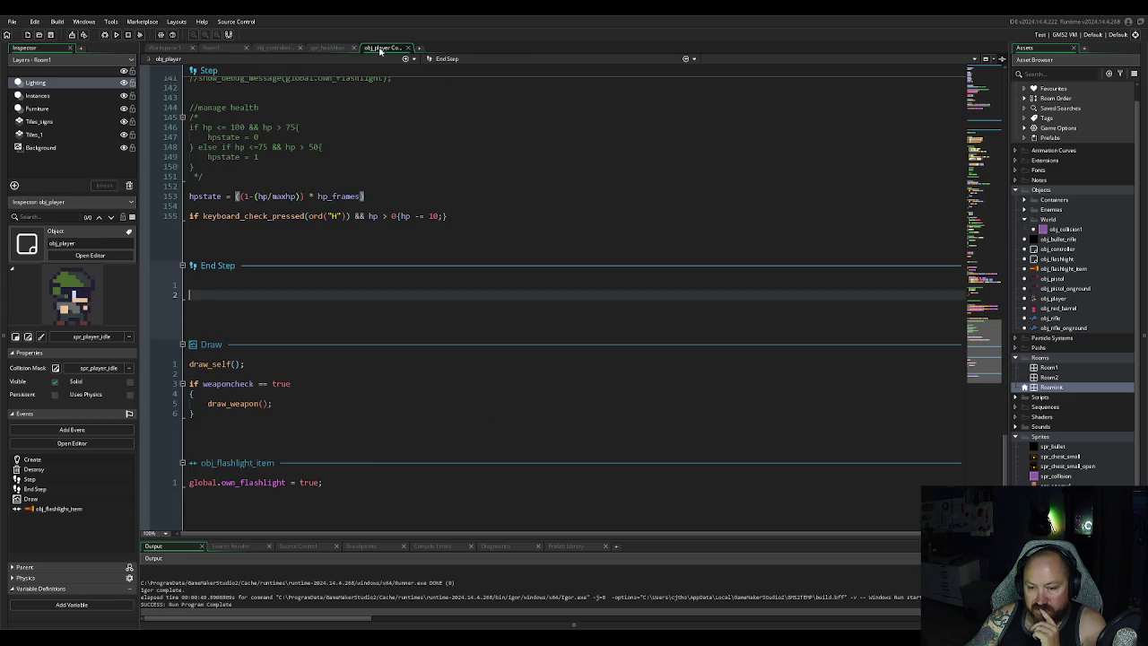
scroll(291, 231, "up", 4)
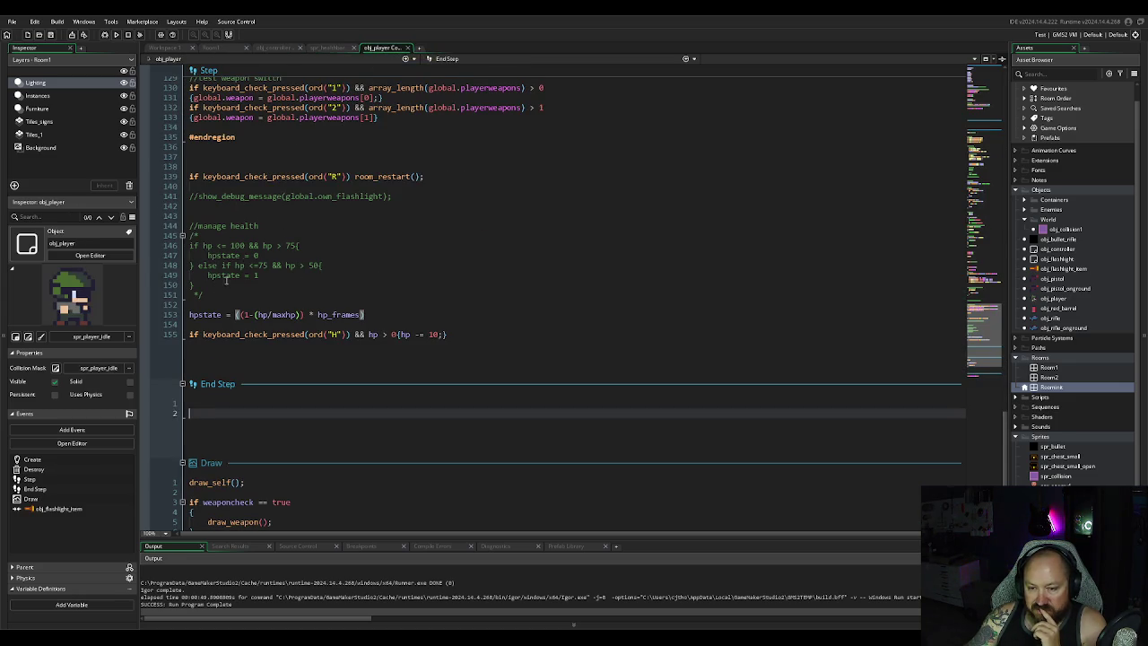
left_click(189, 314)
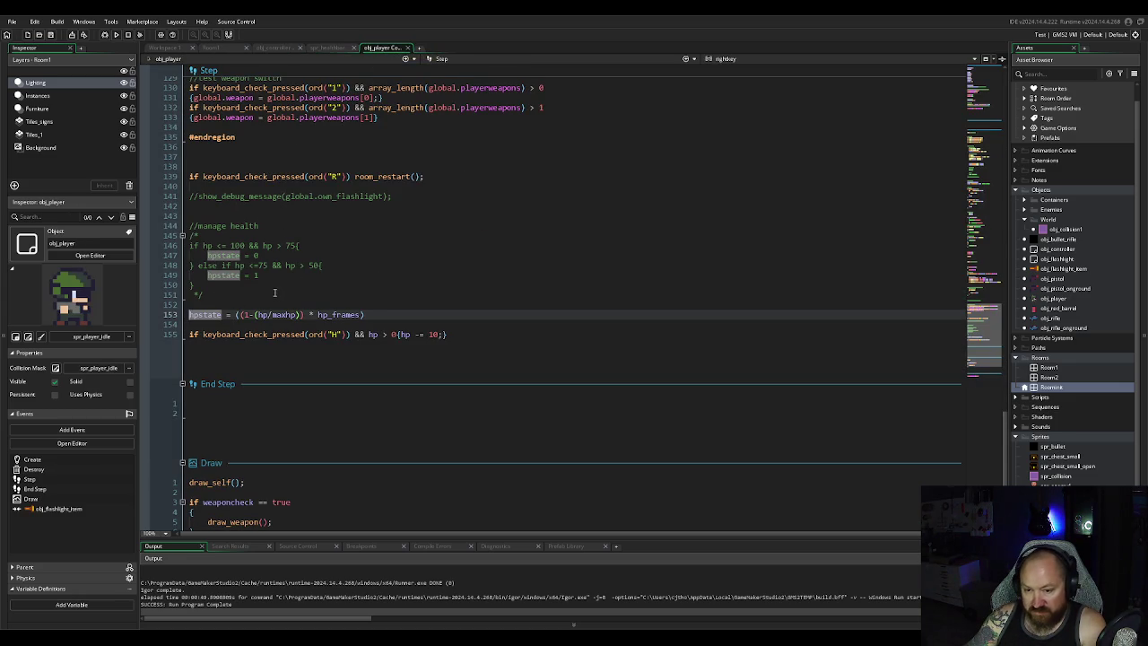
type("//")
left_click(205, 295)
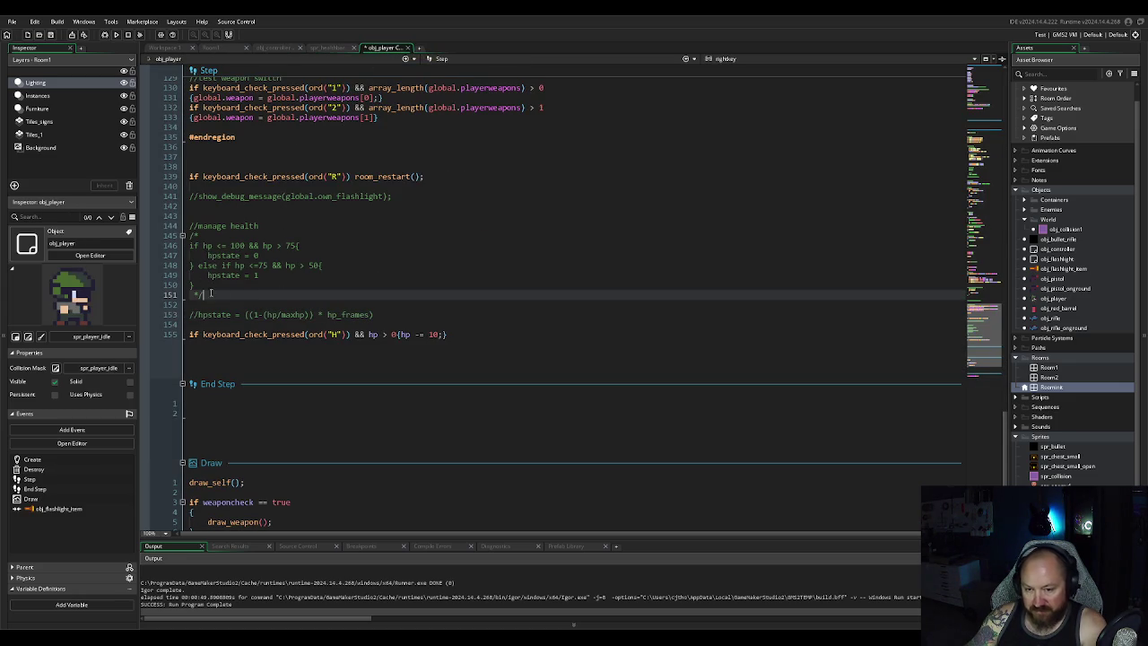
key("BackSpace")
key("BackSpace")
left_click(242, 236)
key("BackSpace")
key("BackSpace")
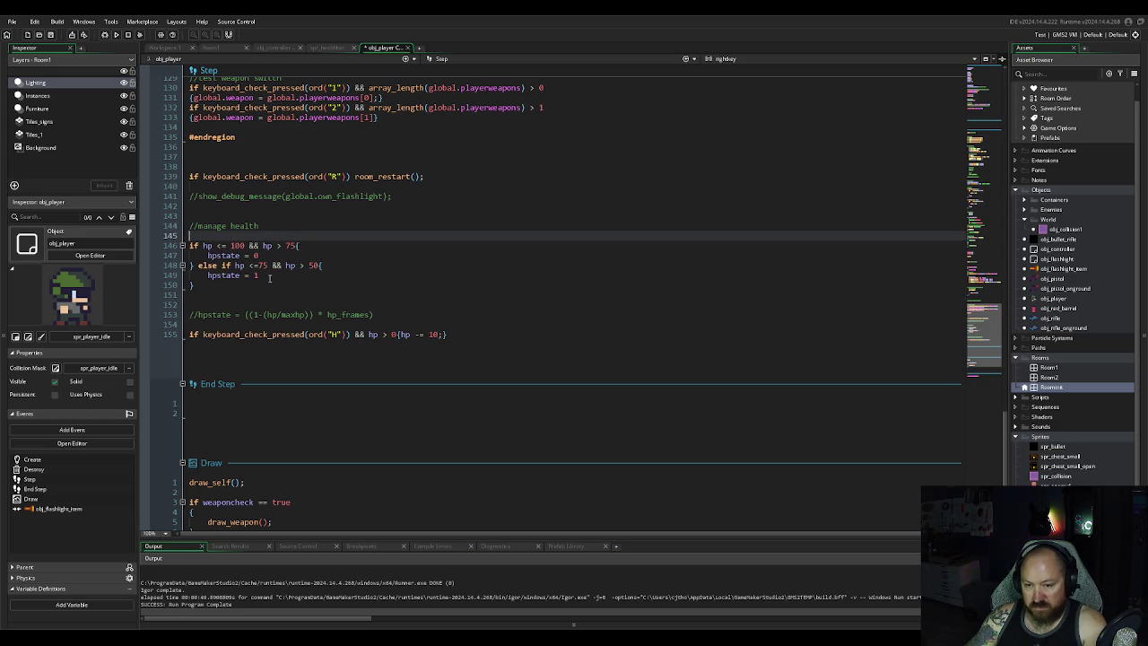
Step: Start a third else-if, make the first check hp == 100, and set the second to 75–100
left_click(235, 285)
type("el")
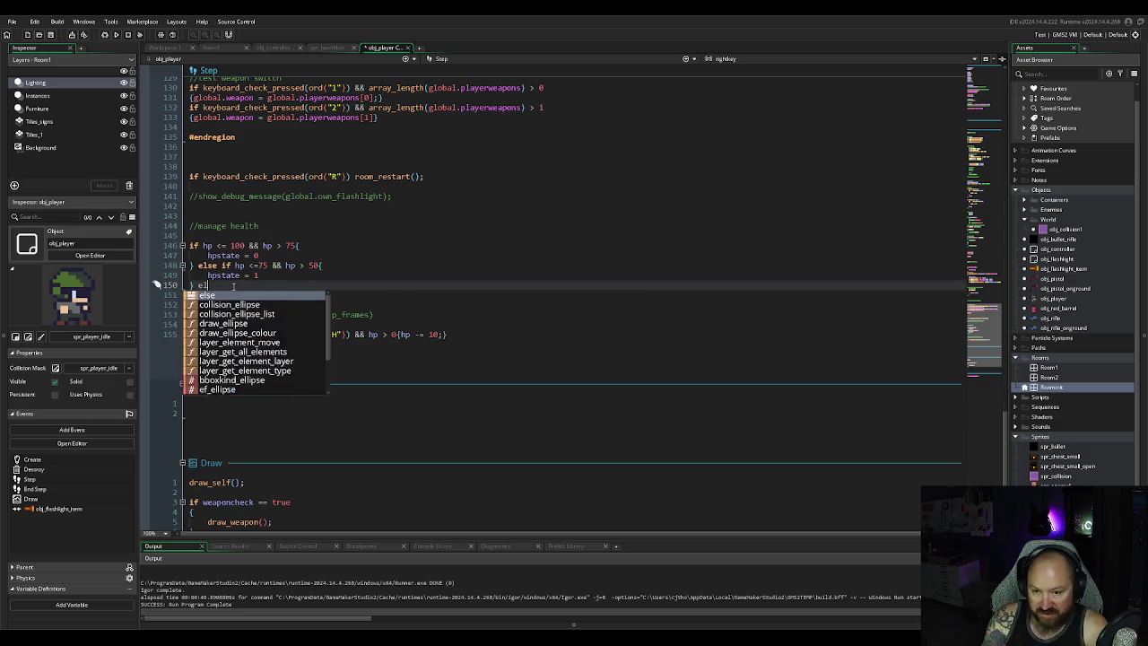
type("se if")
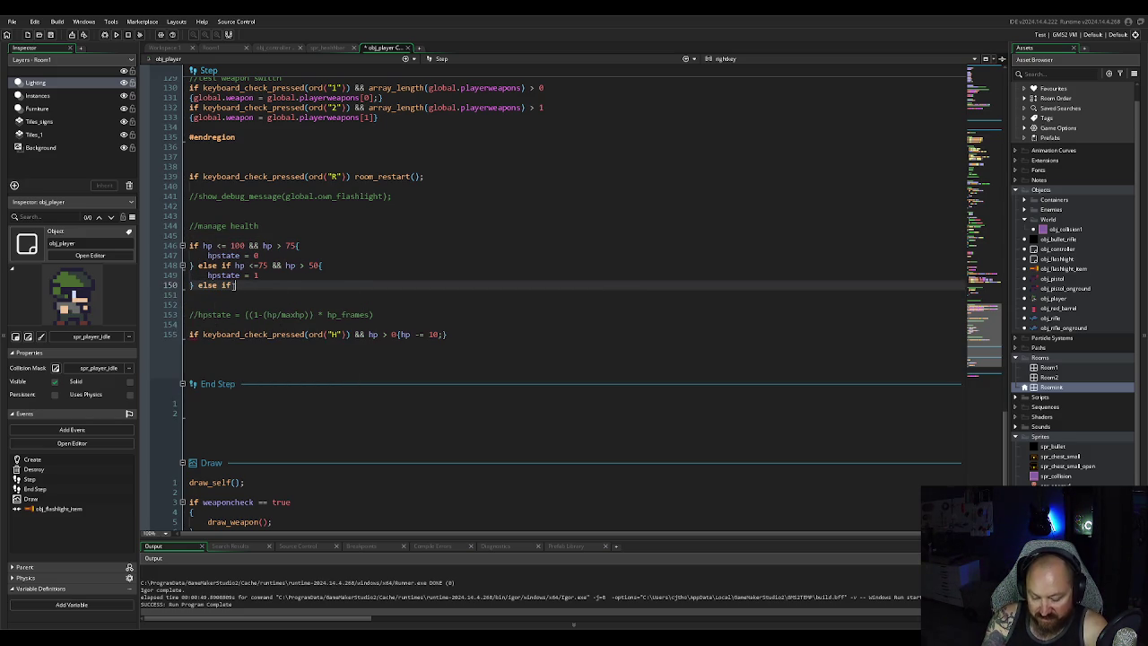
type(" hp")
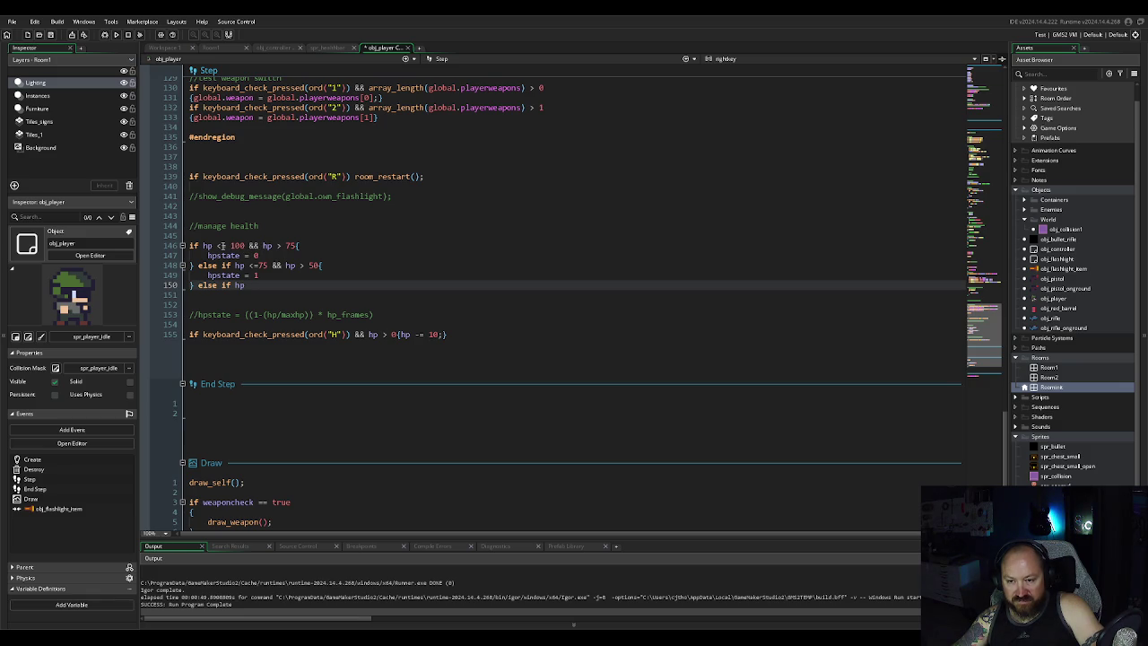
left_click(220, 245)
key("BackSpace")
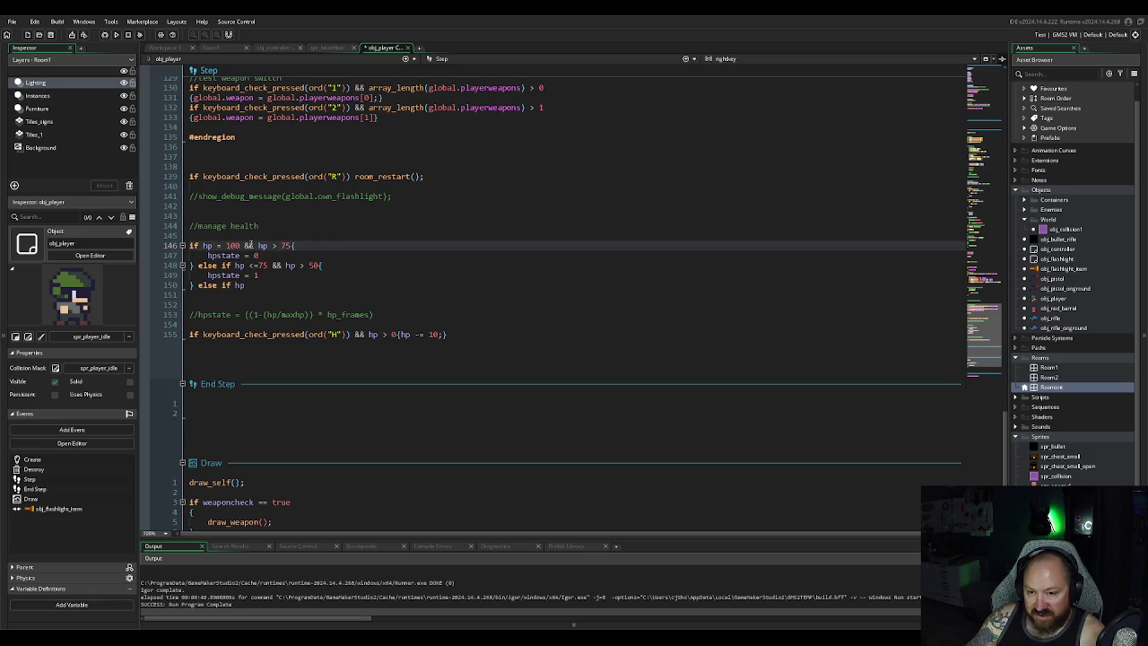
left_click_drag(244, 245, 348, 244)
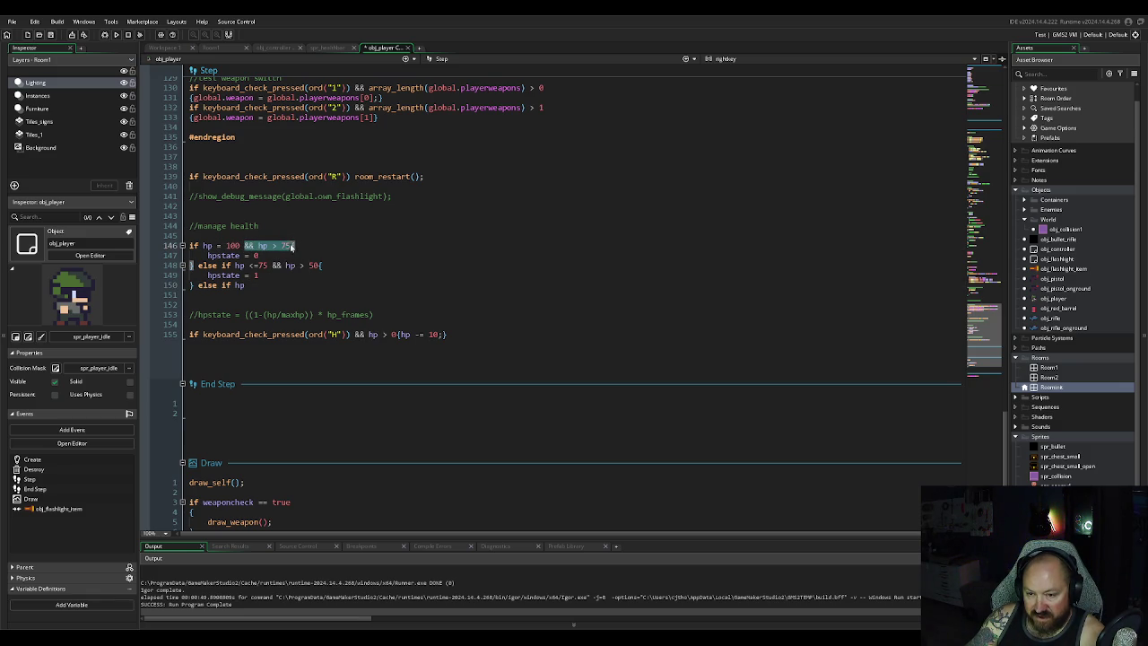
key("BackSpace")
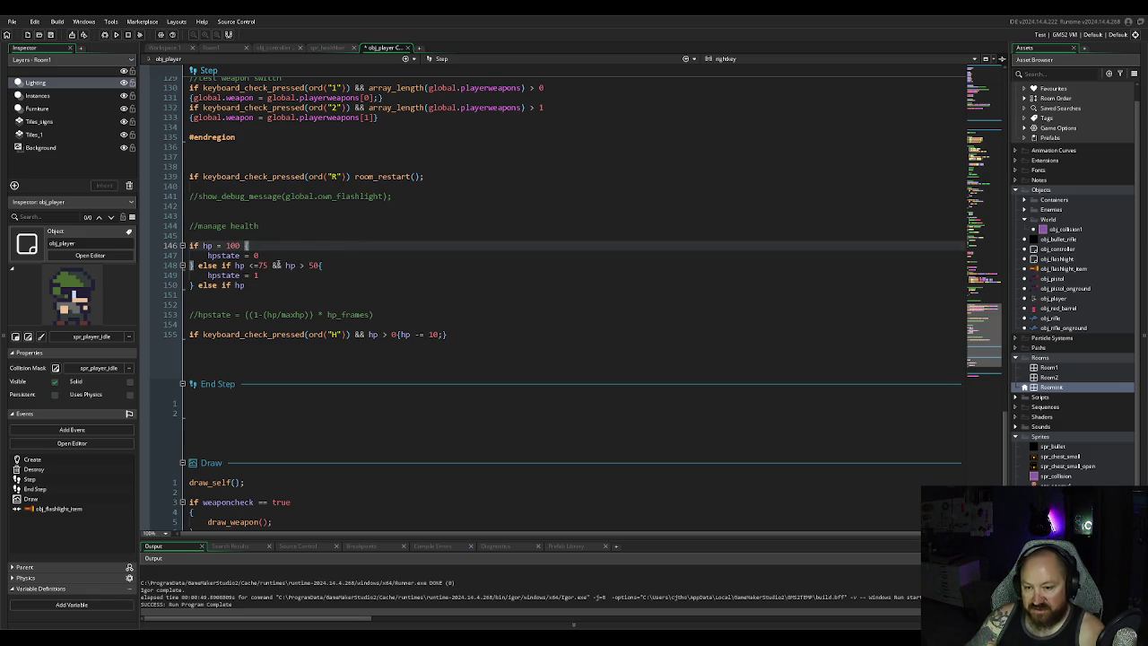
type("{")
left_click(267, 266)
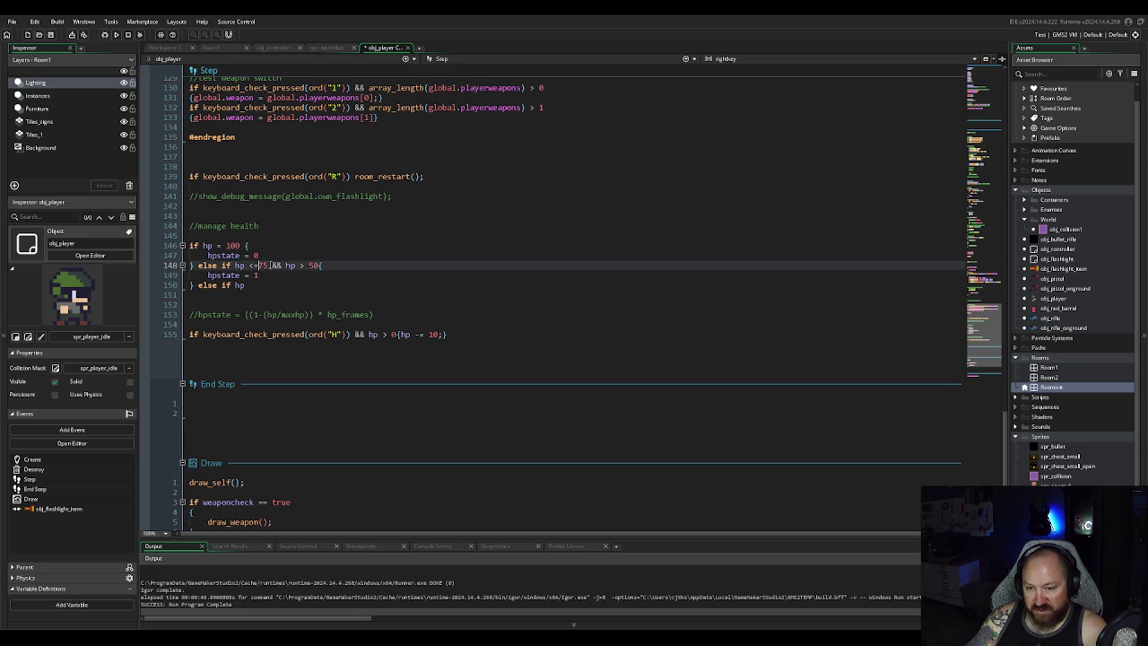
key("BackSpace")
key("BackSpace")
key("BackSpace")
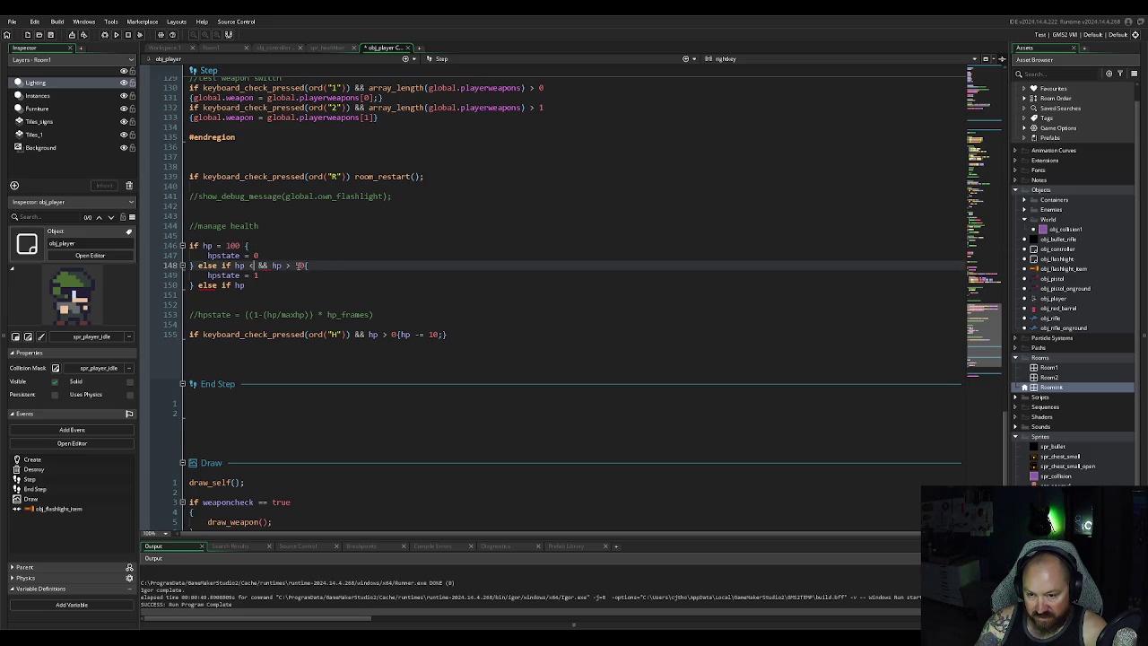
type("100")
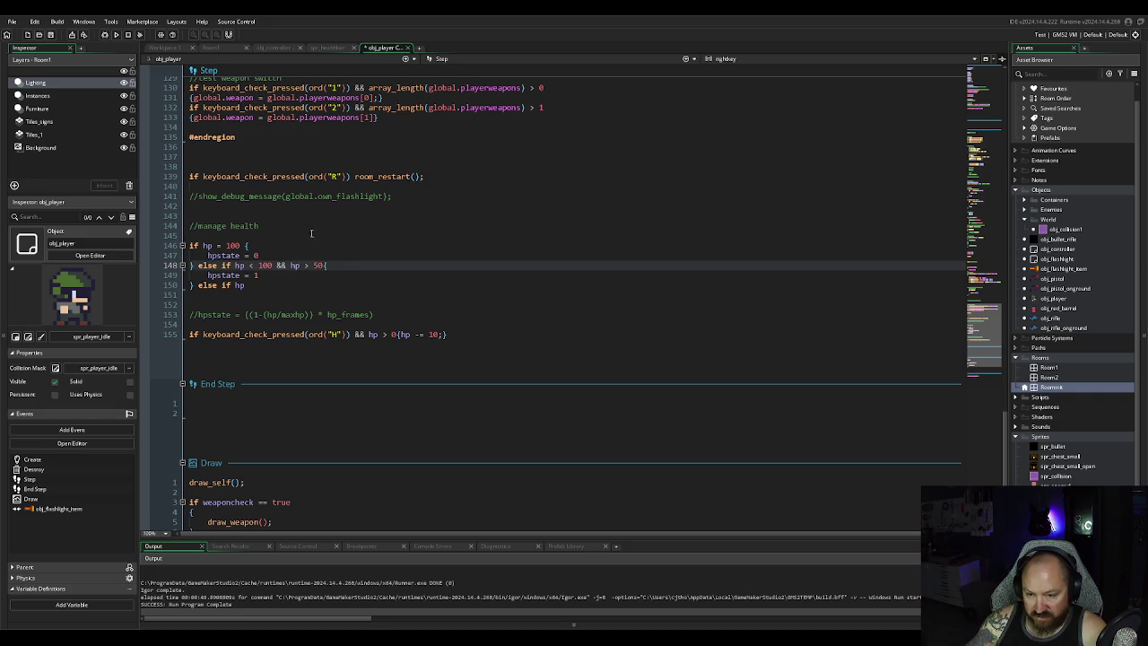
double_click(318, 266)
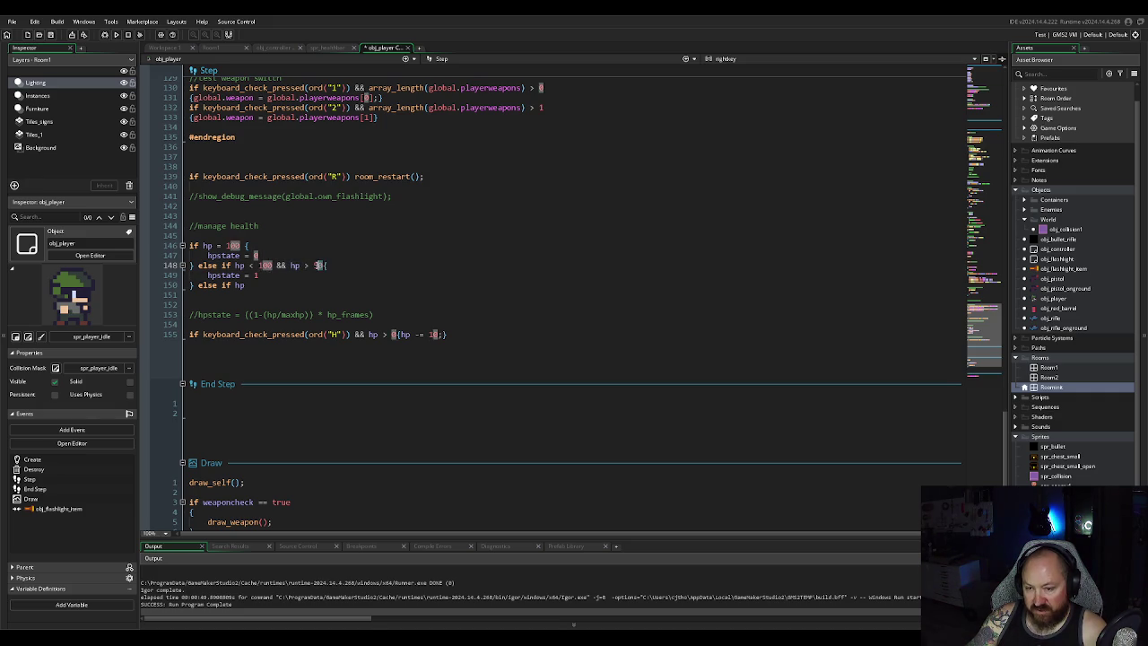
type("75")
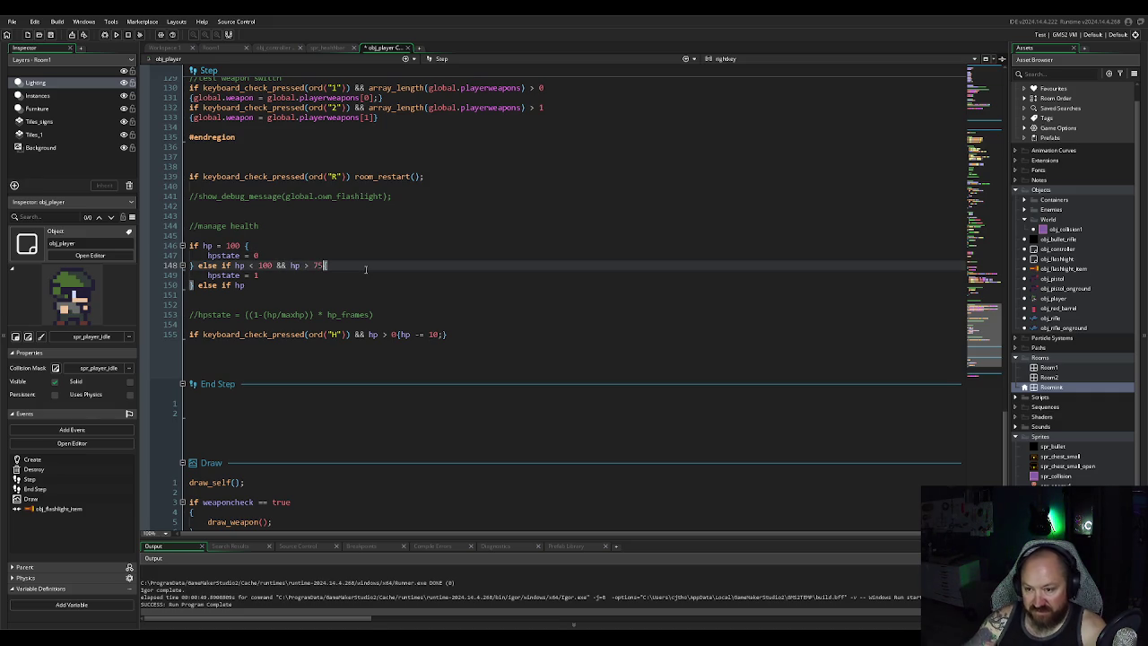
Step: Finish the hp < 75 && hp > 50 branch with hpstate = 2, then begin an hp 25–50 branch
left_click(251, 285)
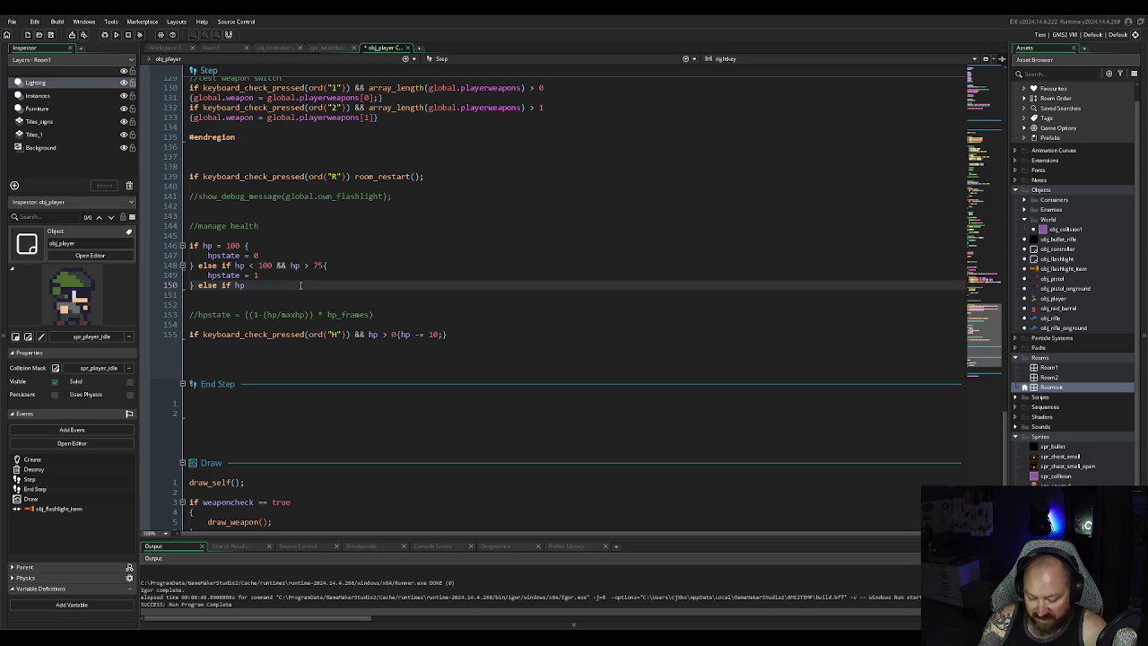
type("<")
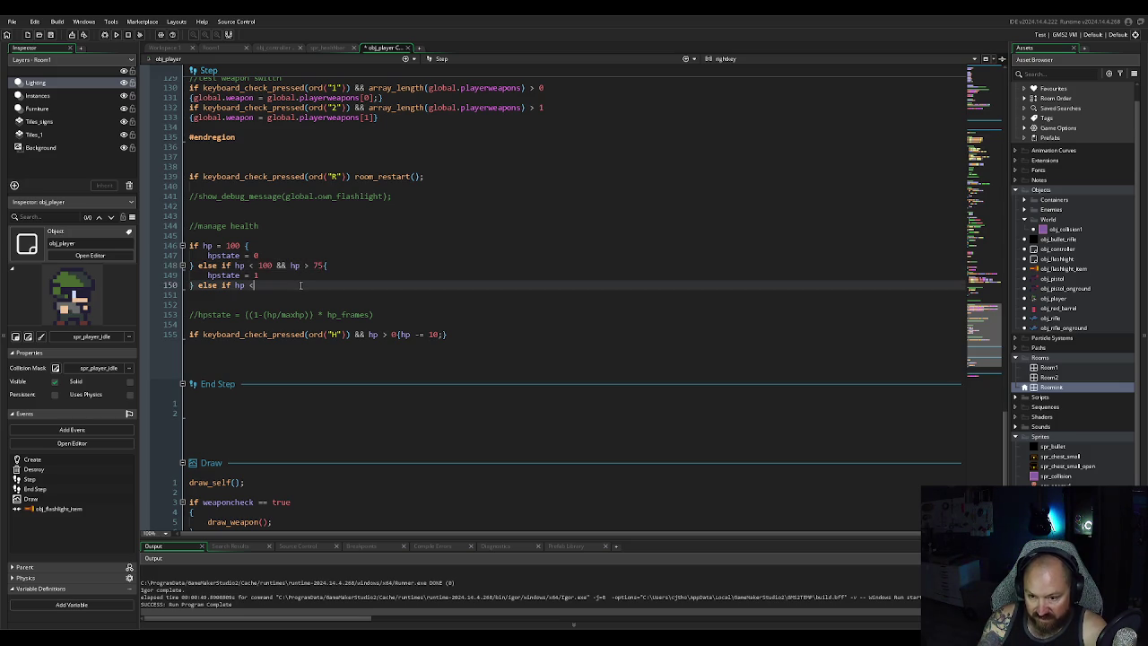
type(" 75")
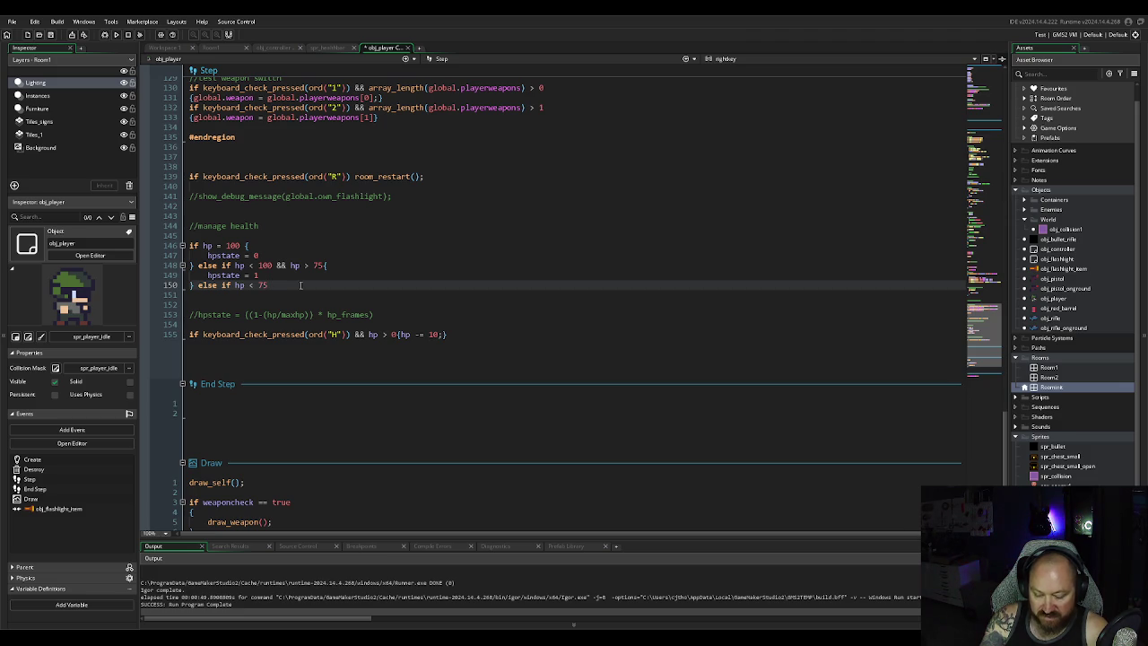
type("&& ")
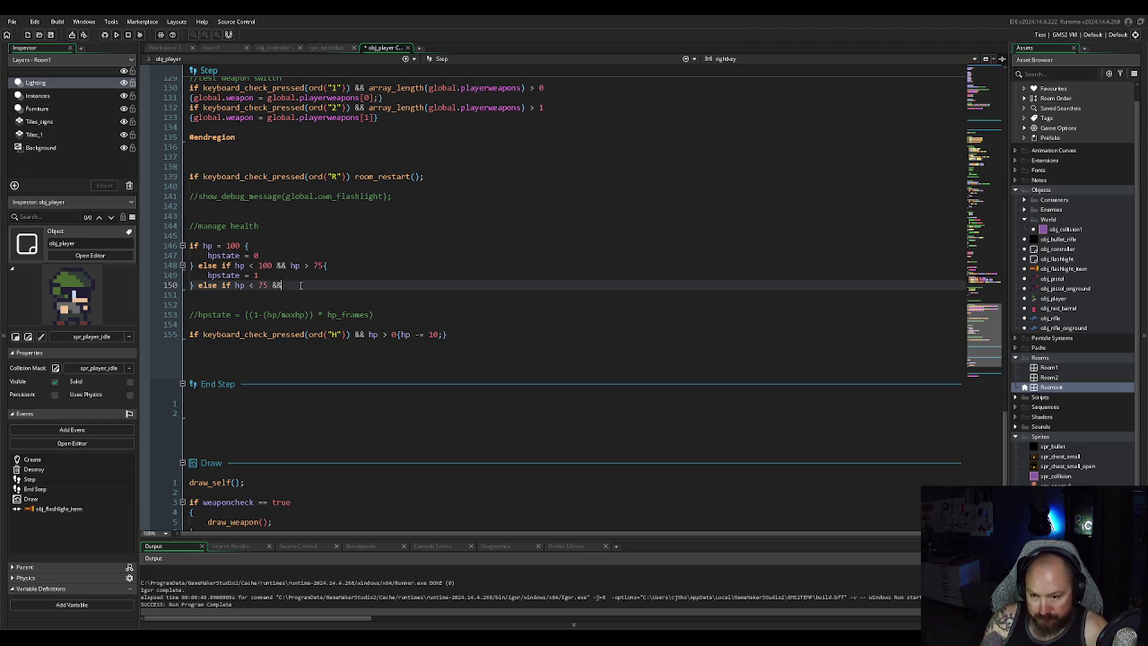
type("hp >")
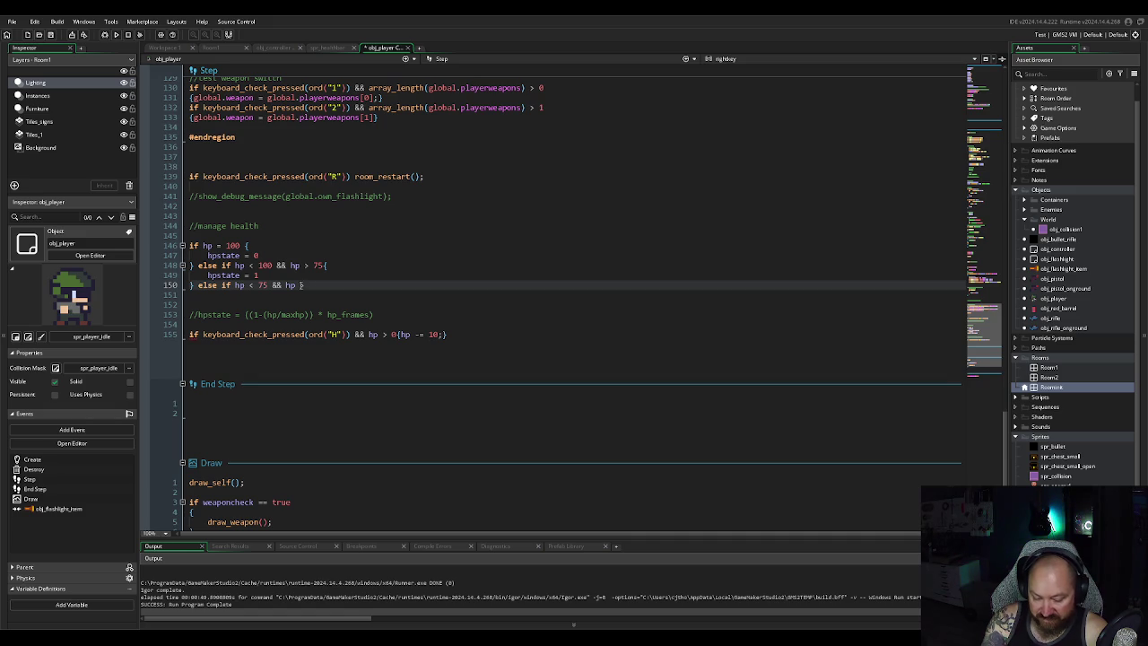
type("50")
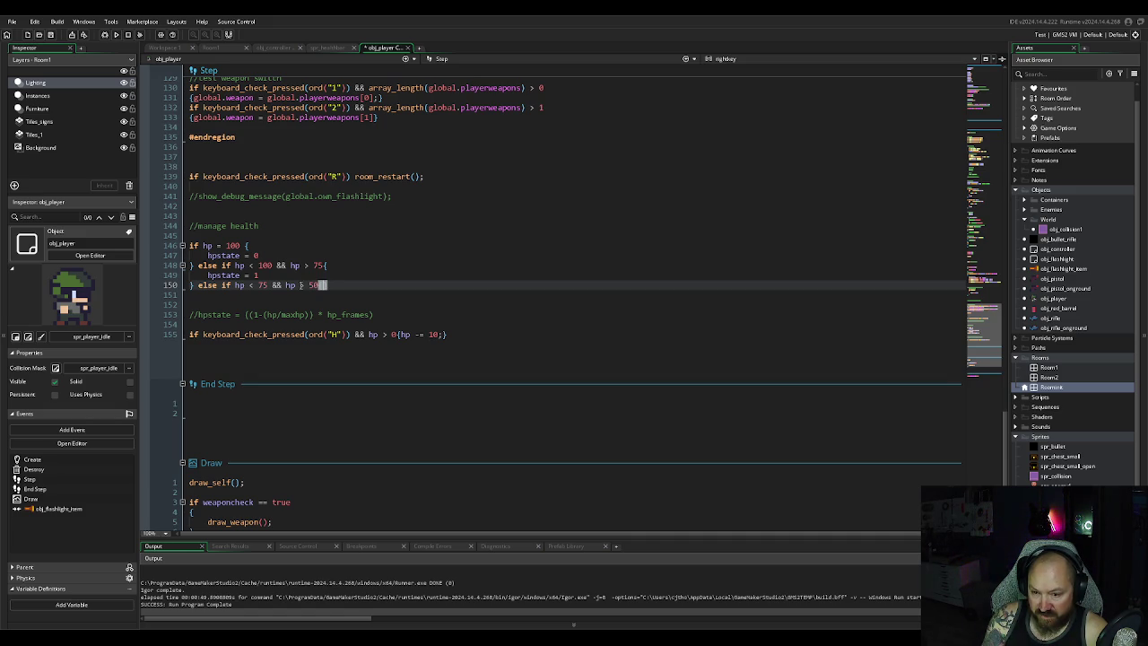
type("{")
key("Return")
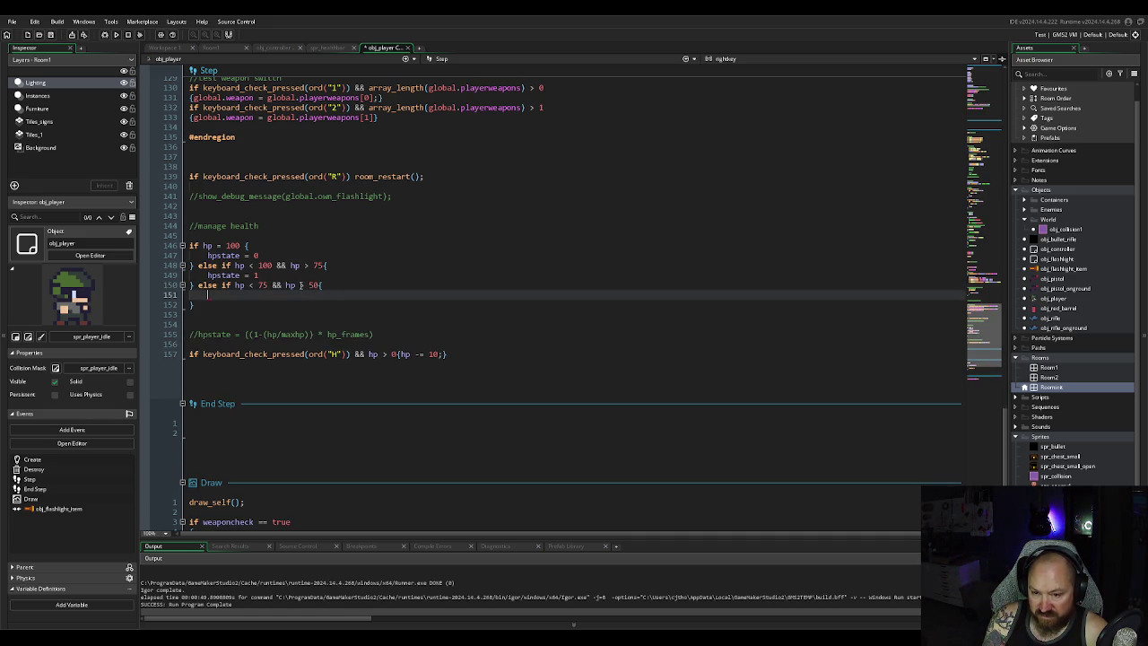
type("hp")
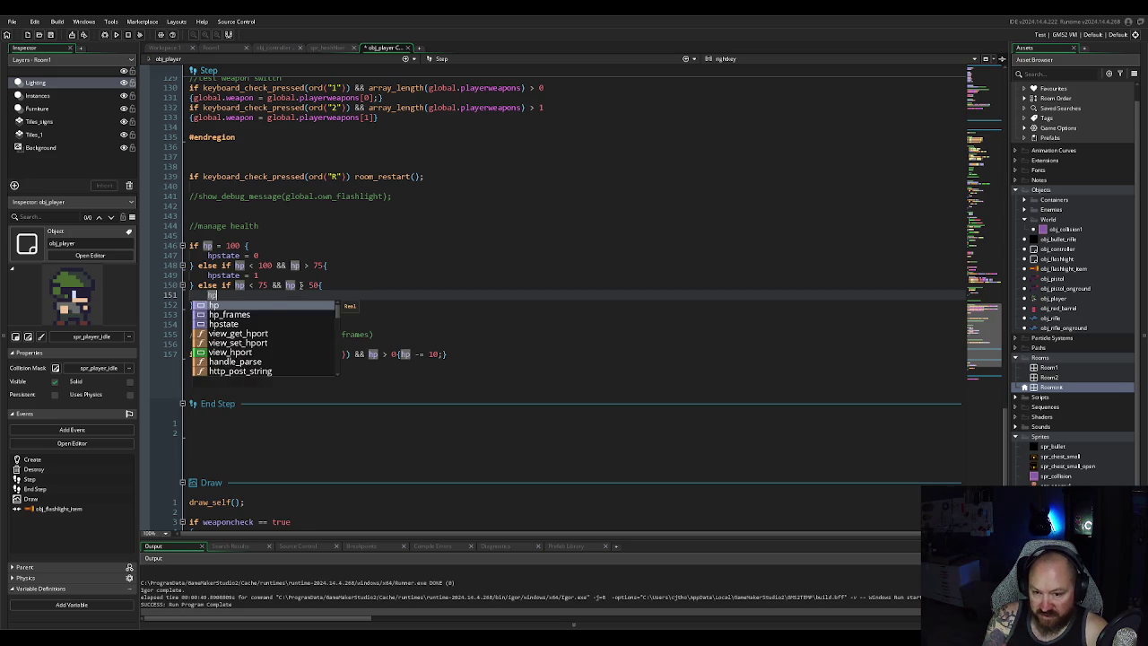
type("state =")
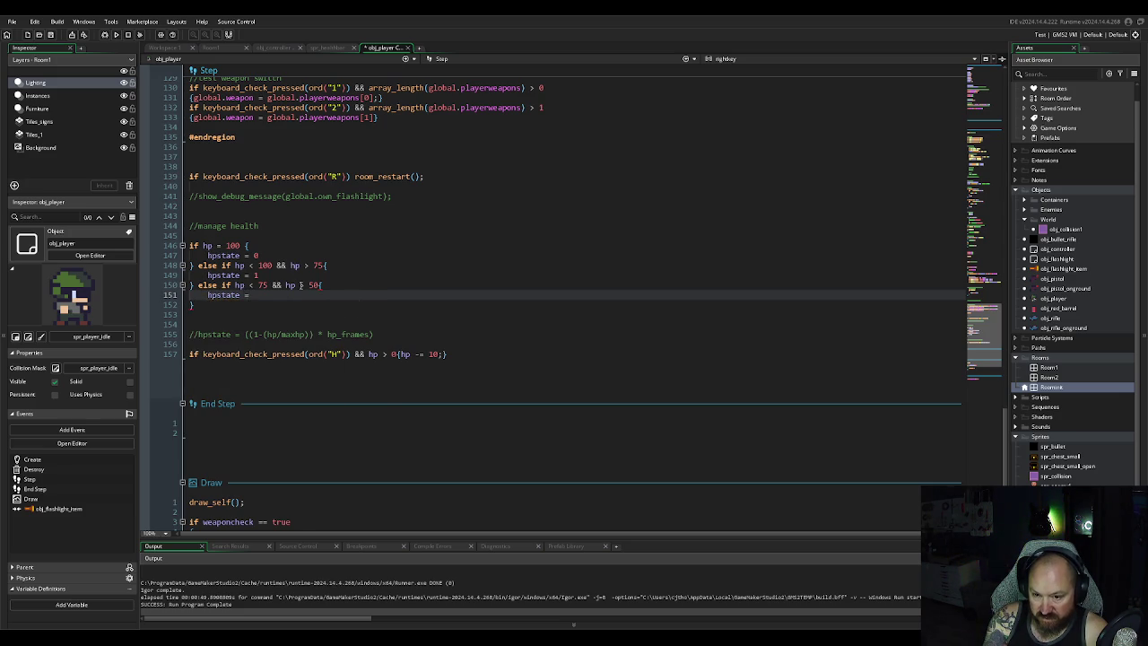
type(" 2")
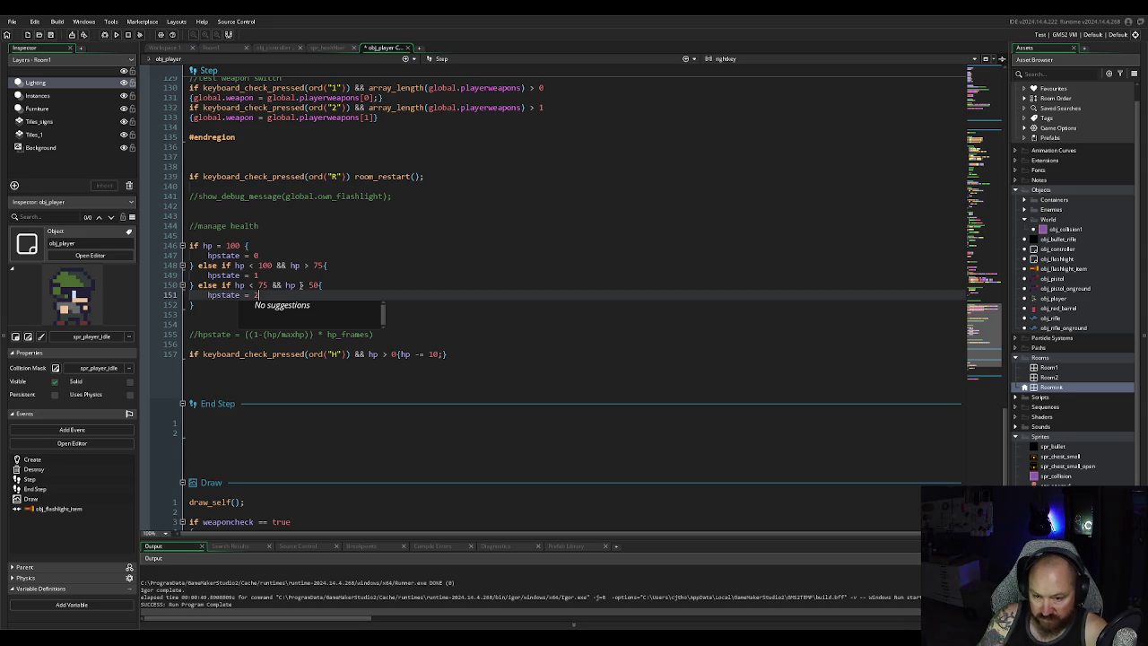
key("Down")
key("End")
type("else i")
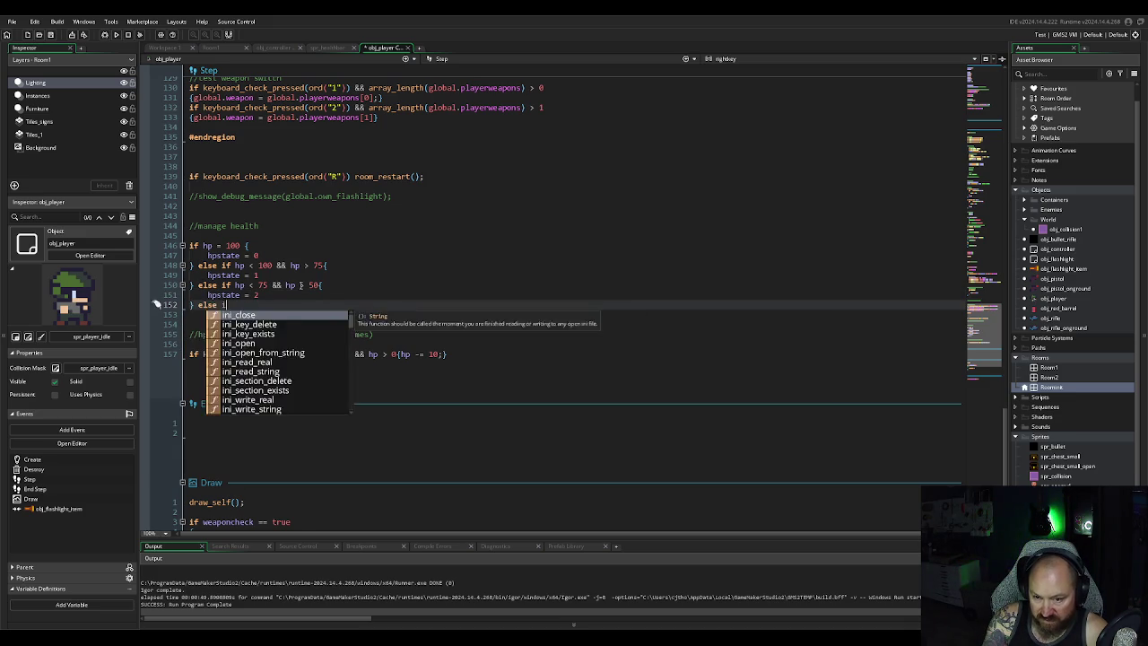
type("f h")
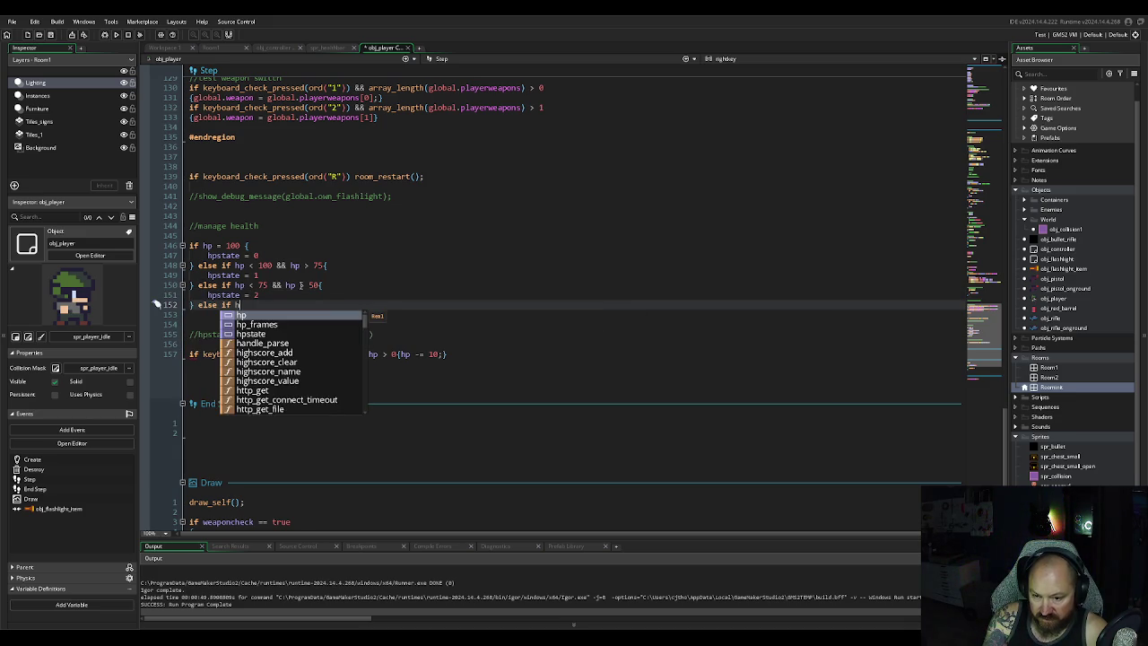
type("p")
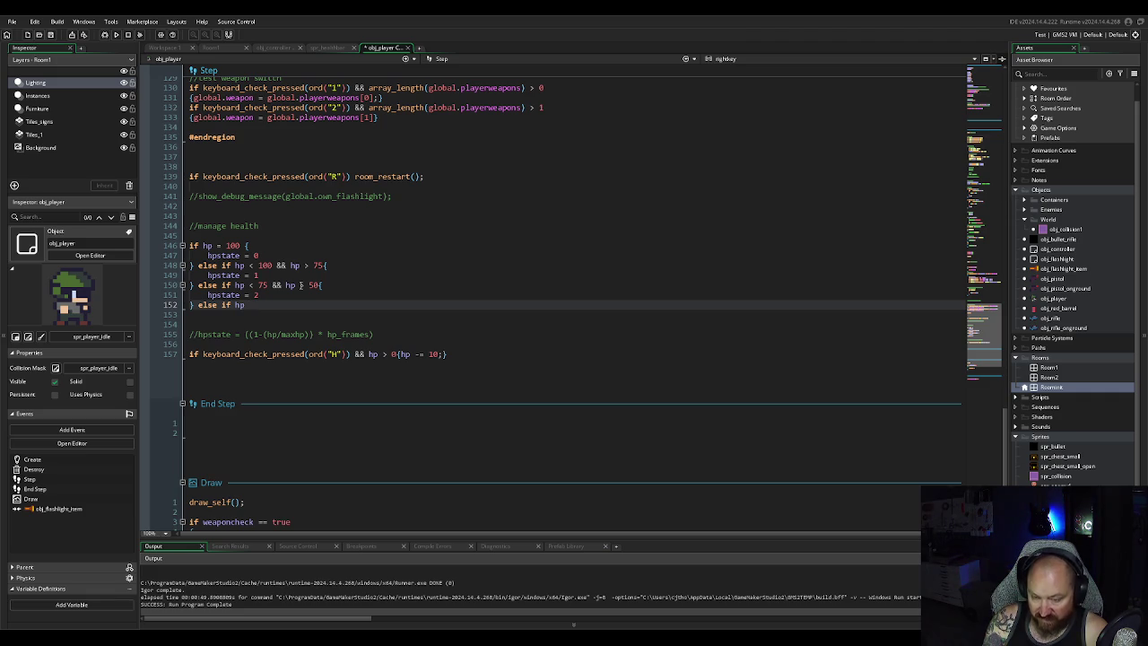
type(" < 50 ")
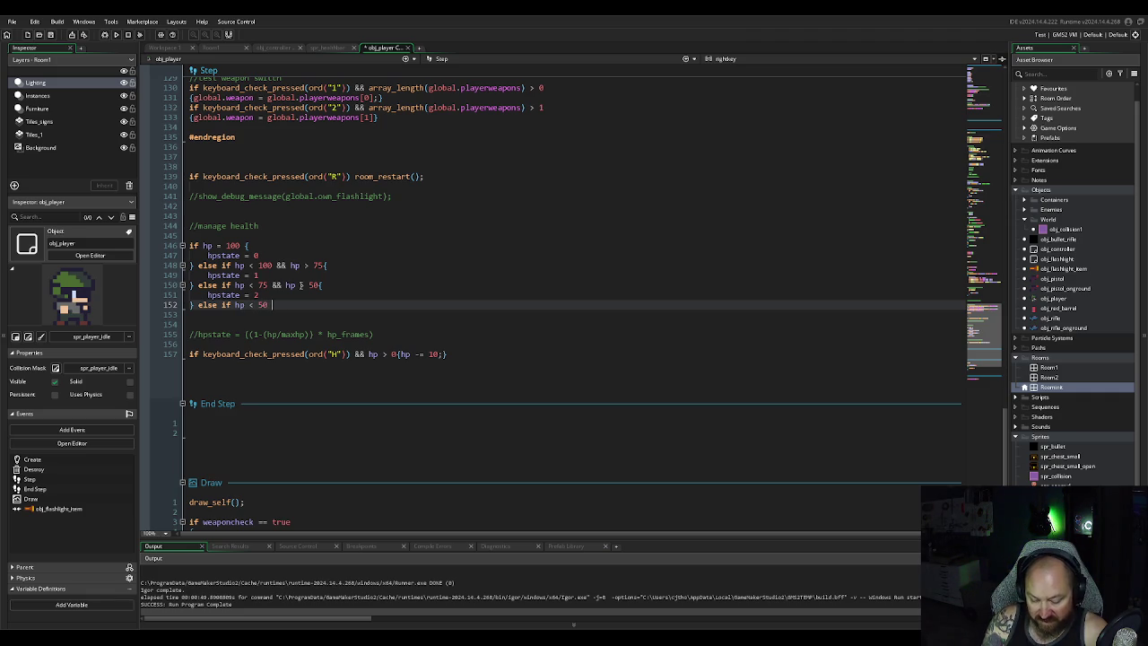
type("&& hp")
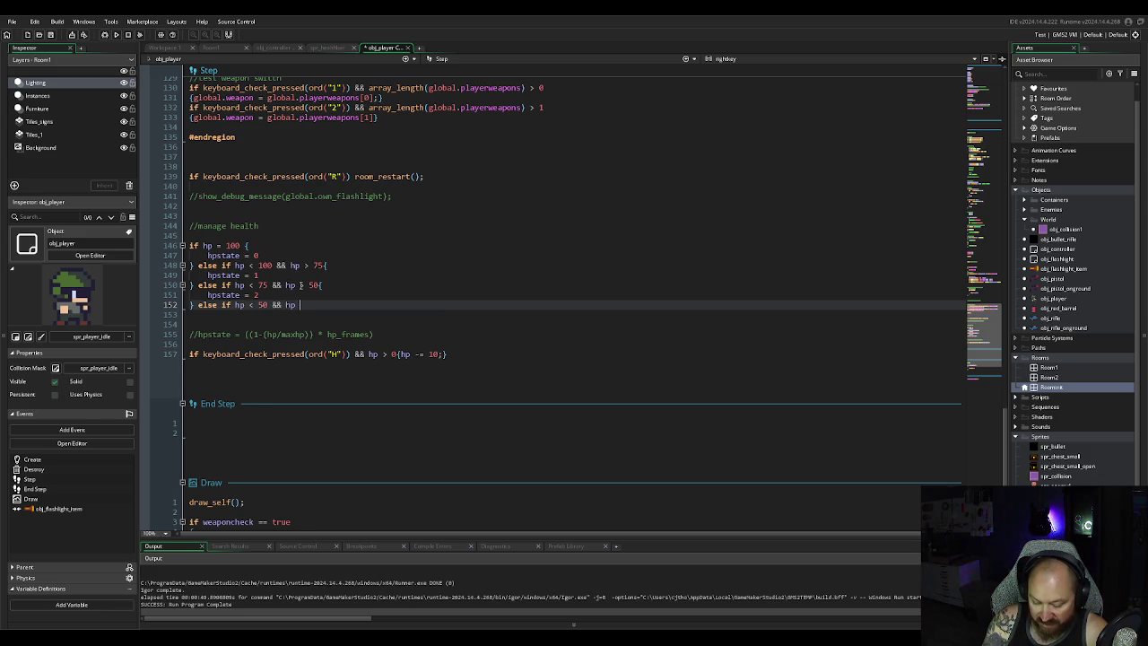
type(" > ")
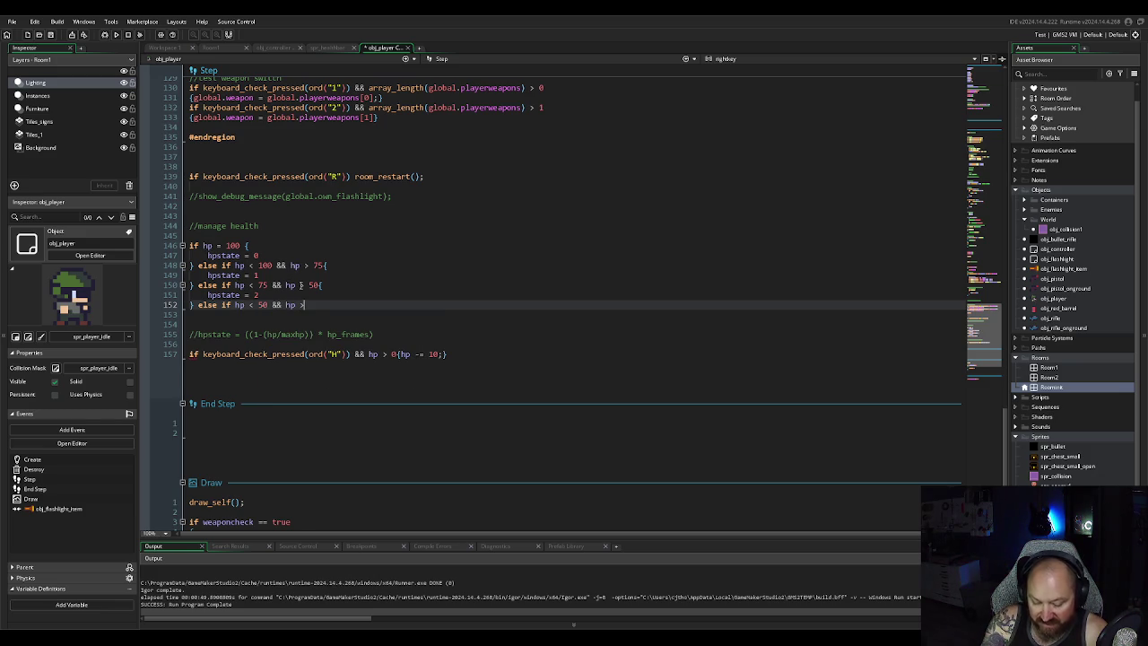
type("25")
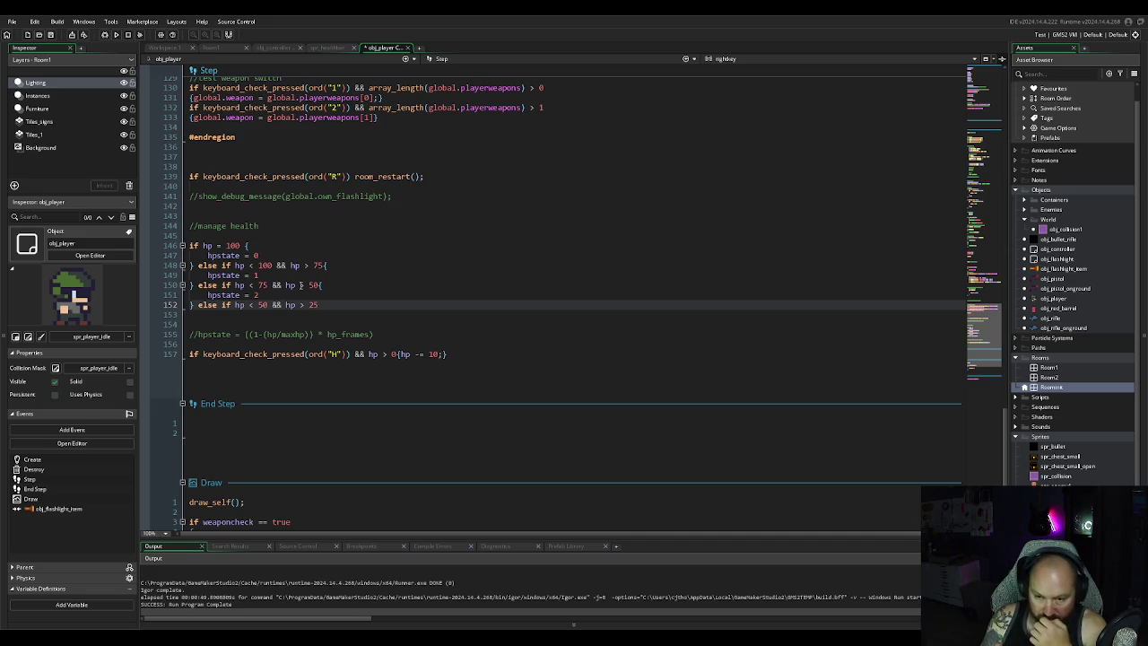
Step: Make the thresholds inclusive as hp <= 50 and hp >= 75, then view spr_healthbar's frames
left_click(303, 285)
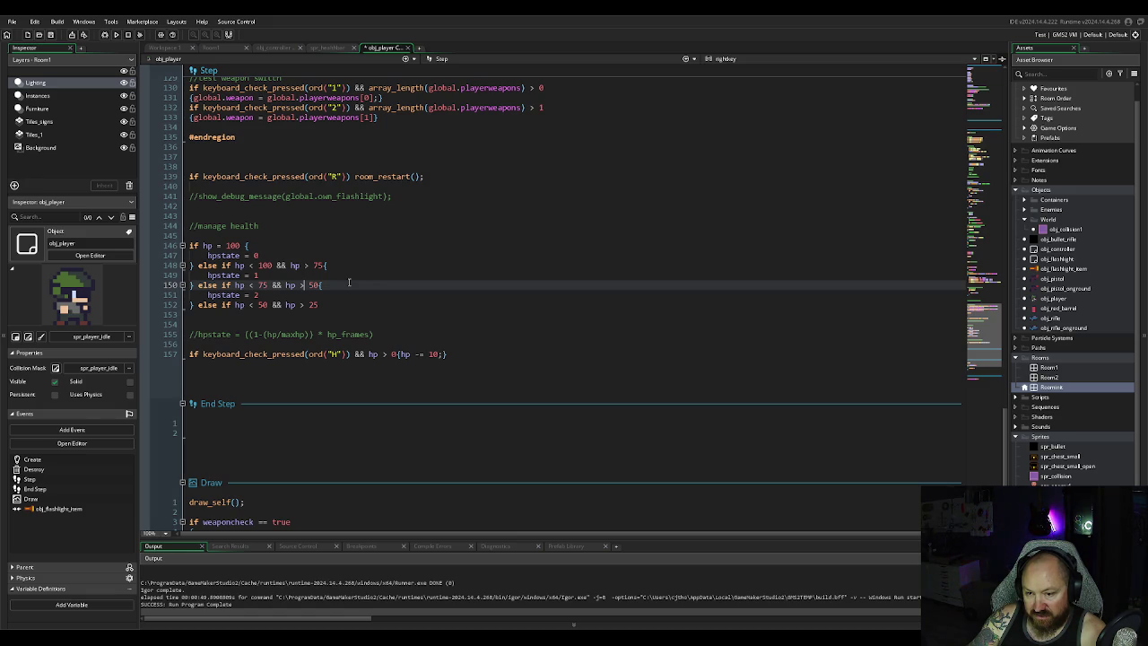
left_click(255, 305)
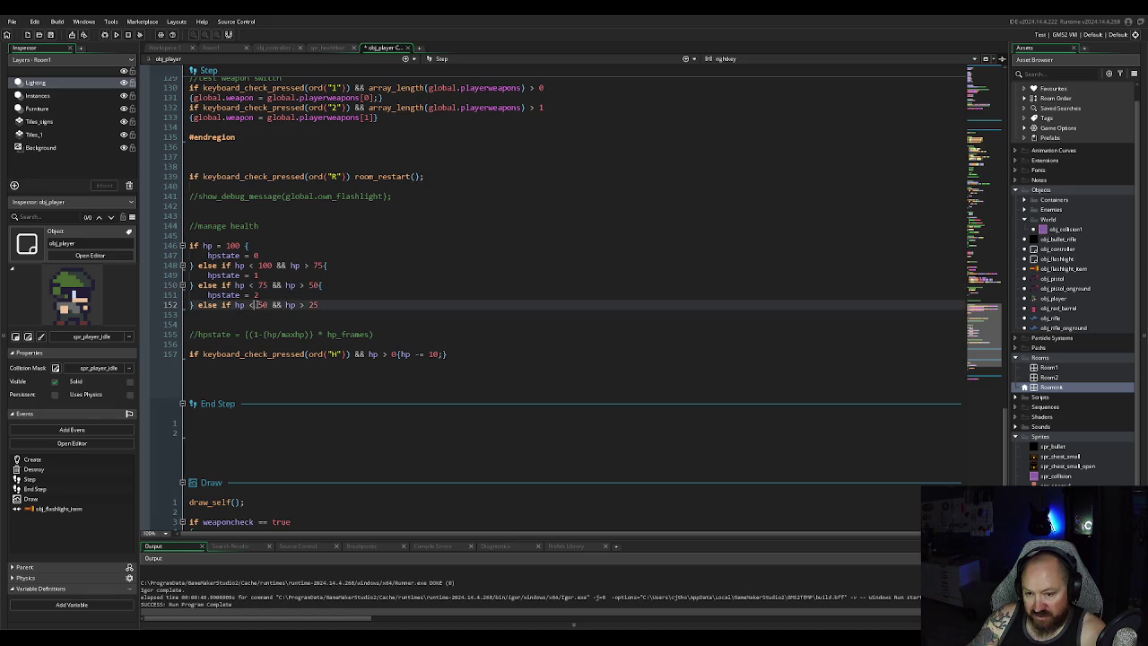
type("=")
left_click(340, 304)
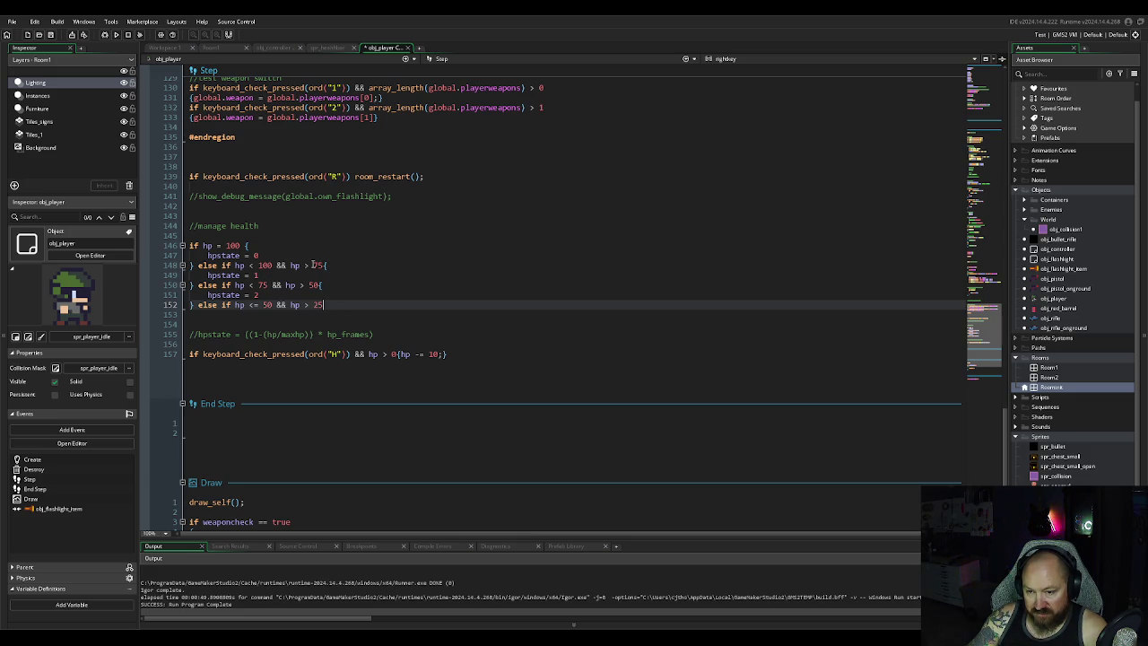
left_click(309, 265)
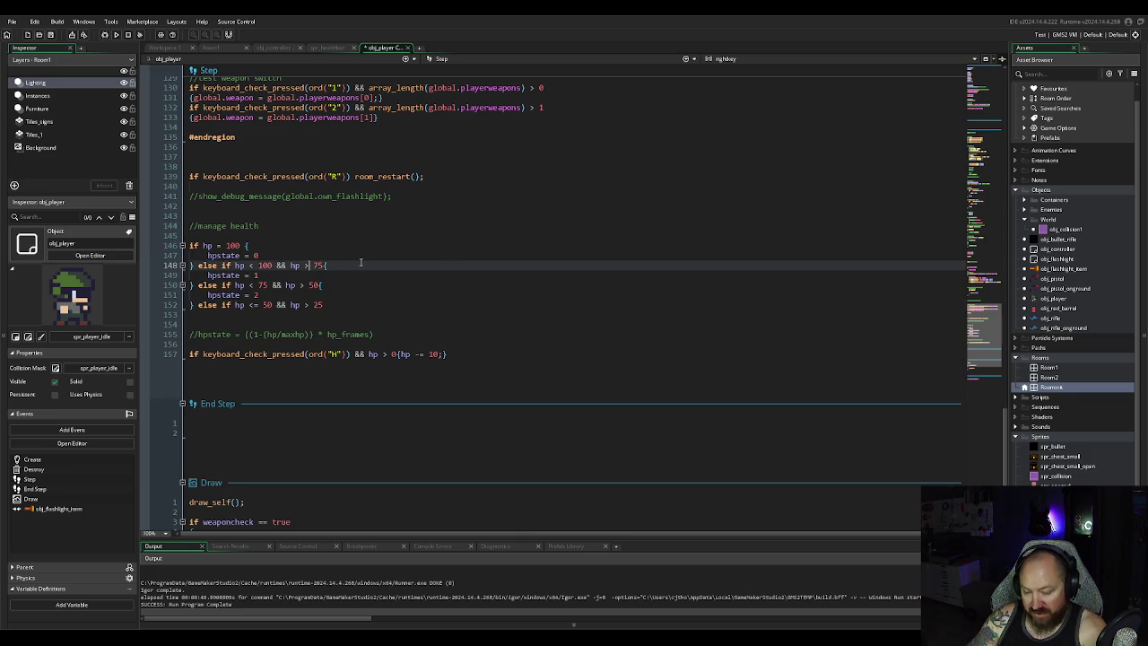
type("=")
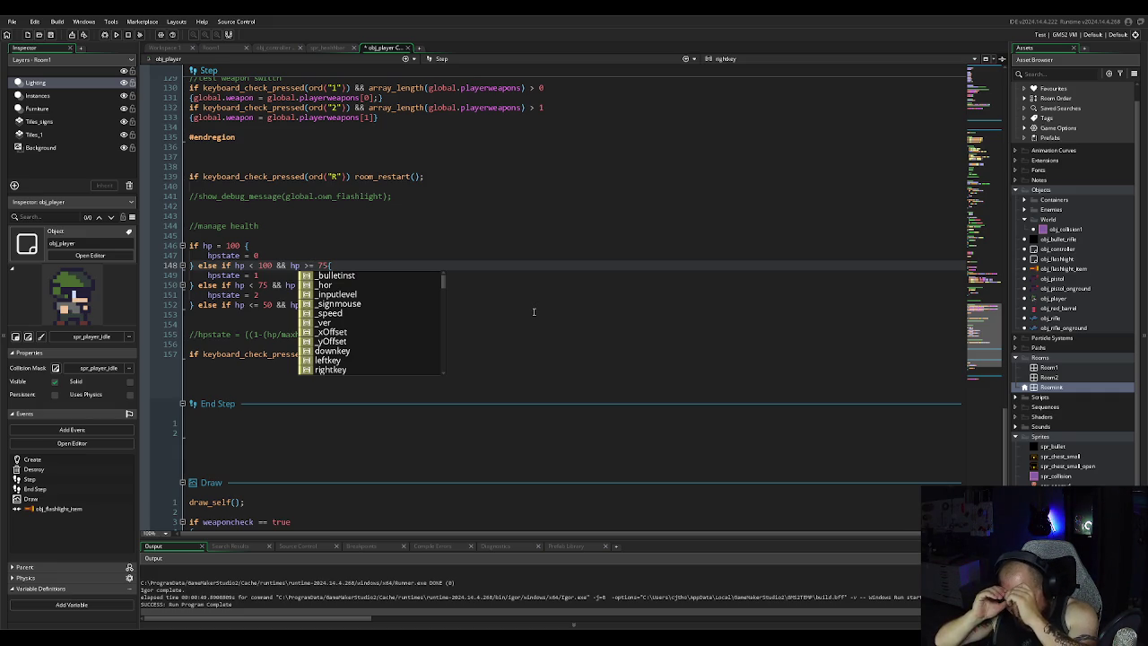
left_click(330, 48)
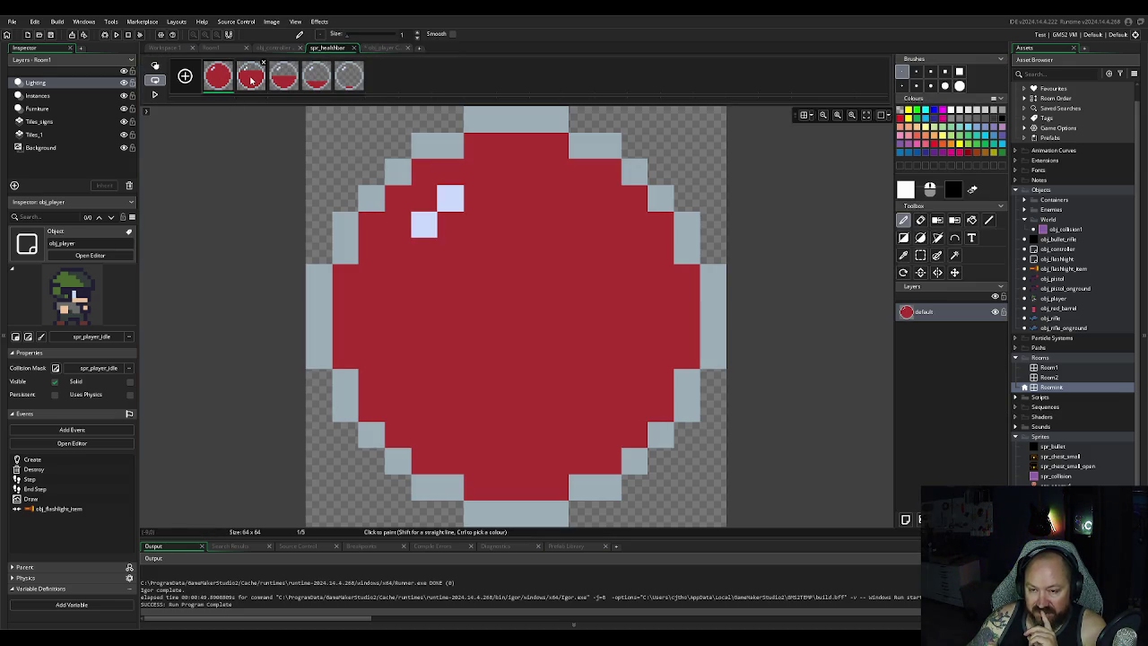
Step: Review the second and third spr_healthbar frames, then return to obj_controller's Draw GUI code
left_click(253, 79)
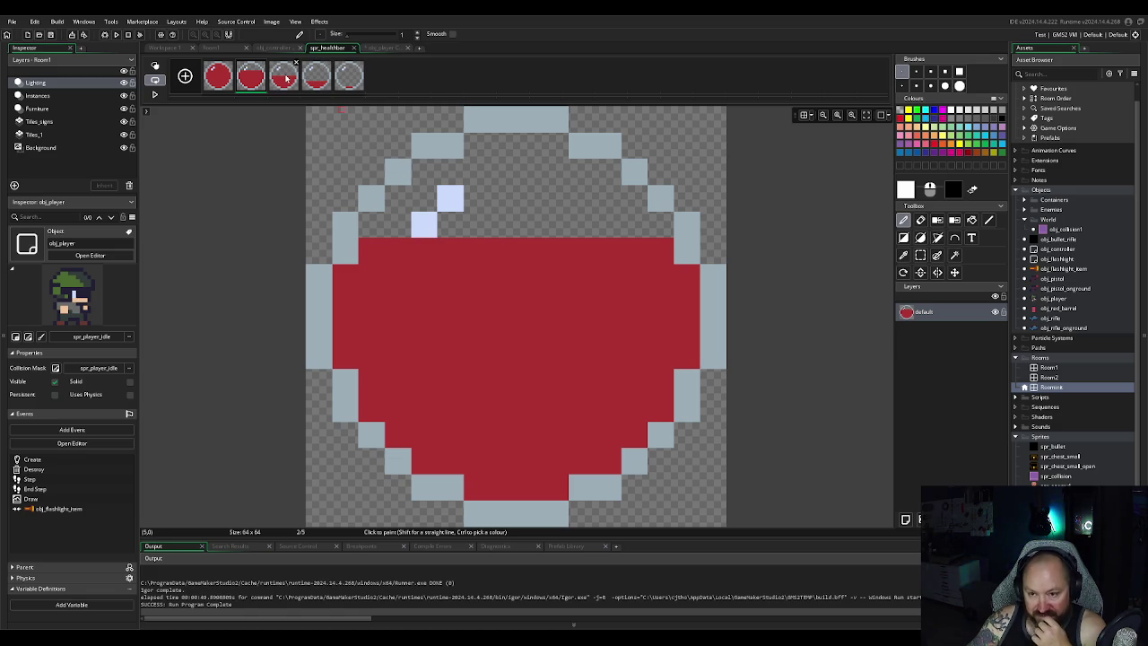
left_click(285, 79)
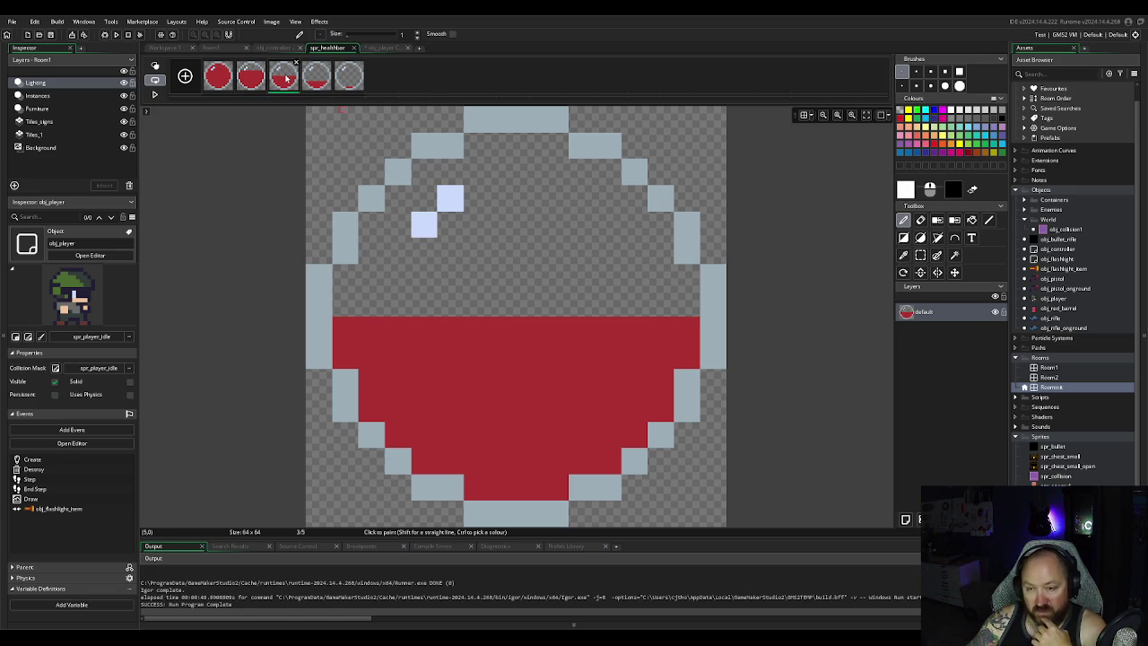
left_click(281, 48)
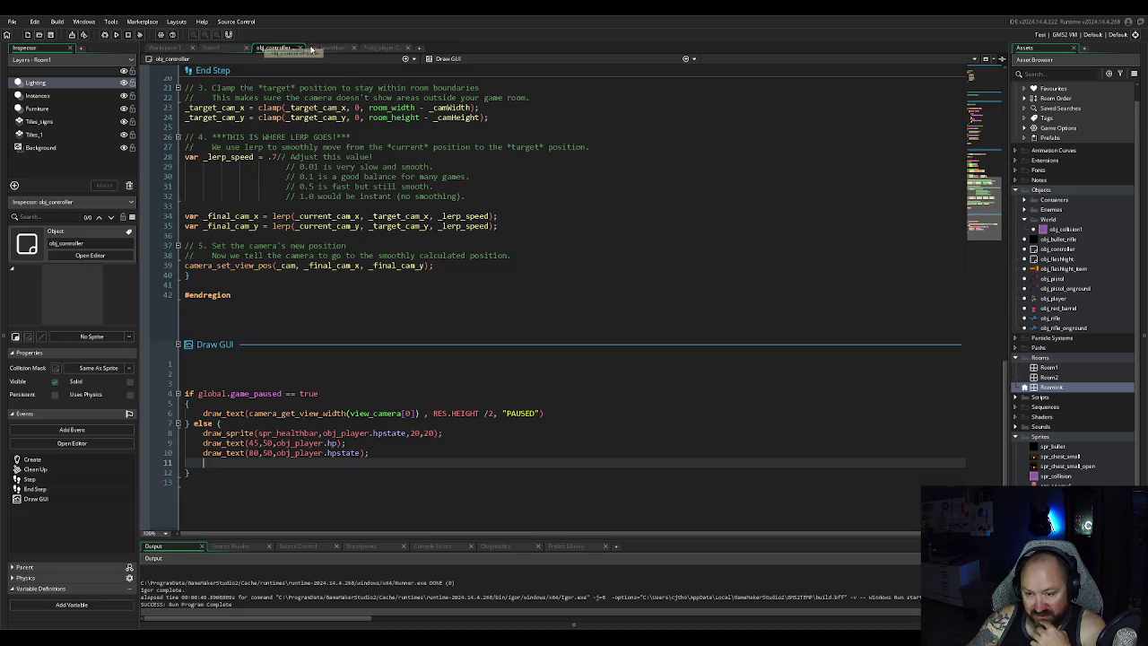
Step: In obj_player, change the health tests from hp > 50 and hp > 25 to >= 50 and >= 25
left_click(374, 49)
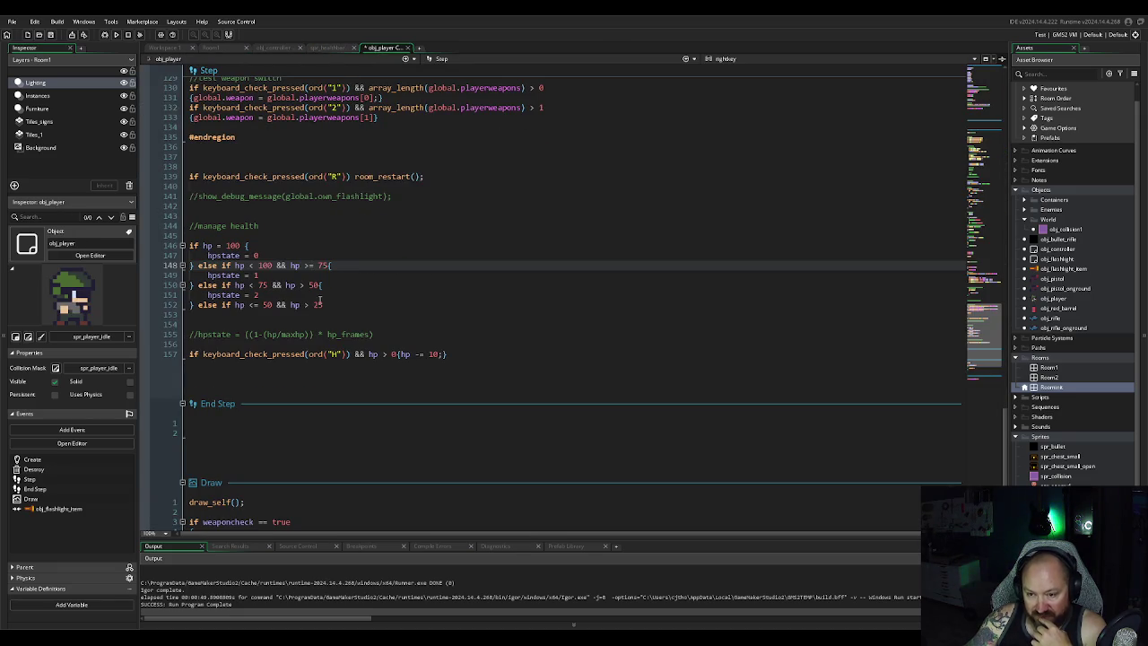
left_click(313, 284)
type("=")
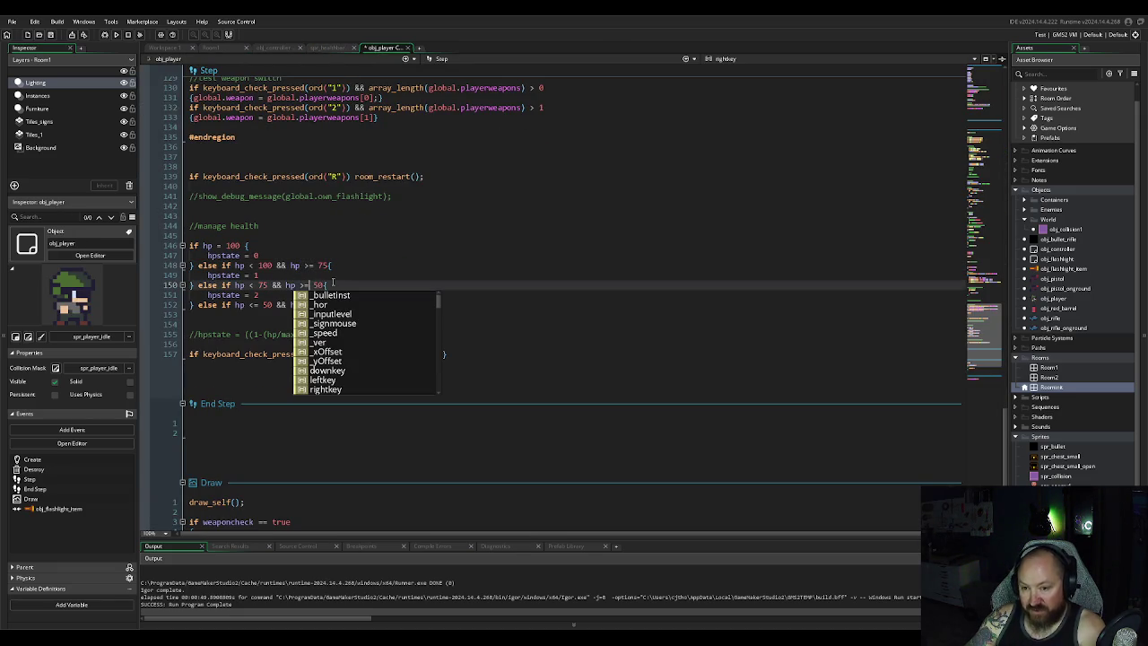
left_click(260, 305)
left_click(357, 305)
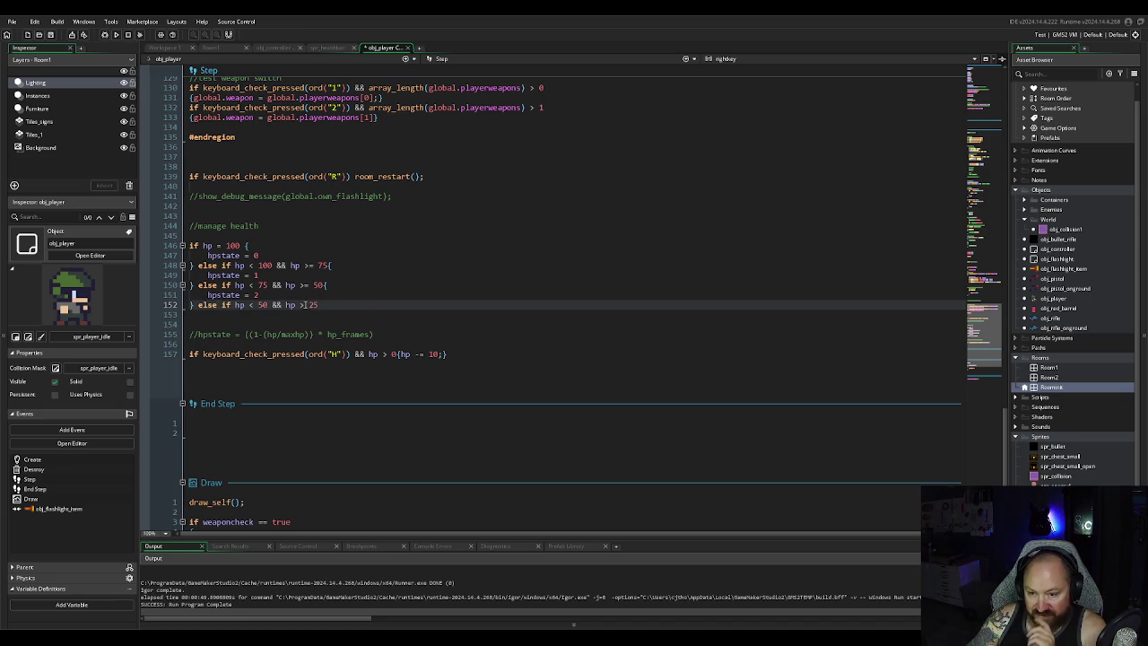
left_click(305, 305)
type("=")
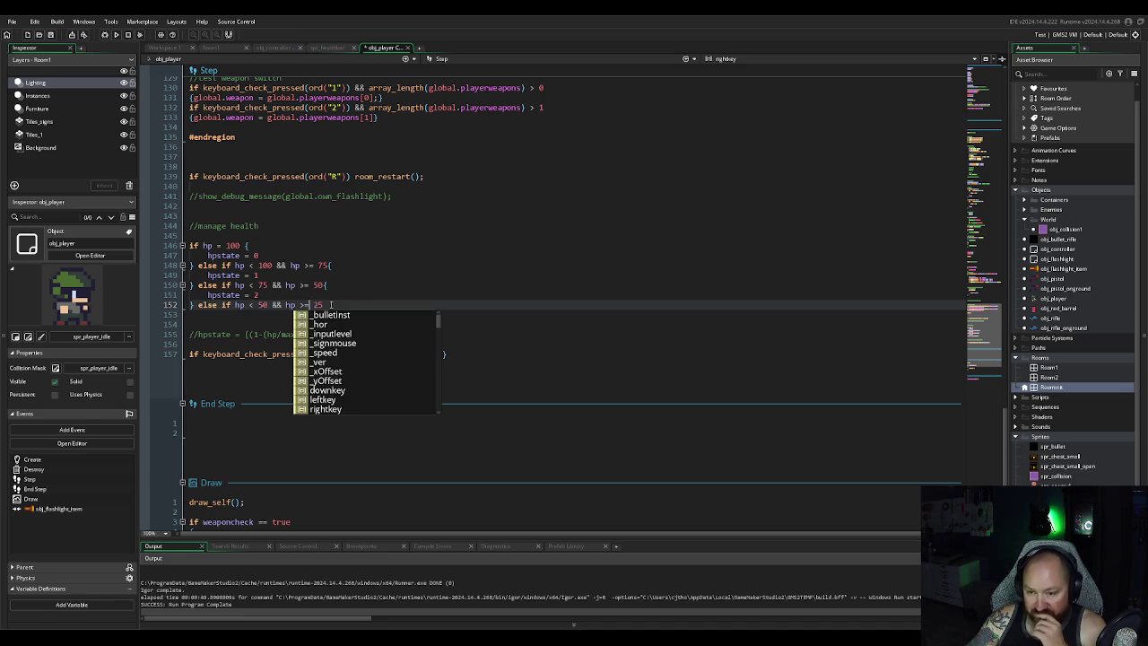
Step: Open a brace on the 25-to-50 branch and set hpstate = 3 inside it
left_click(331, 305)
type("{")
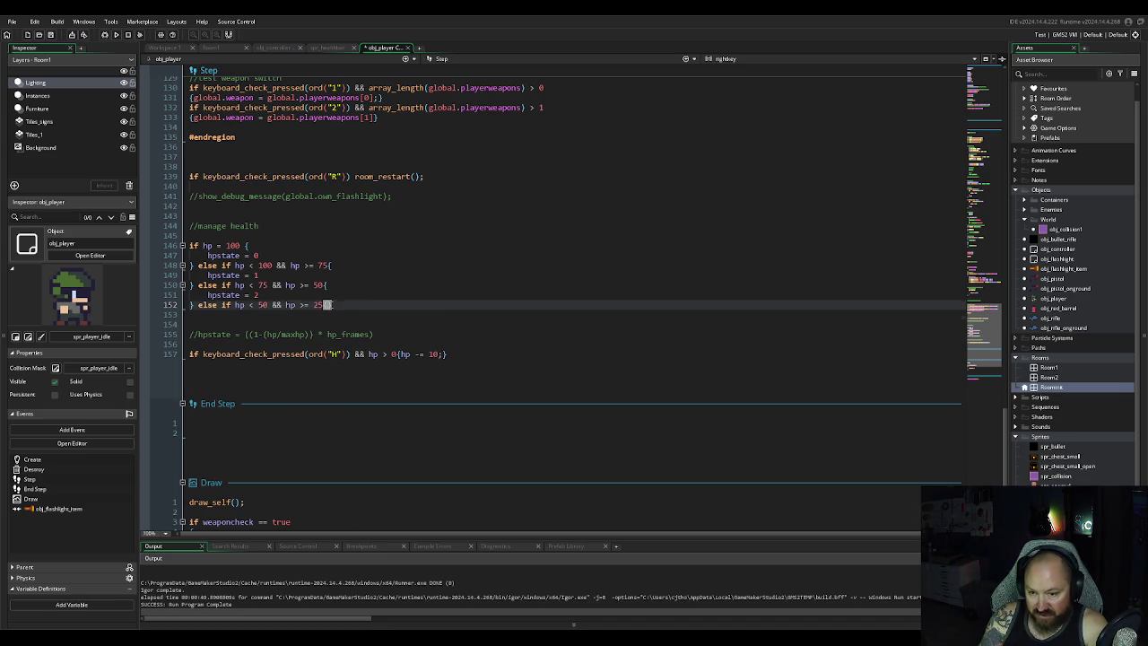
key("Return")
type("hpstate")
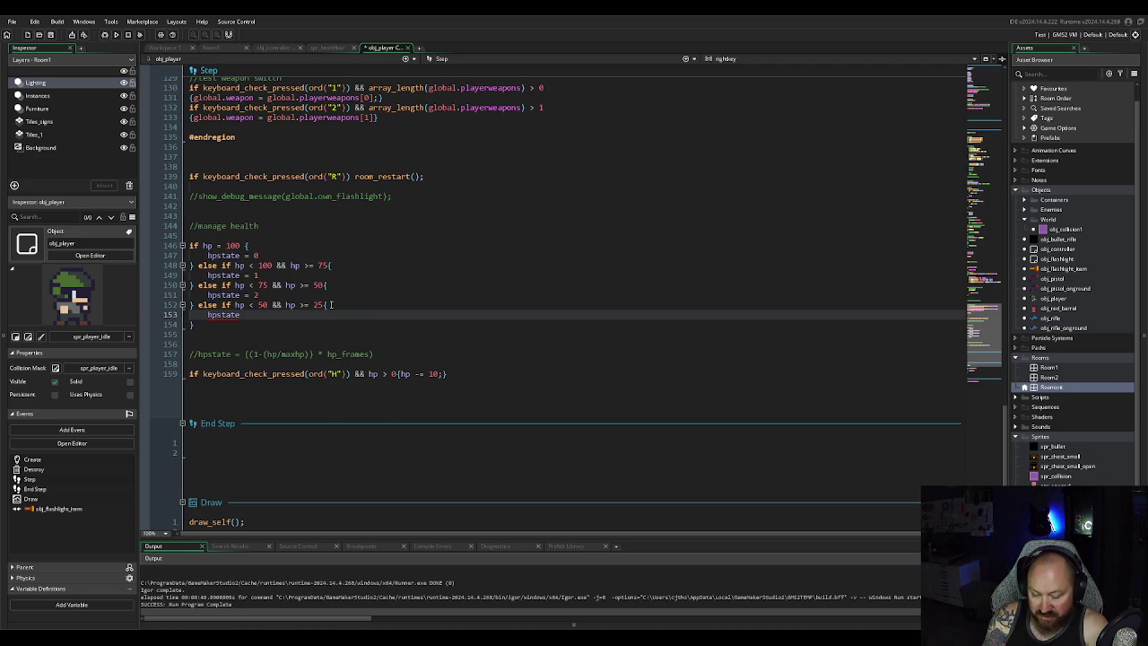
type(" = ")
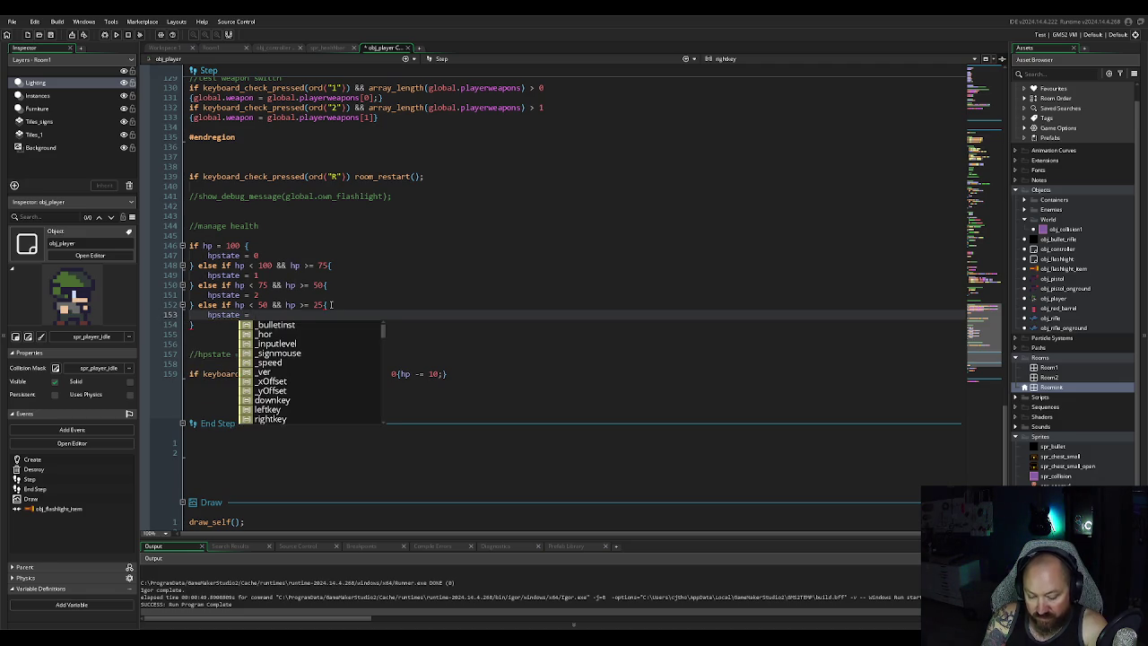
type("3")
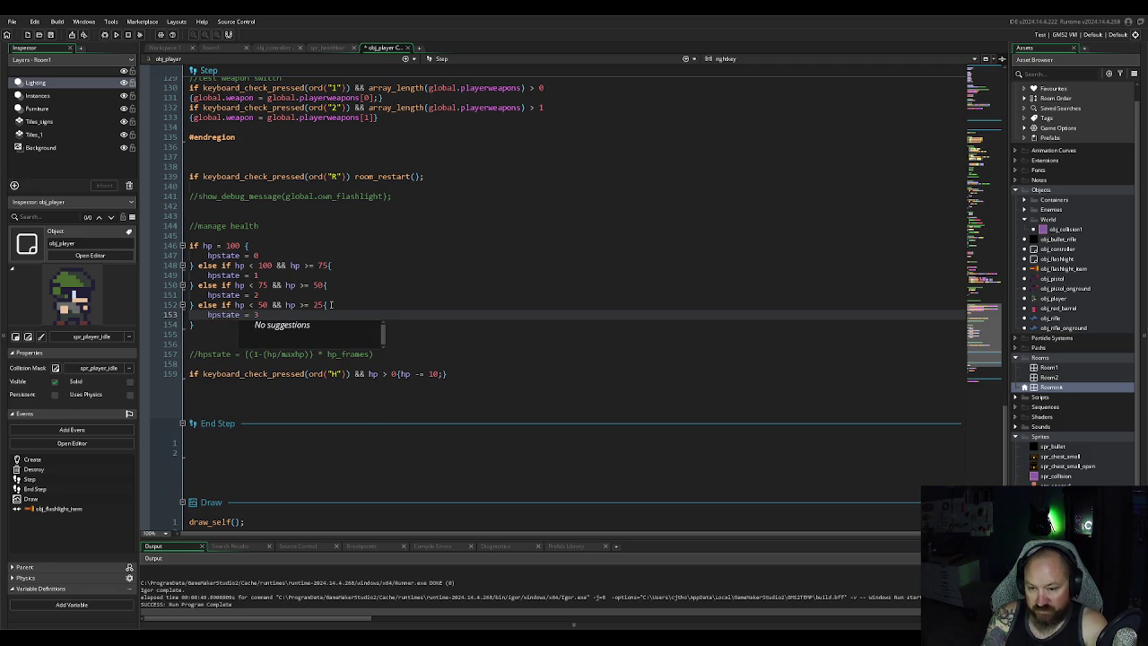